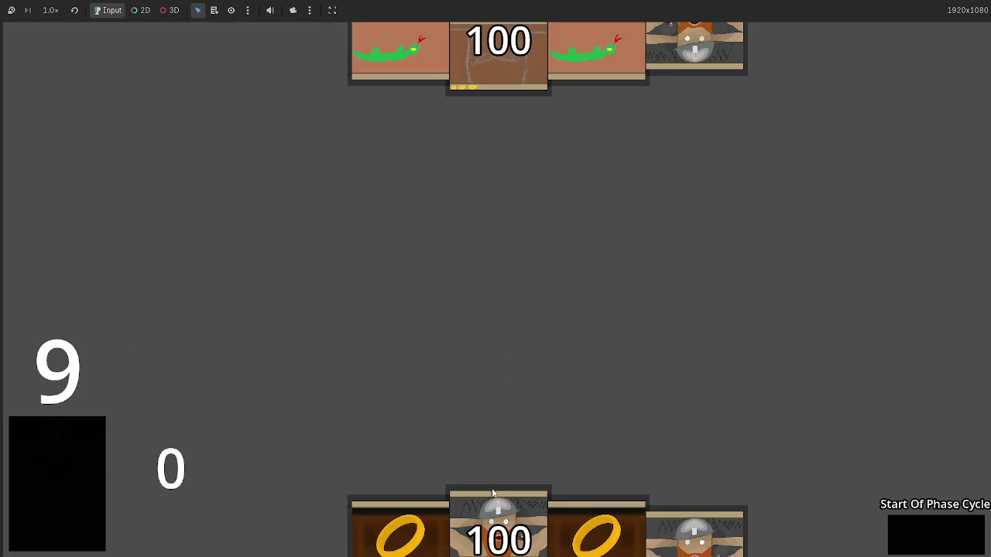
Remove self. before types on line 39, then rerun the game and play a card to test.
left_click_drag(509, 497, 524, 333)
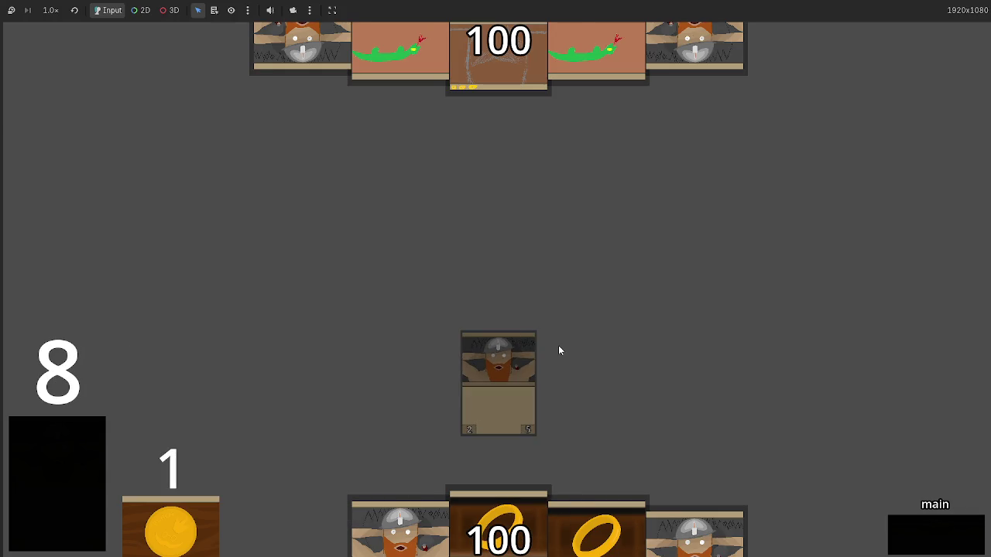
key("F8")
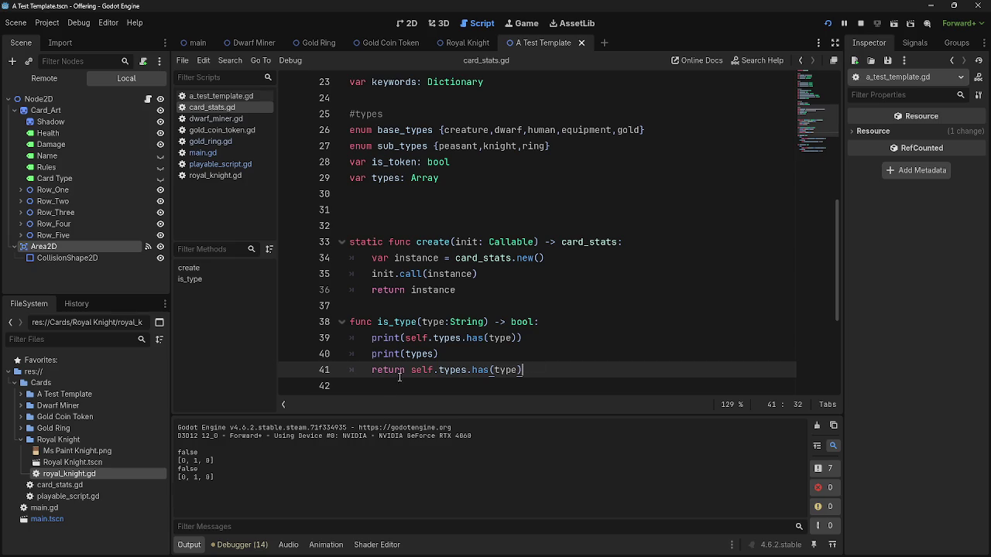
double_click(422, 354)
left_click(430, 370)
left_click_drag(433, 338, 410, 338)
key("BackSpace")
key("BackSpace")
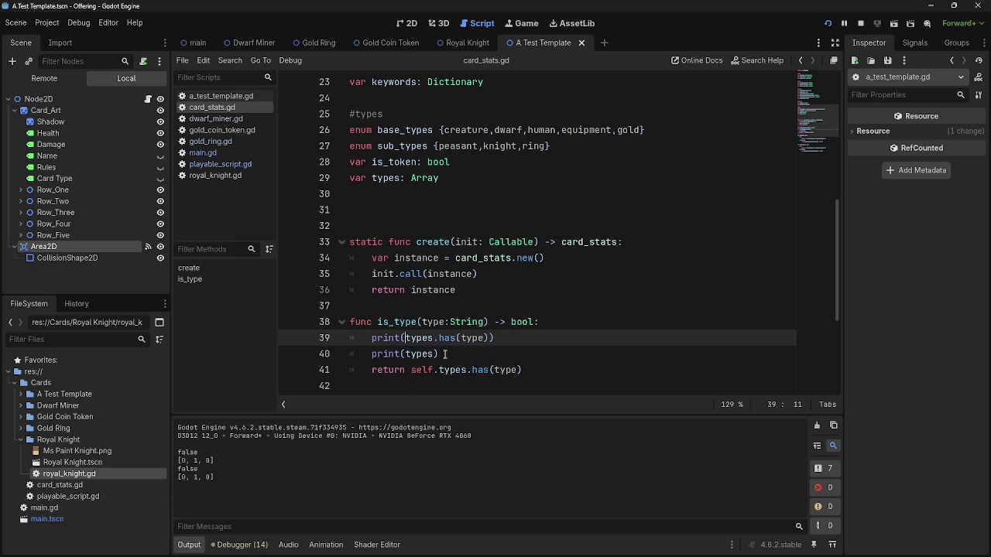
left_click(464, 354)
left_click(865, 24)
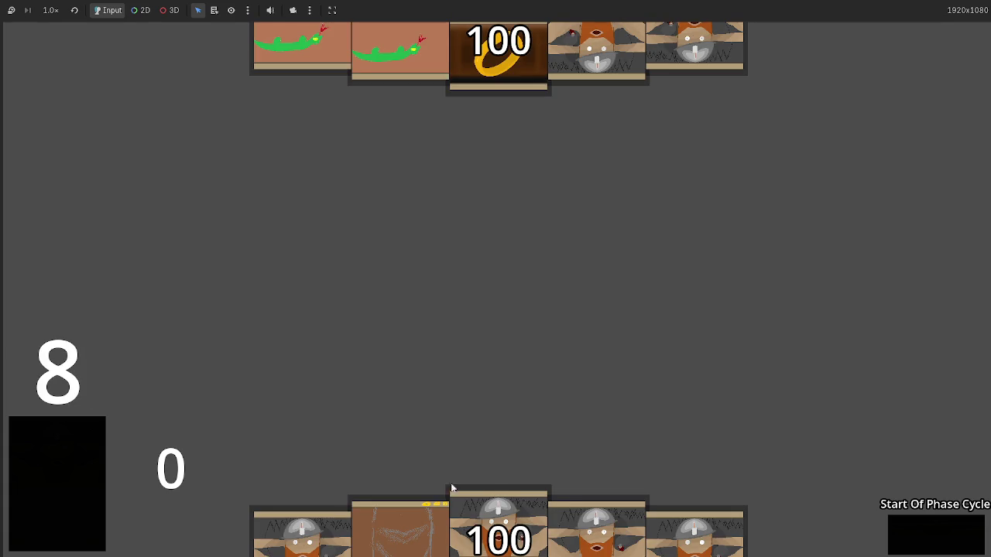
left_click_drag(457, 499, 503, 355)
key("alt+Tab")
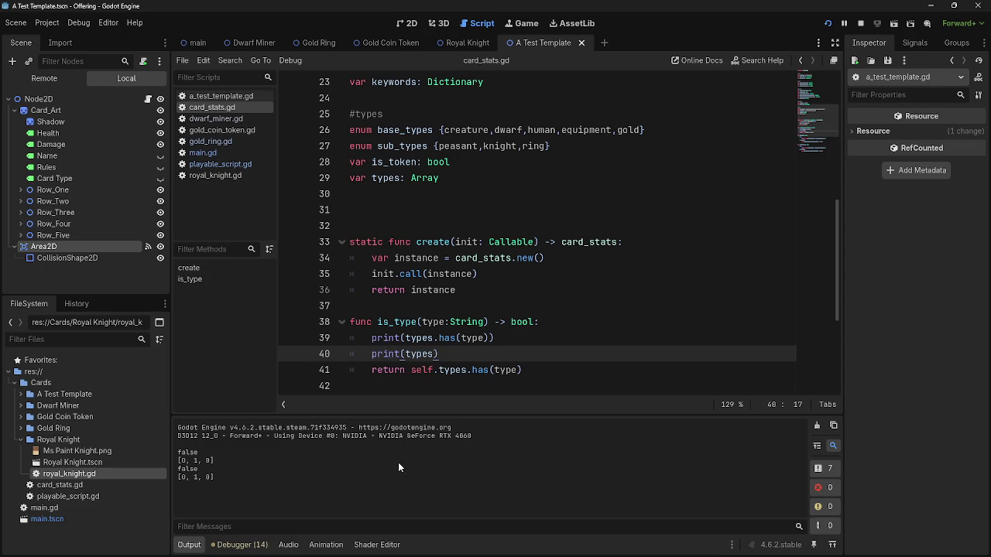
Paste self. back in front of types in the line 39 and 40 prints.
double_click(421, 370)
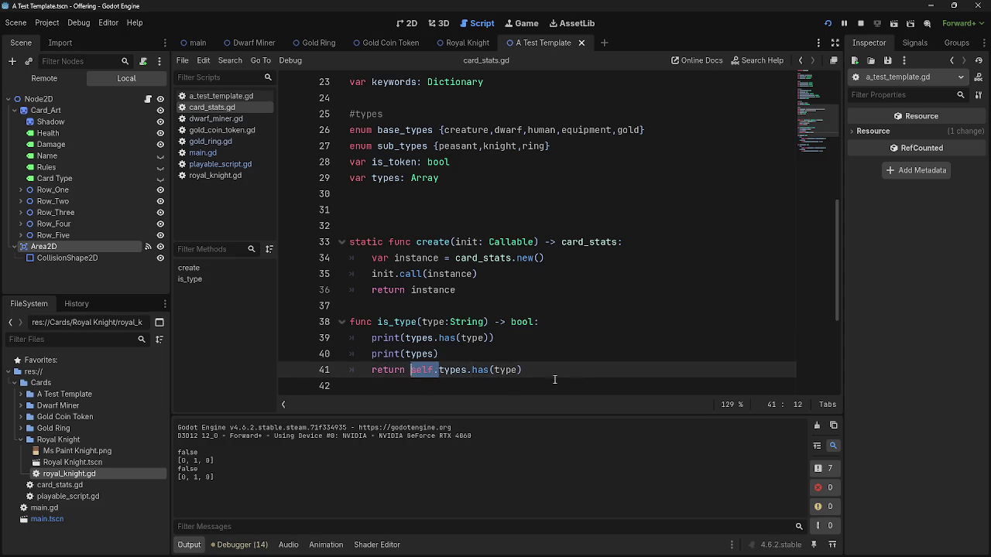
left_click(449, 383)
left_click(466, 345)
double_click(416, 338)
type("self.types")
double_click(415, 354)
key("ctrl+v")
Delete the self. prefix from types on lines 39, 40 and 41.
left_click(440, 370)
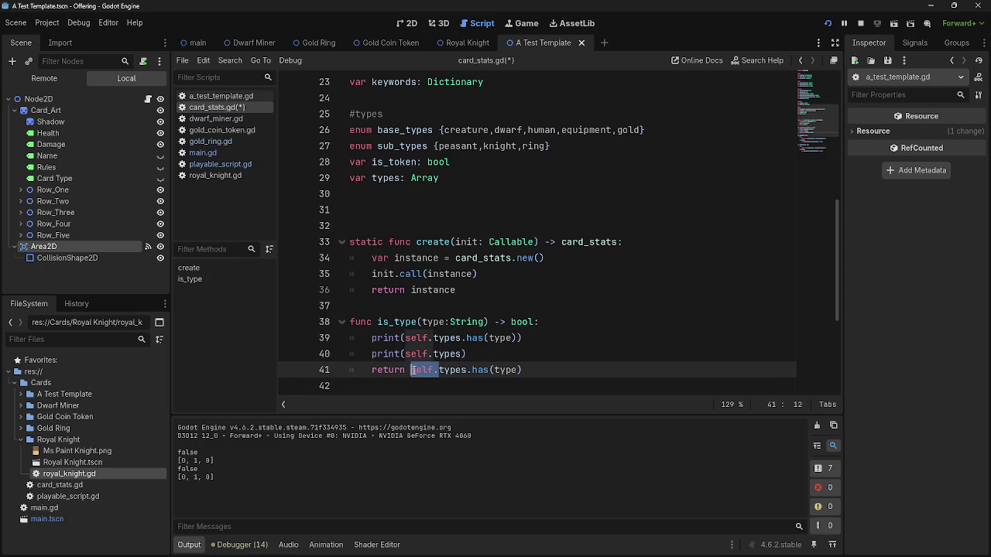
left_click(472, 354)
double_click(421, 370)
double_click(418, 353)
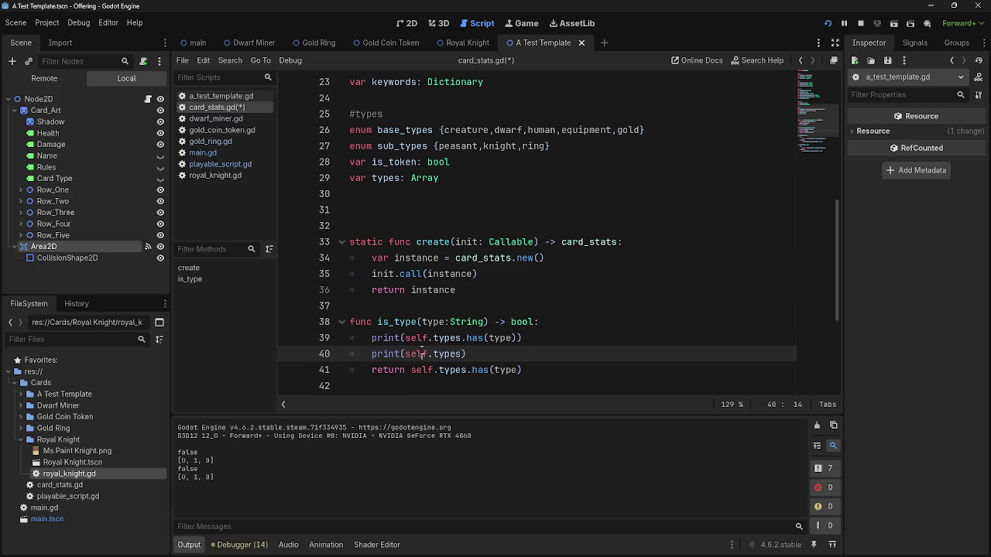
double_click(418, 338)
double_click(418, 354)
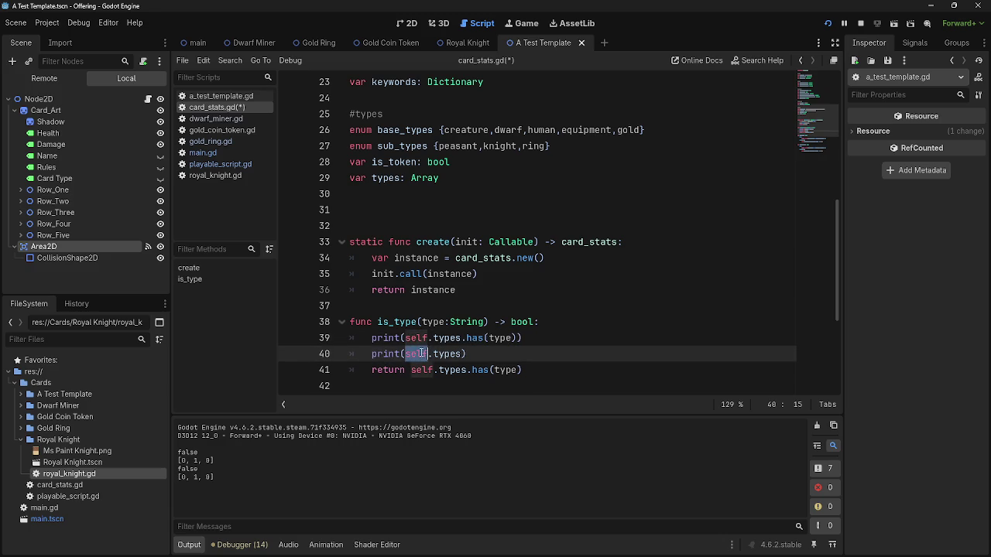
double_click(422, 370)
double_click(417, 354)
mouse_move(431, 338)
left_mouse_down()
mouse_move(407, 340)
mouse_move(429, 370)
mouse_move(438, 369)
mouse_move(410, 354)
mouse_move(434, 354)
left_mouse_up()
key("Delete")
key("Delete")
key("Delete")
left_click(537, 370)
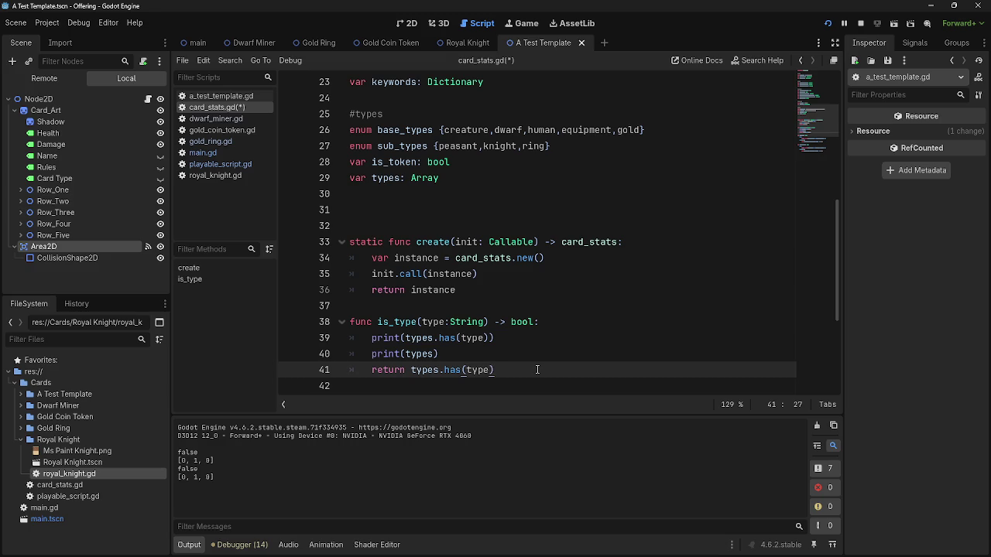
Select the return types.has(type) statement on line 41, leaving the line spacing unchanged.
key("Return")
key("BackSpace")
key("BackSpace")
left_click_drag(494, 370, 372, 370)
key("alt+Tab")
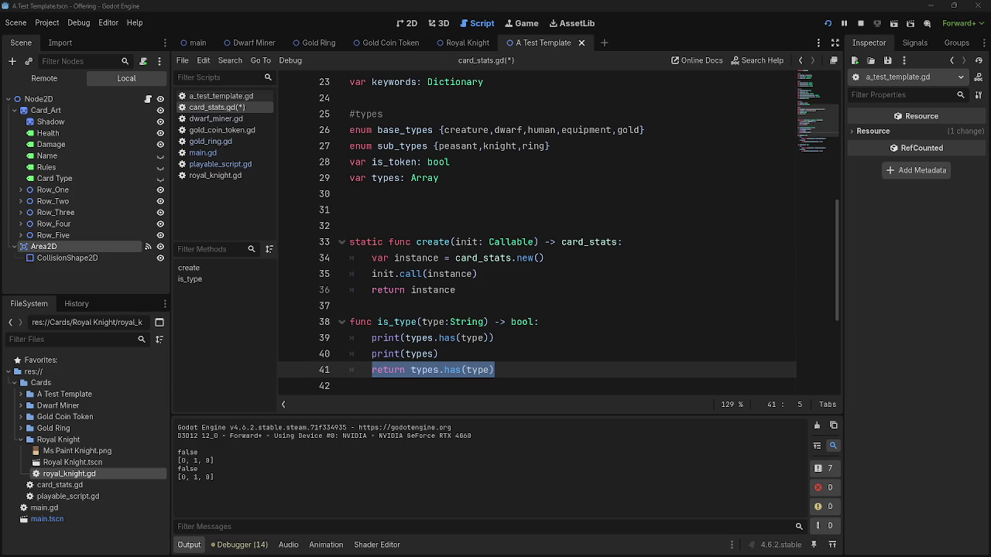
left_click(498, 351)
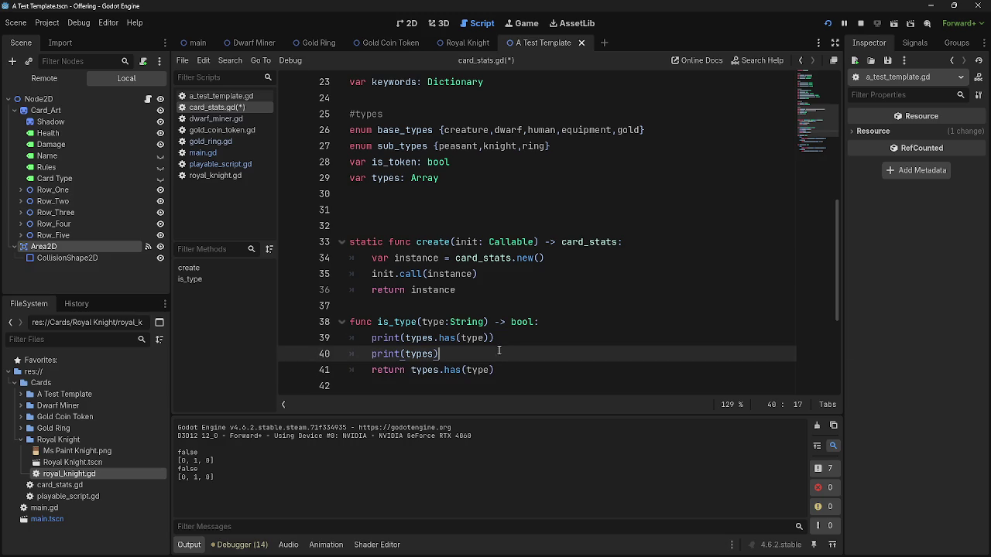
double_click(465, 130)
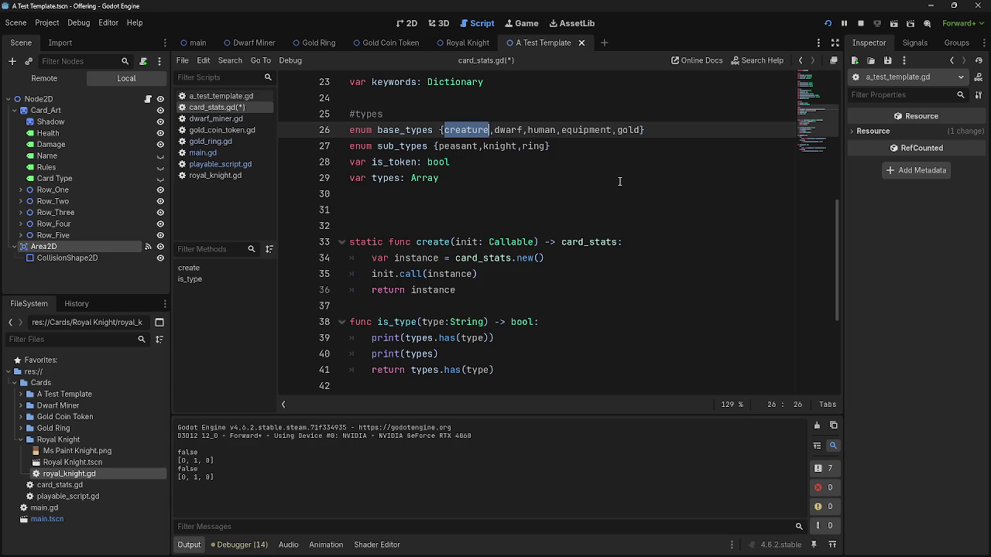
left_click(599, 165)
left_click(588, 176)
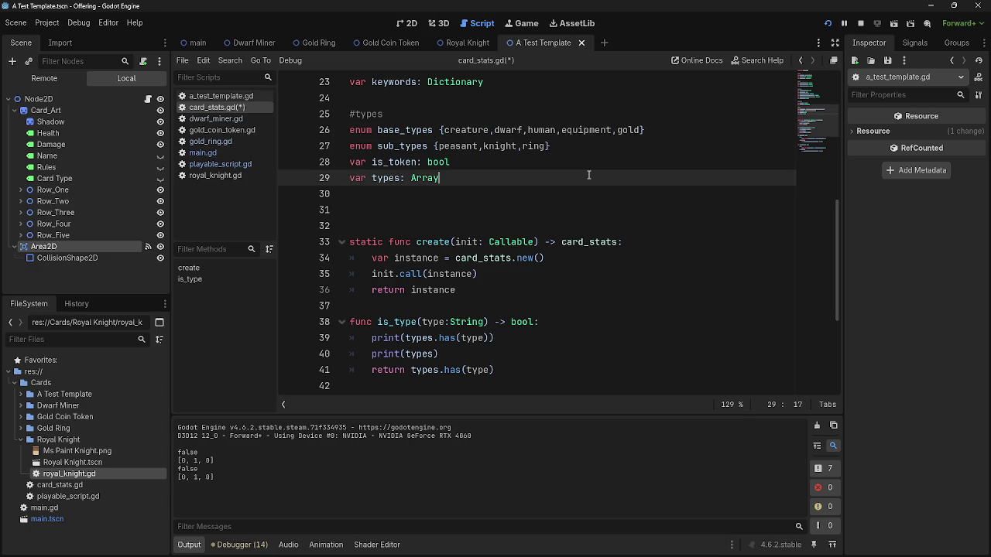
left_click(481, 339)
left_click(557, 339)
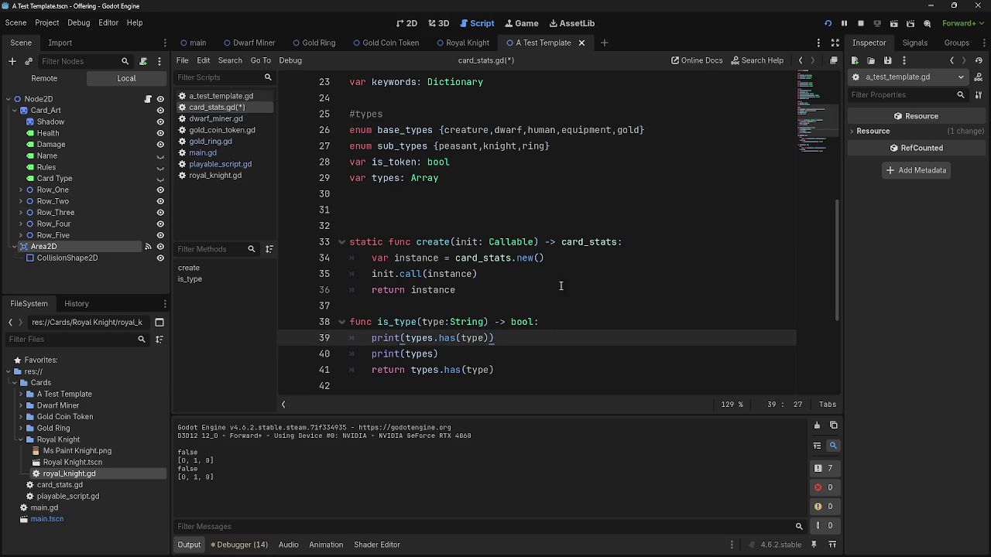
key("alt+Tab")
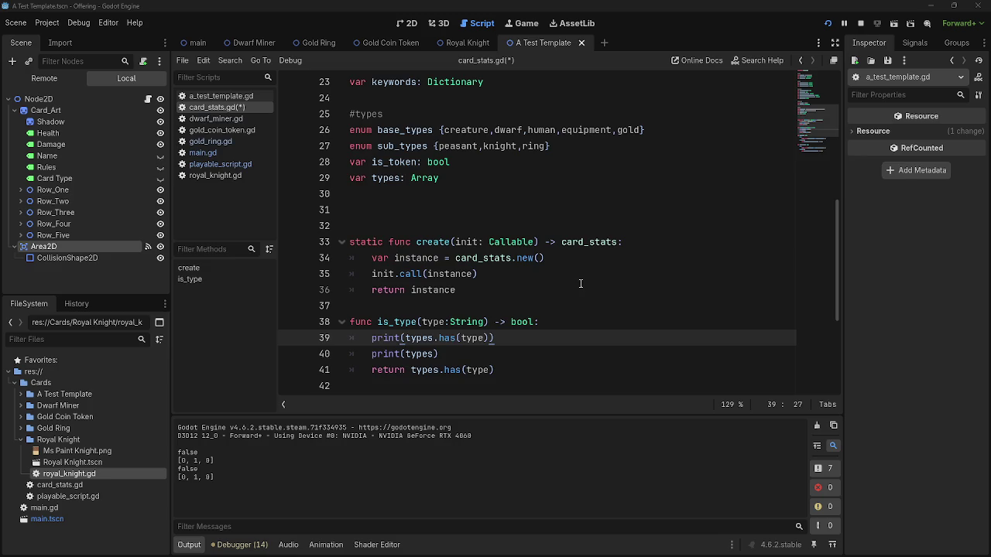
key("alt+Tab")
key("alt+Tab")
key("Tab")
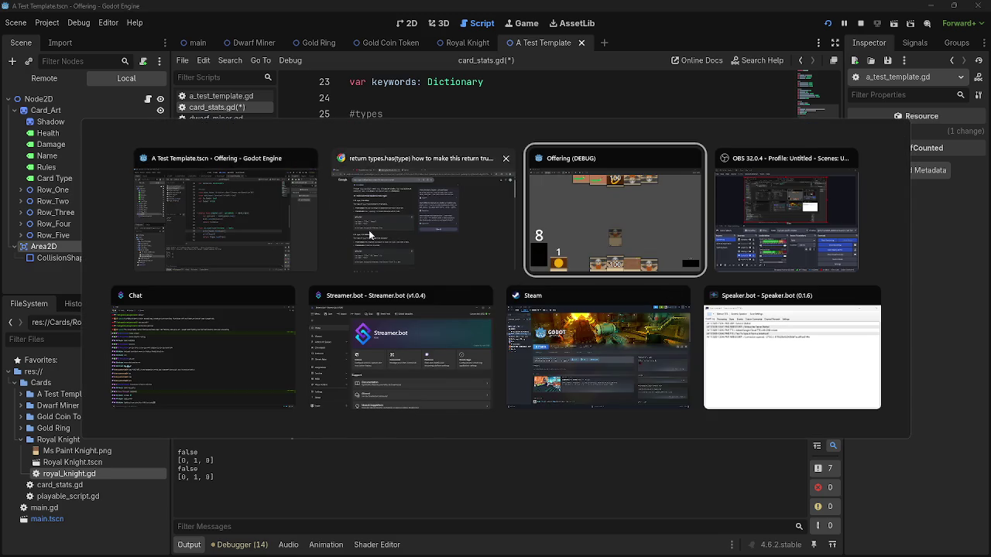
left_click(256, 221)
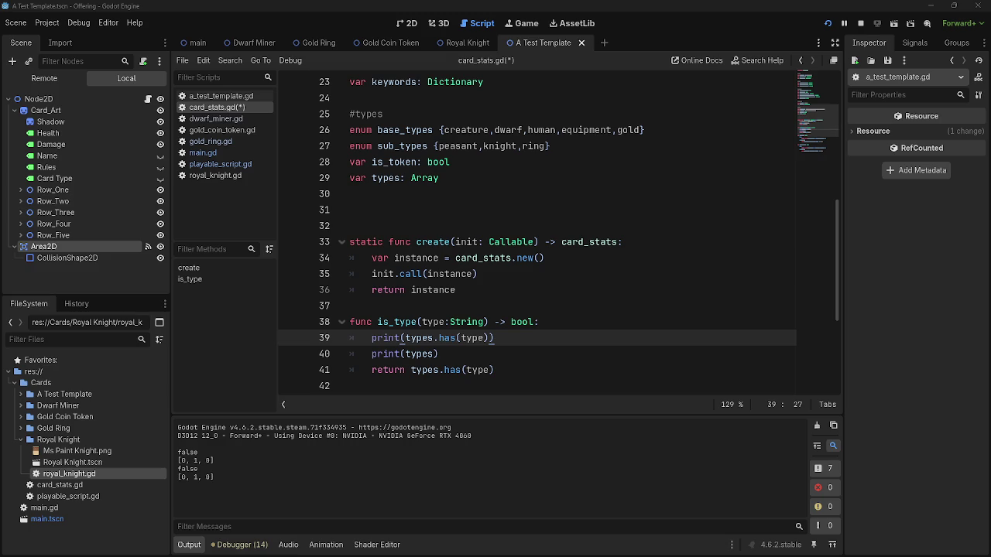
left_click_drag(493, 371, 462, 371)
left_click(474, 371)
left_click(507, 371)
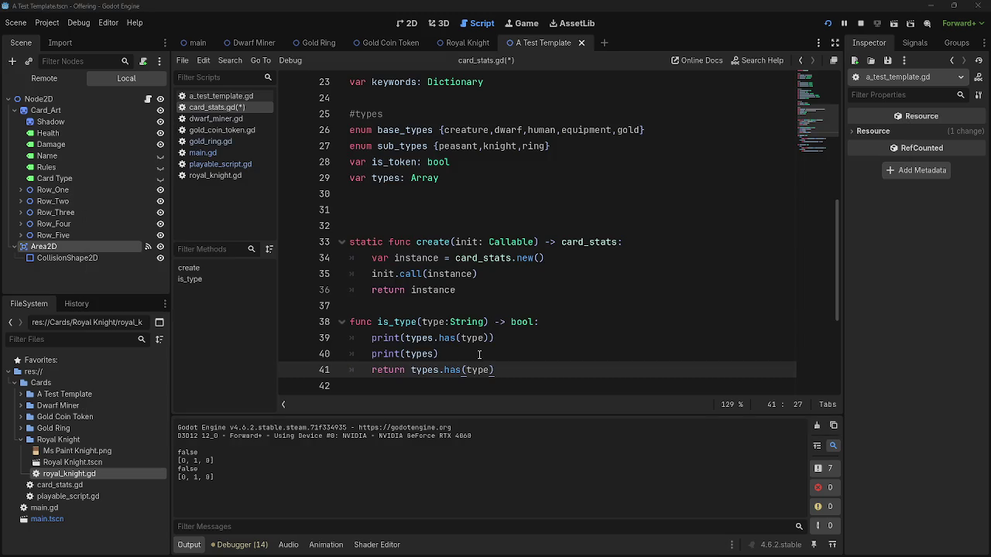
double_click(474, 369)
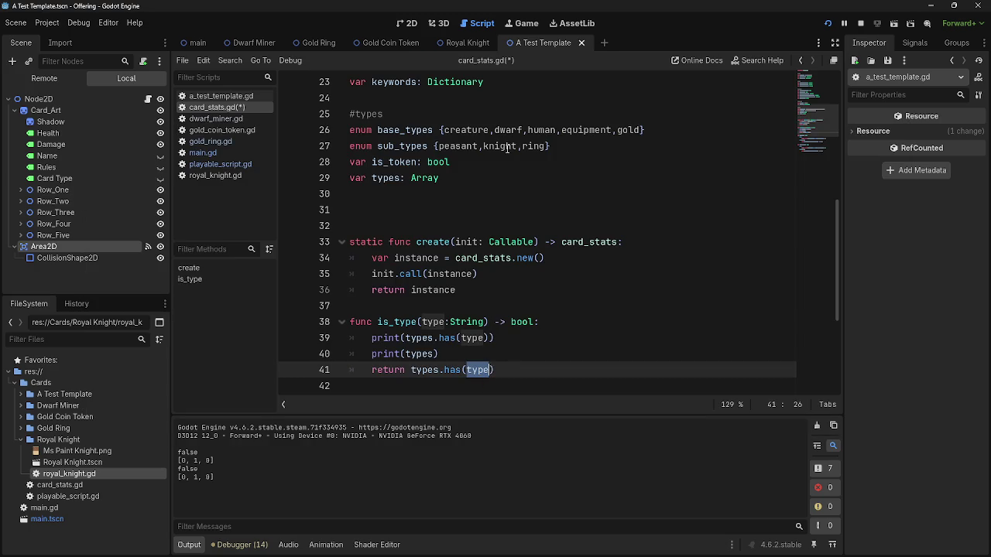
double_click(456, 126)
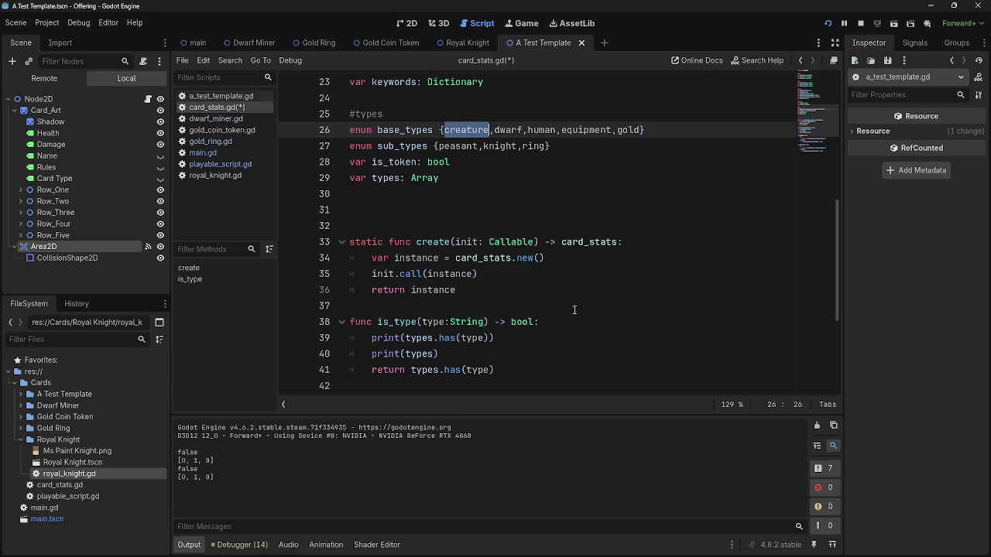
double_click(474, 147)
double_click(475, 133)
double_click(468, 147)
double_click(457, 145)
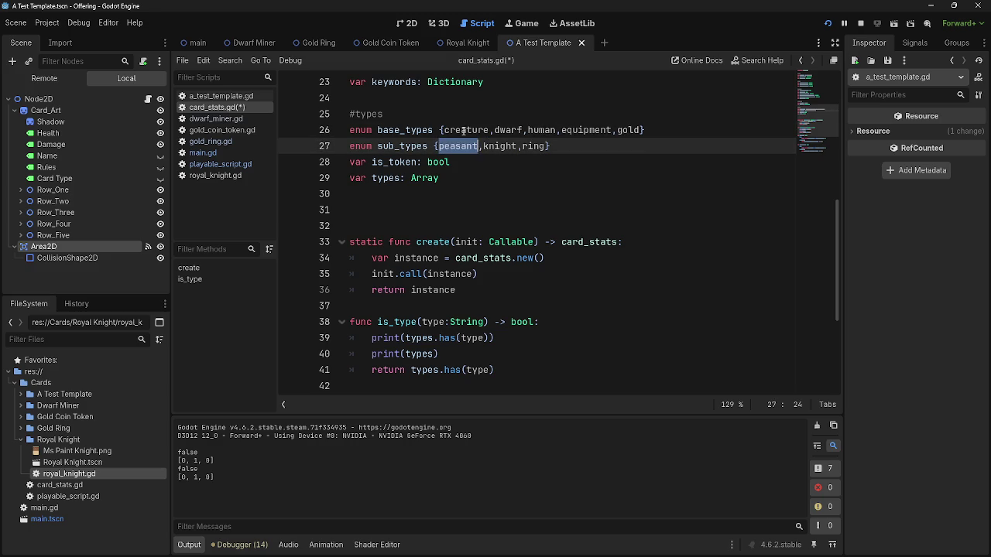
left_click(463, 130)
left_click_drag(213, 477, 180, 479)
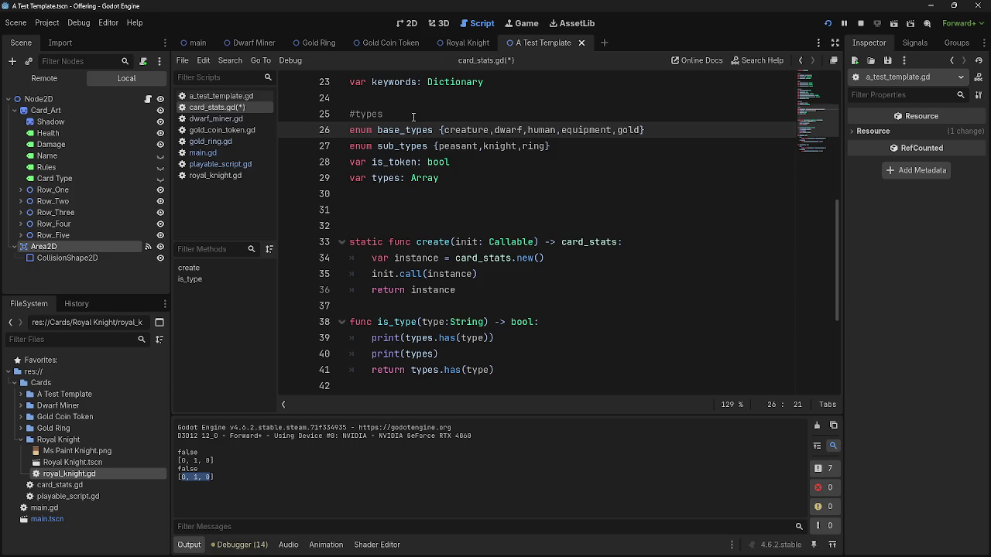
left_click(585, 133)
left_click(588, 146)
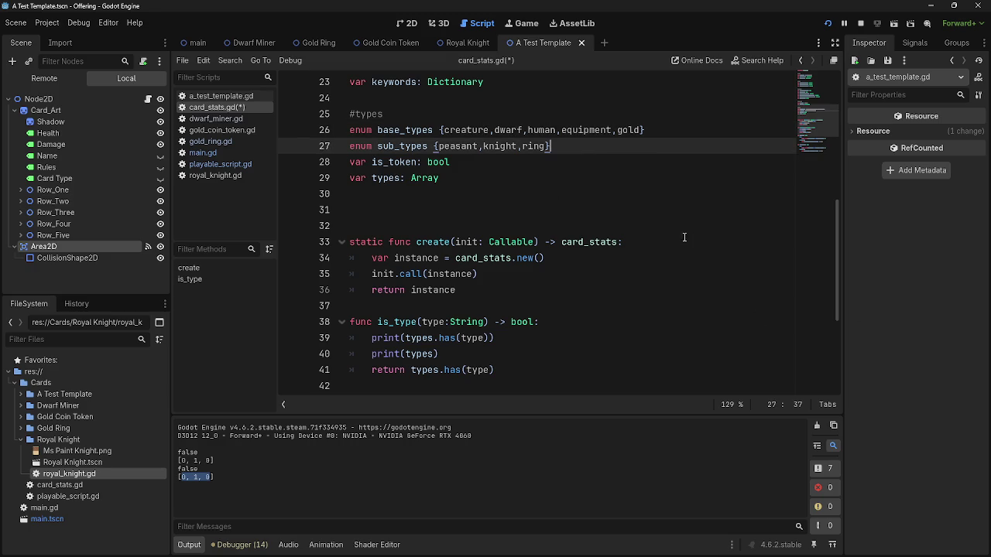
left_click(492, 338)
double_click(484, 371)
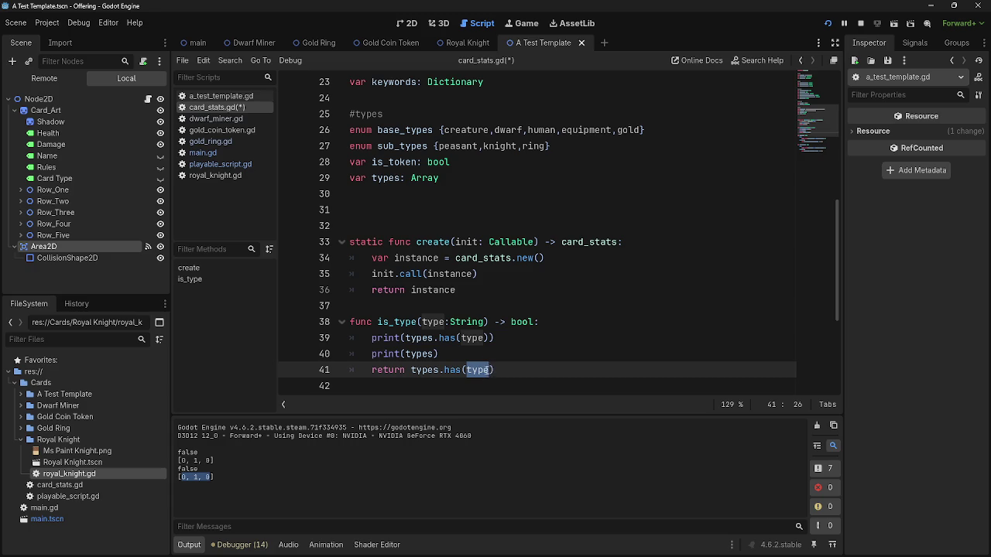
type("0)")
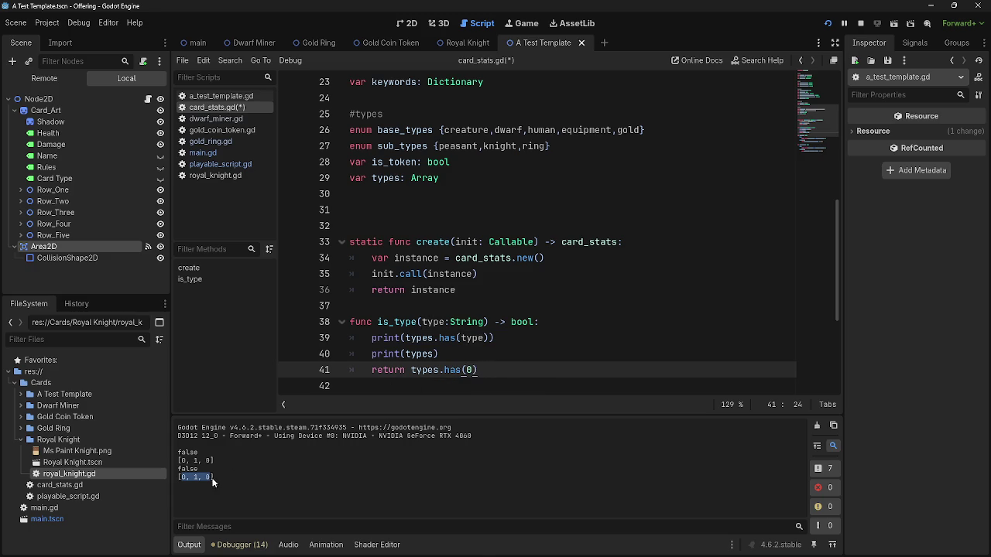
left_click_drag(209, 479, 179, 479)
left_click(227, 480)
left_click(467, 370)
key("Delete")
type("type)")
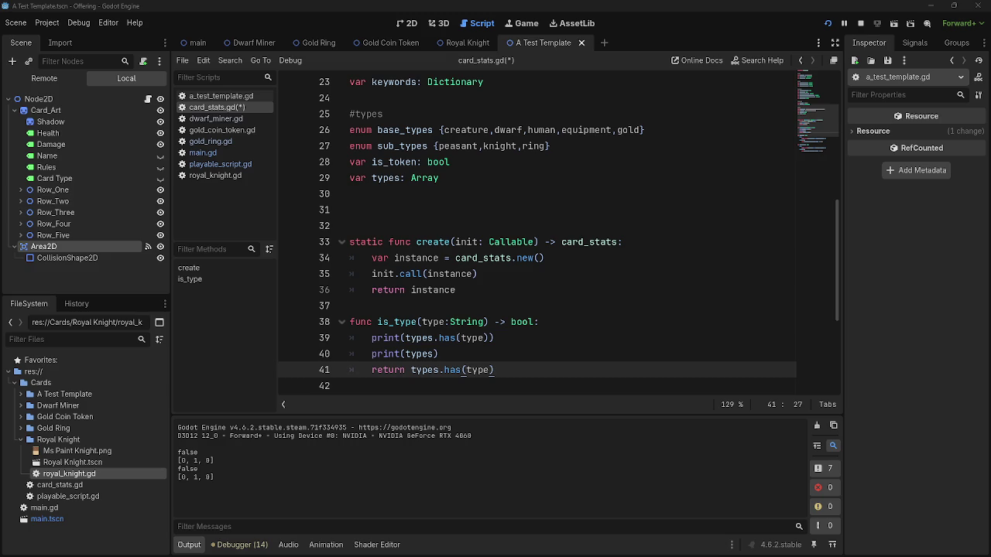
left_click(550, 353)
Start a 'type =' assignment on a new line 41, then delete it.
scroll(550, 355, "down", 1)
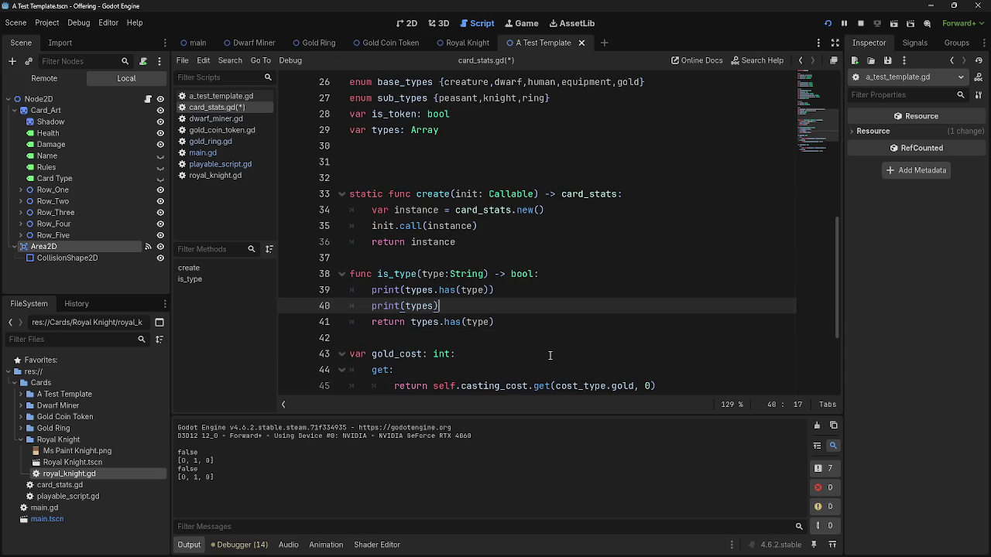
key("Return")
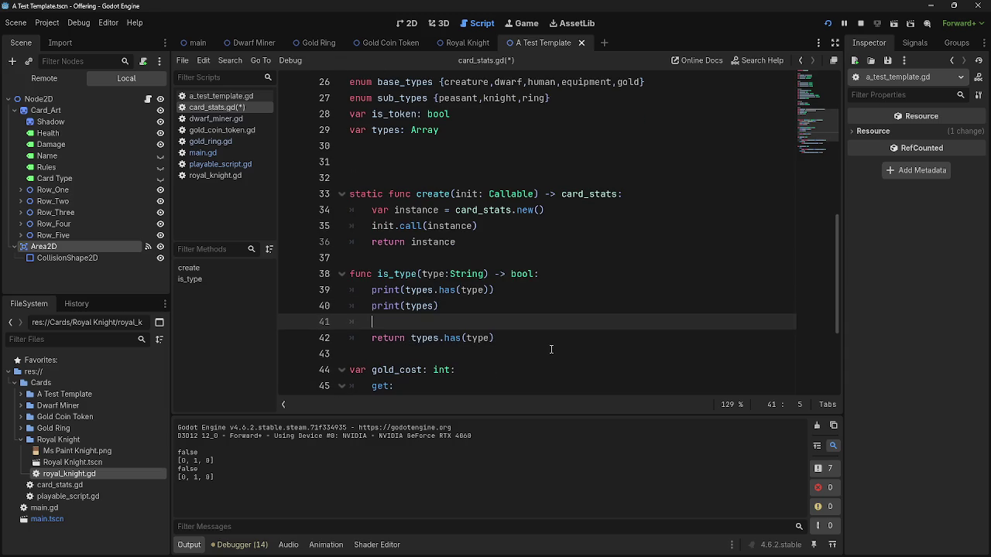
type("type")
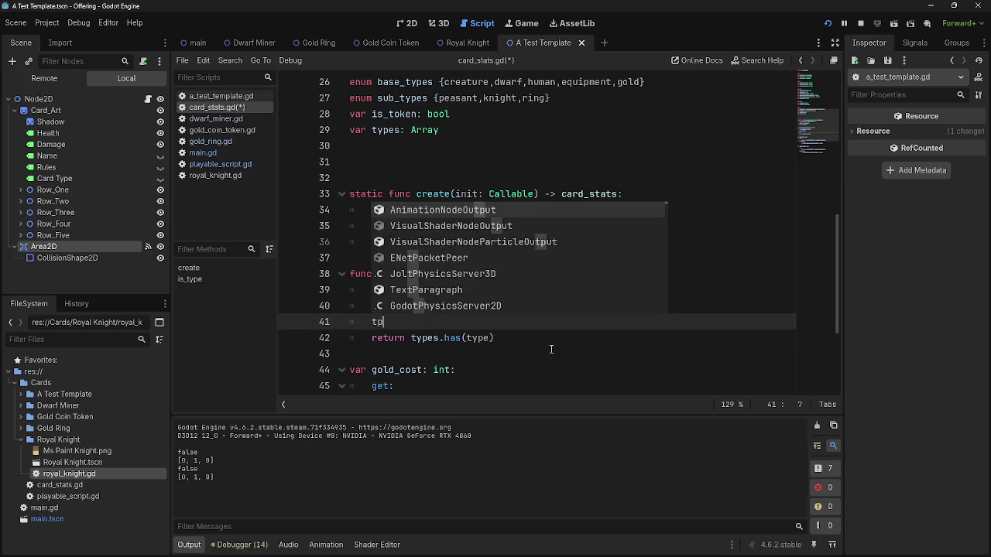
type(" =")
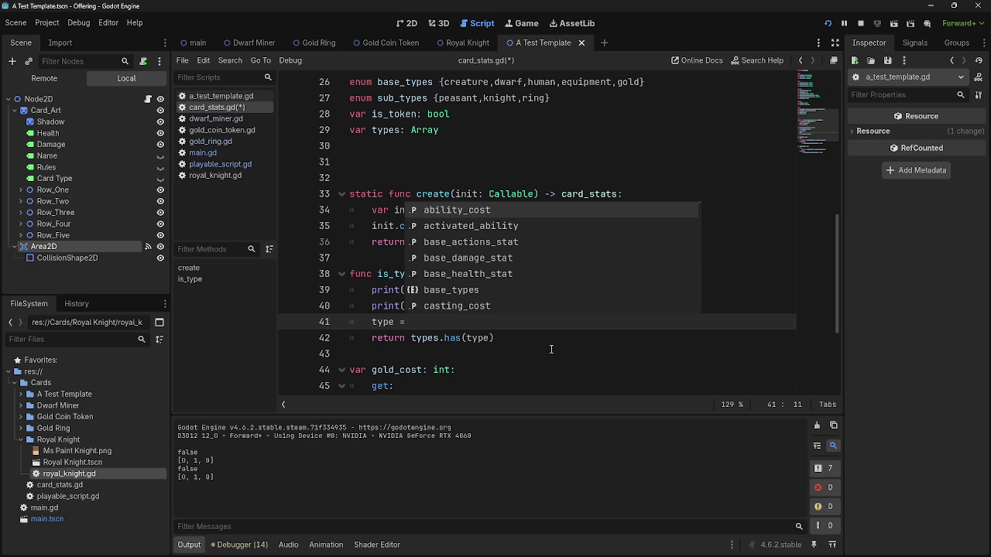
key("BackSpace")
key("BackSpace")
key("BackSpace")
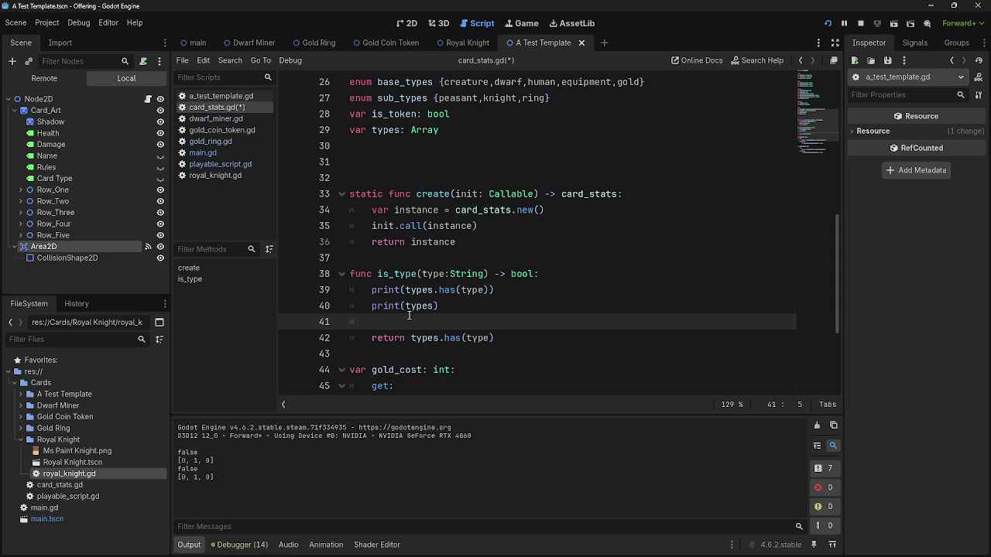
Change the line 40 debug print to print(types.find(type)).
left_click(431, 306)
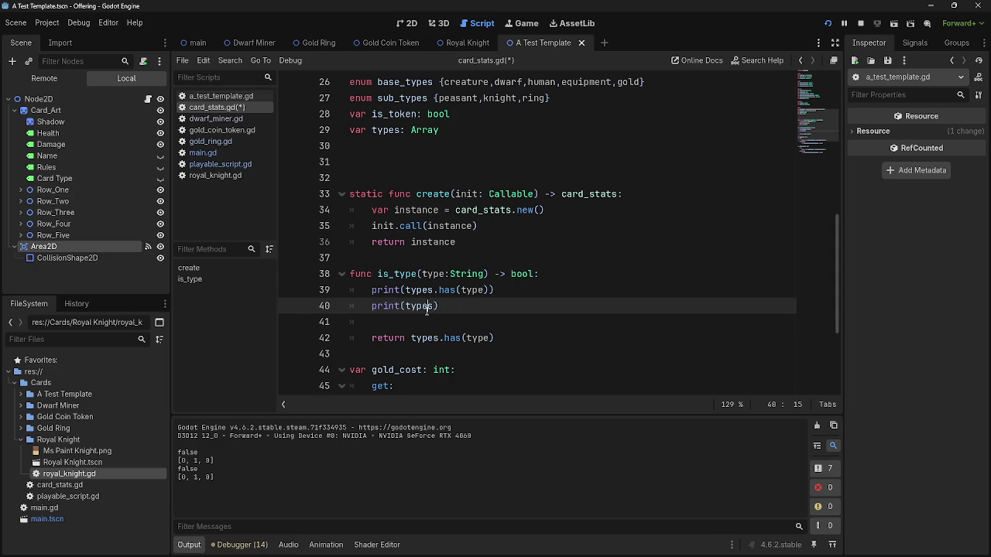
key("Right")
type(".han")
key("BackSpace")
key("BackSpace")
key("BackSpace")
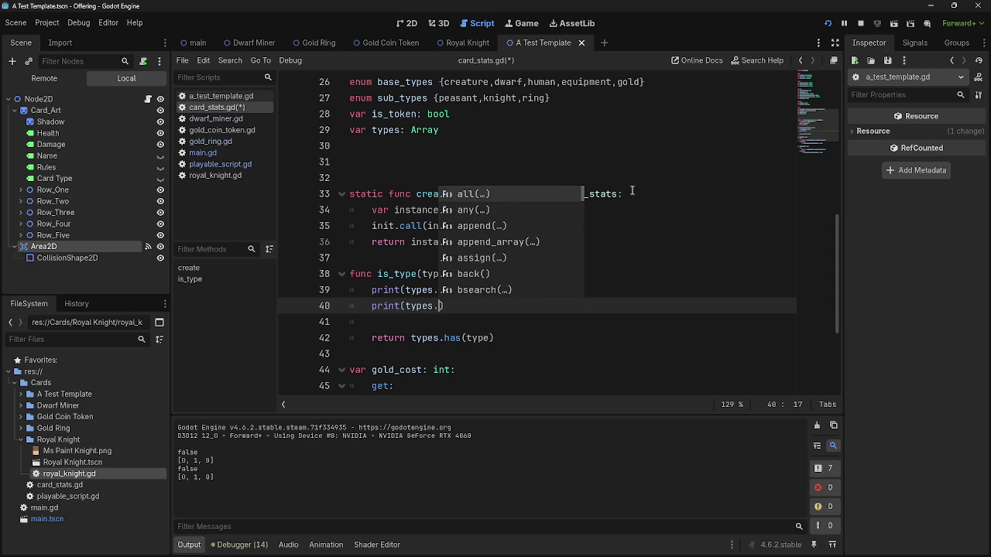
type("find")
key("Return")
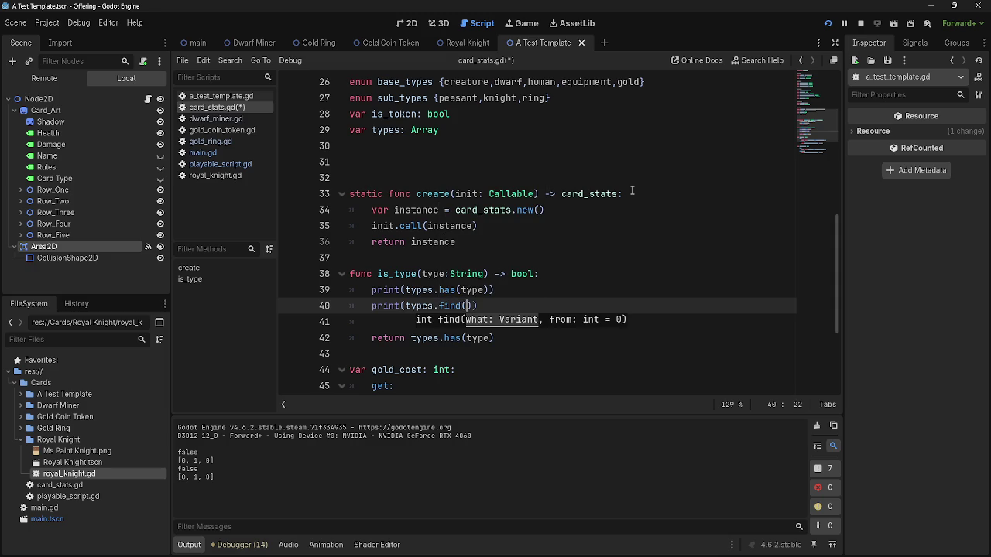
type("type")
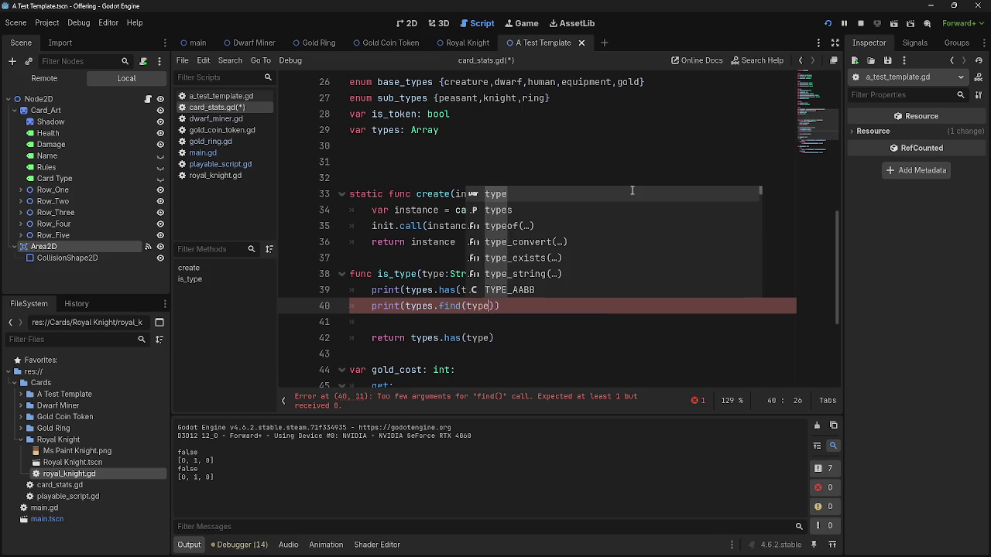
key("Escape")
key("End")
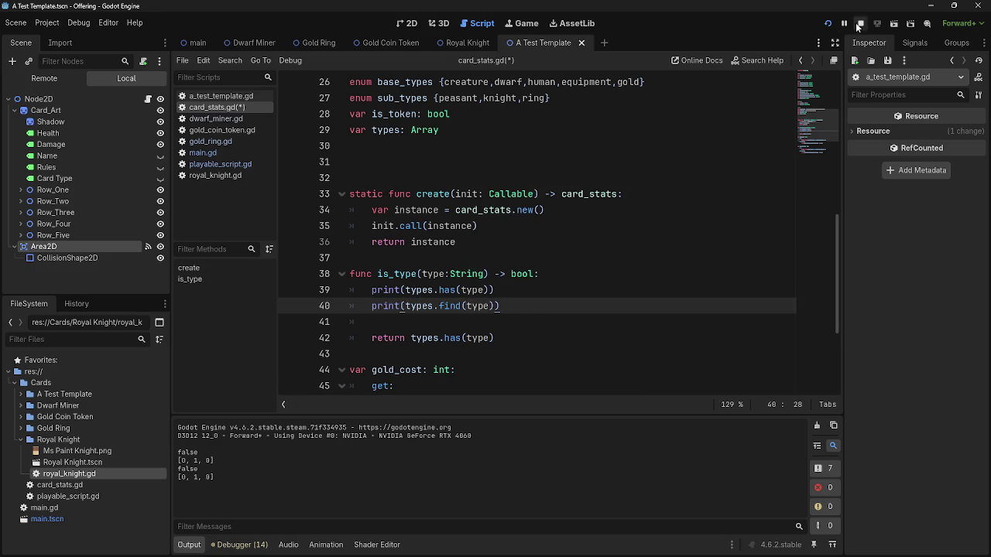
Restart the game and read the find result in the output.
left_click(827, 24)
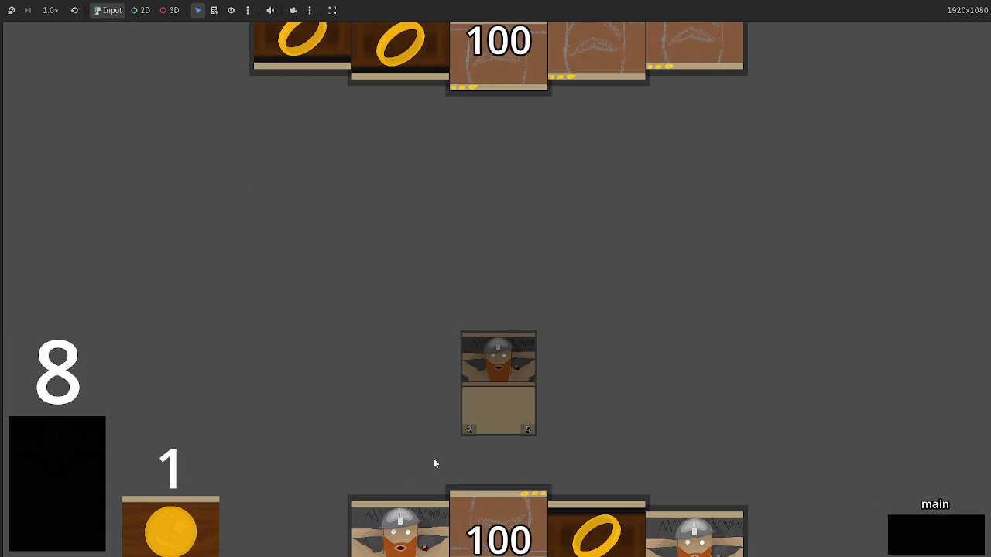
key("alt+Tab")
key("alt+Tab")
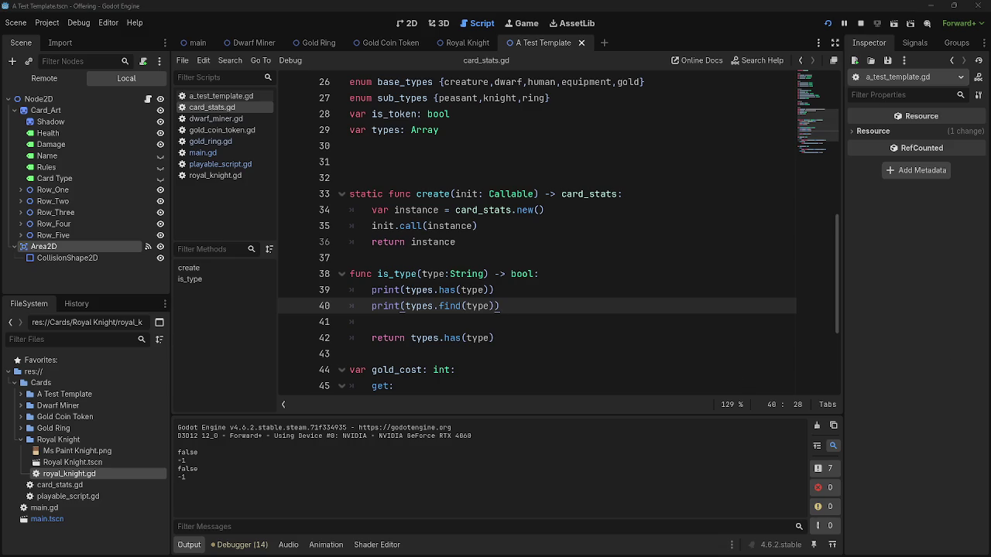
key("alt+Tab")
key("alt+Tab")
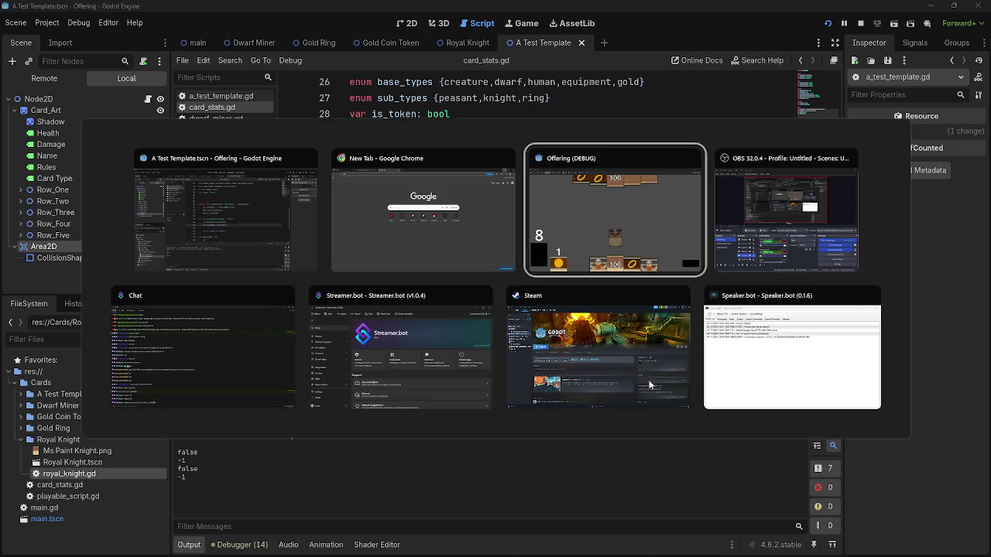
key("alt+Tab")
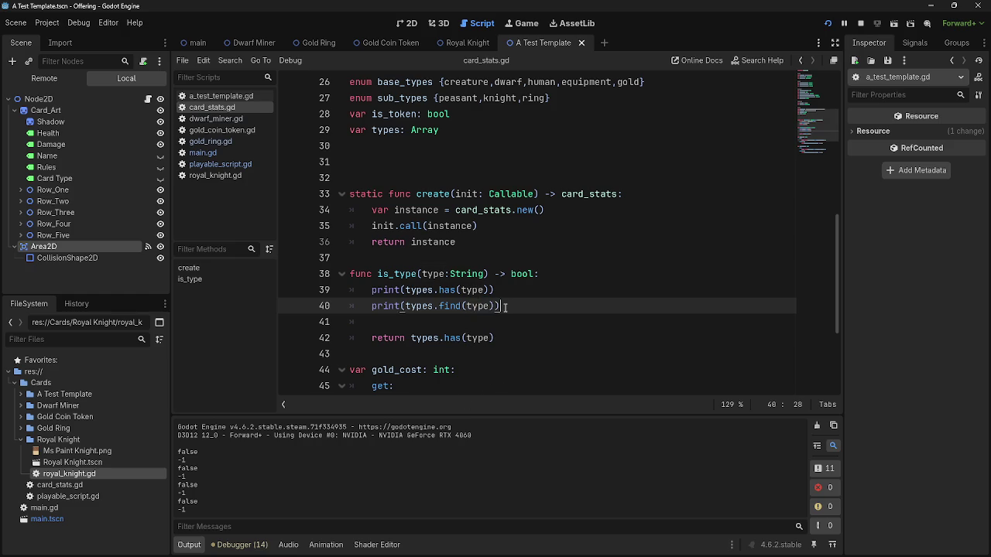
Temporarily pass -1 to types.has in the return line and run the game.
left_click_drag(350, 306, 477, 306)
key("End")
left_click_drag(525, 310, 394, 306)
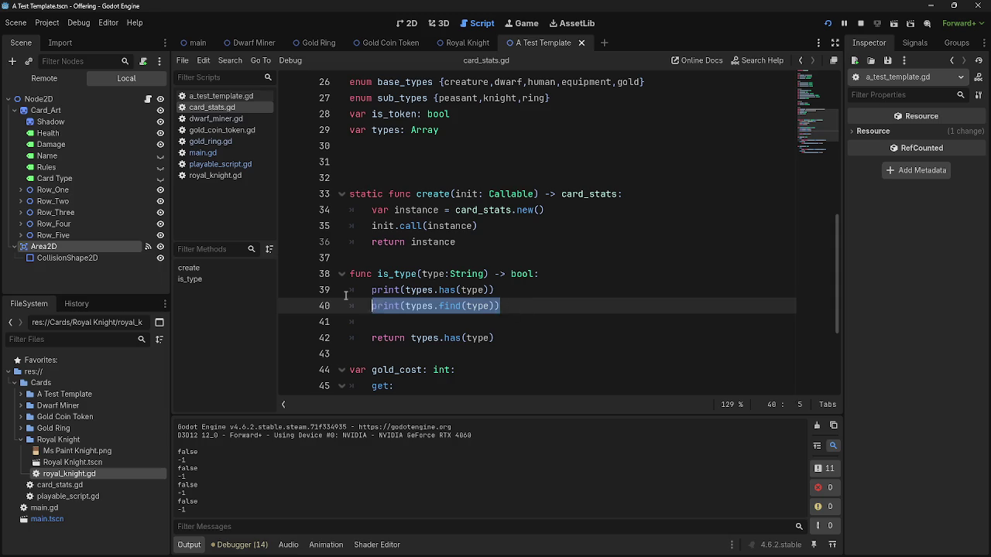
left_click(349, 293, "shift")
left_click(335, 295)
left_click_drag(526, 306, 329, 294)
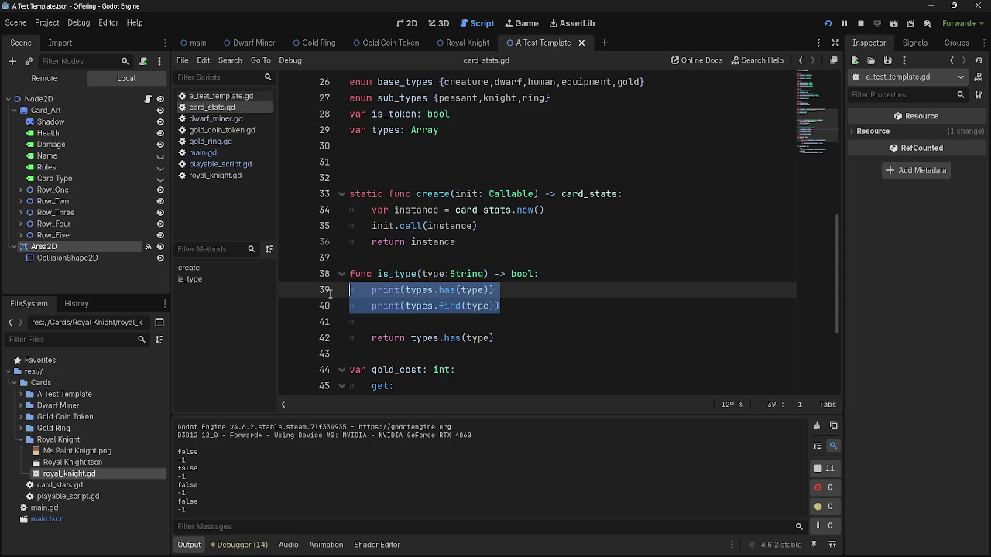
left_click(538, 302)
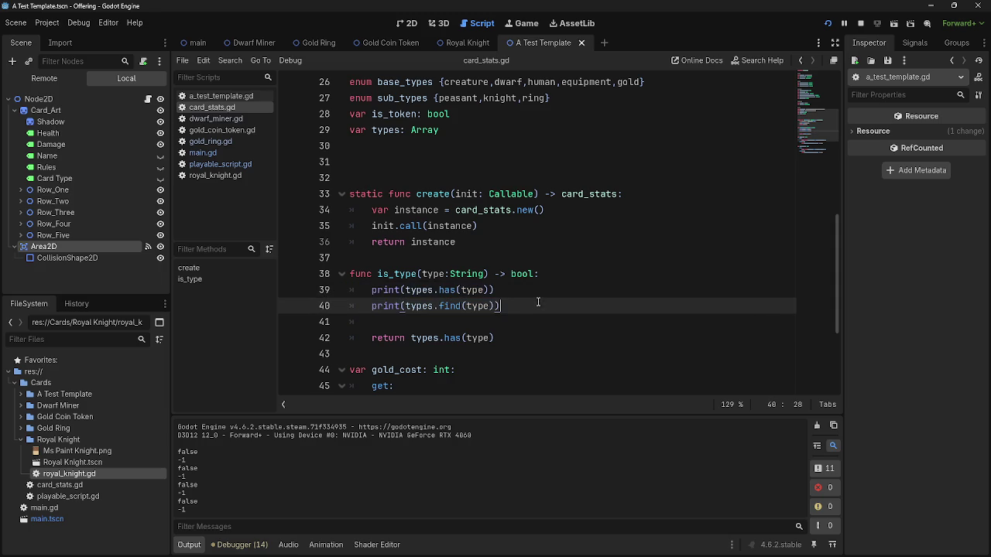
double_click(475, 339)
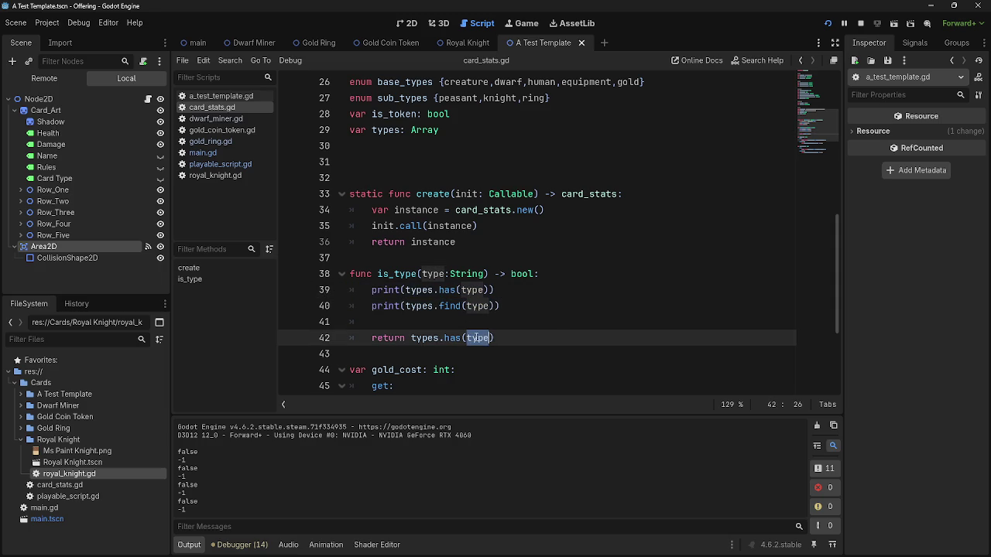
type("-1")
key("F5")
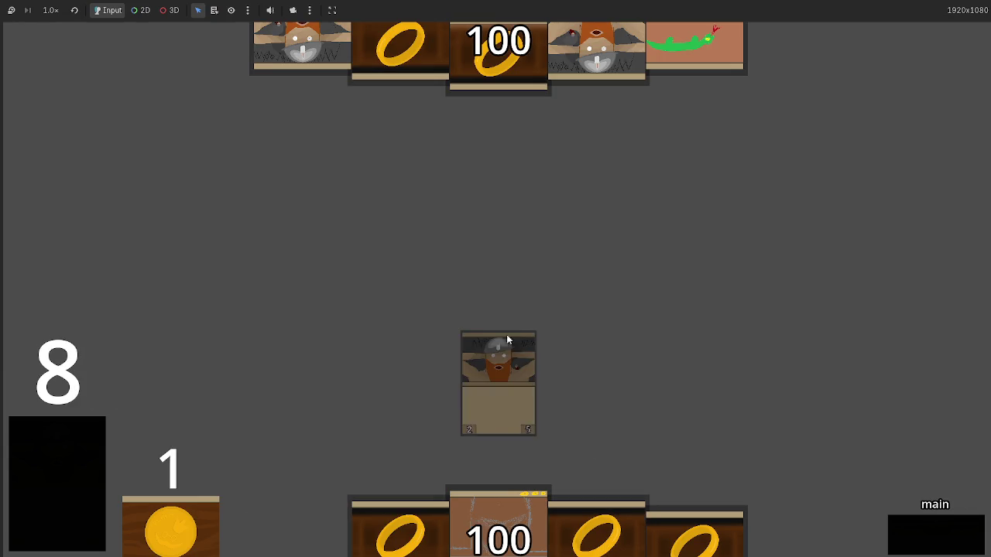
left_click(510, 409)
key("alt+Tab")
key("alt+Tab")
key("alt+Tab")
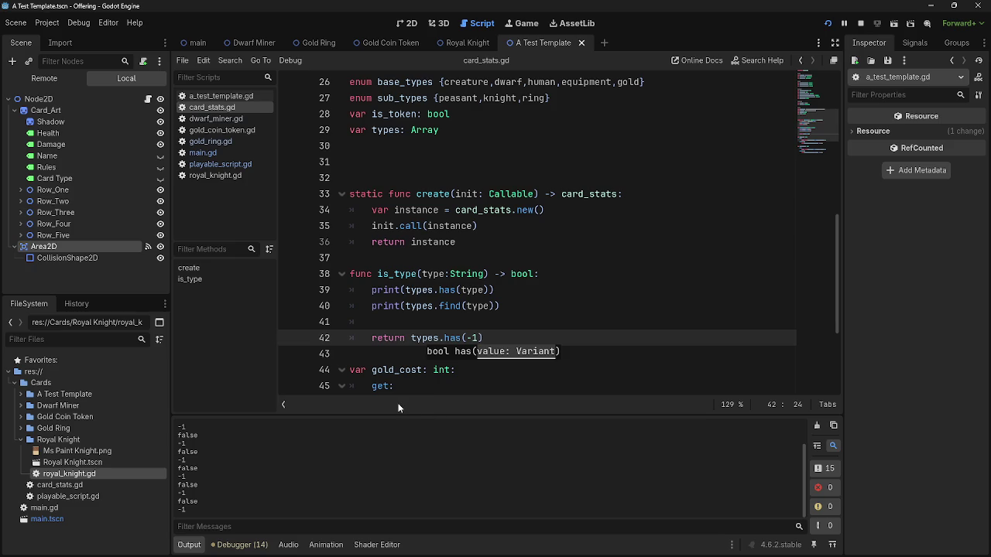
Restore type in the return line, briefly try -1 in find, then restore type.
double_click(473, 338)
type("type")
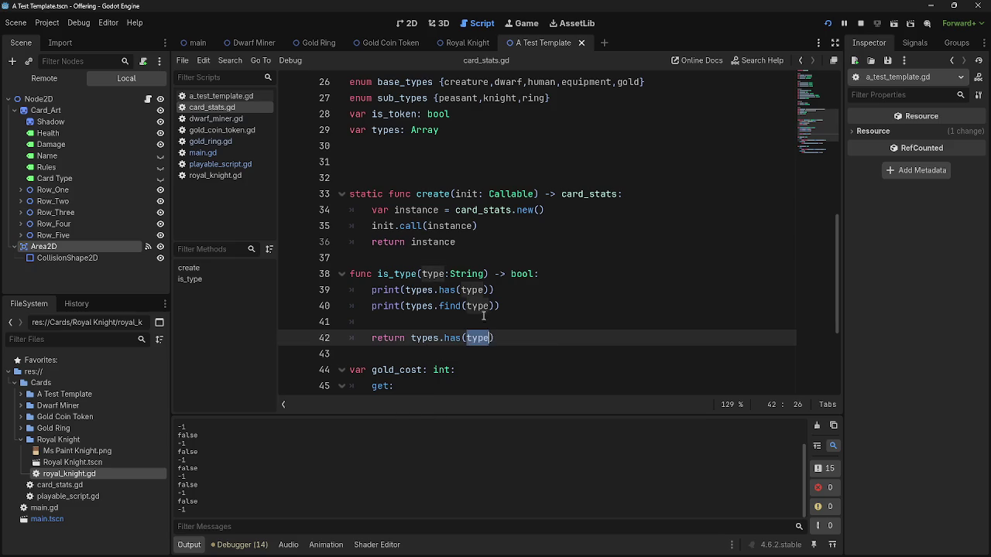
double_click(477, 305)
type("-1")
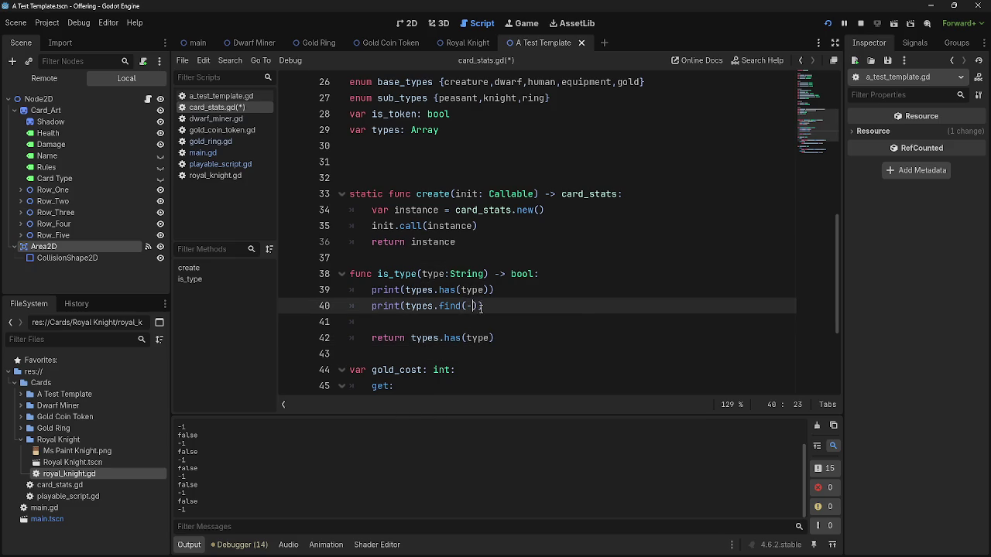
key("BackSpace")
key("BackSpace")
type("type")
Add print(types.fiund(-1)) on line 41 and run the game.
left_click(493, 318)
type("pruin")
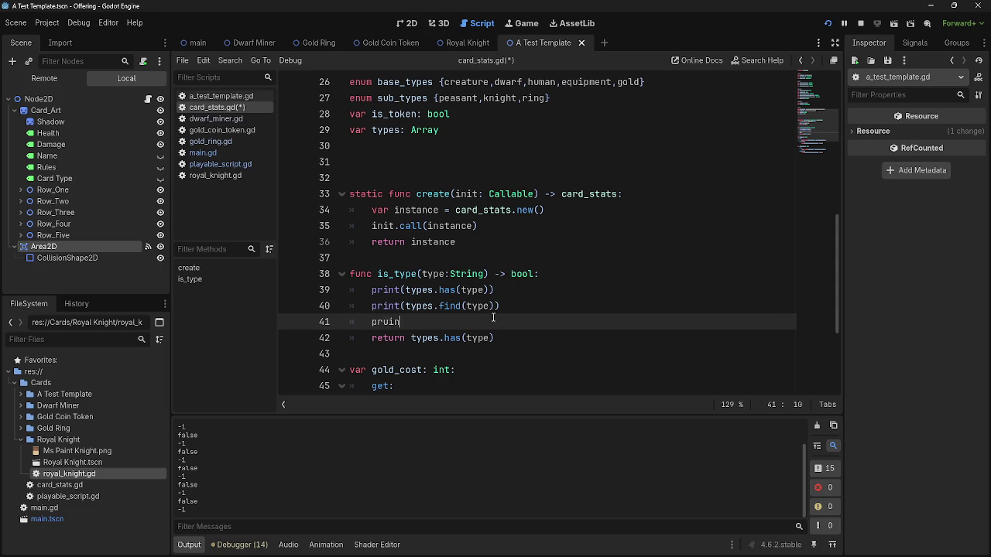
key("BackSpace")
key("BackSpace")
type("int")
key("Return")
type("types.f")
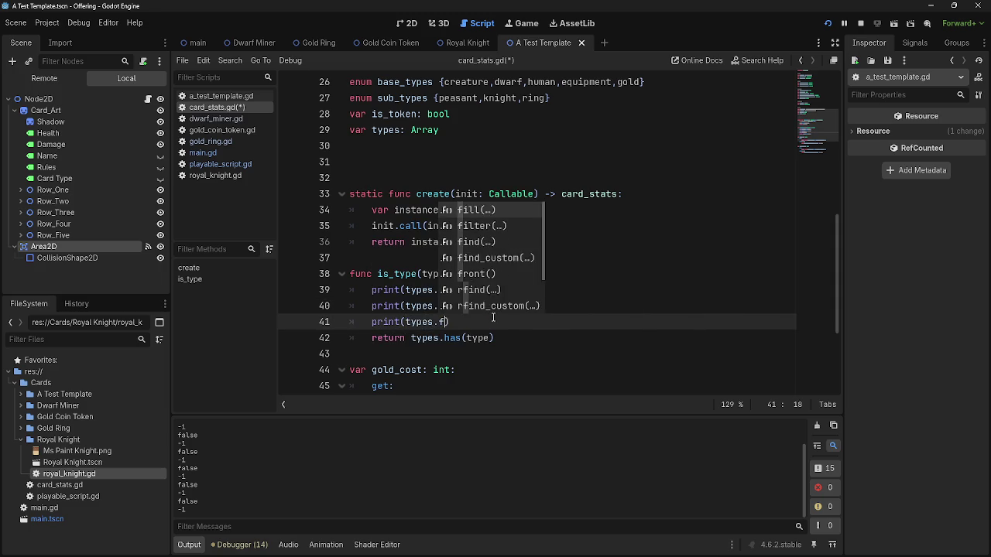
type("iund(-1")
left_click(876, 23)
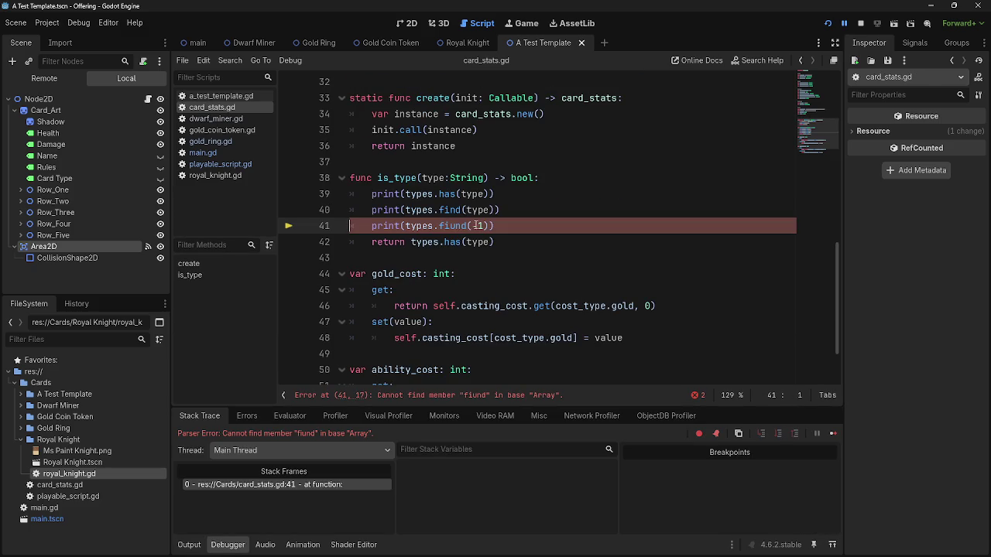
Delete .fiund and the leftover (-1) so line 41 reads print(types).
scroll(480, 265, "up", 3)
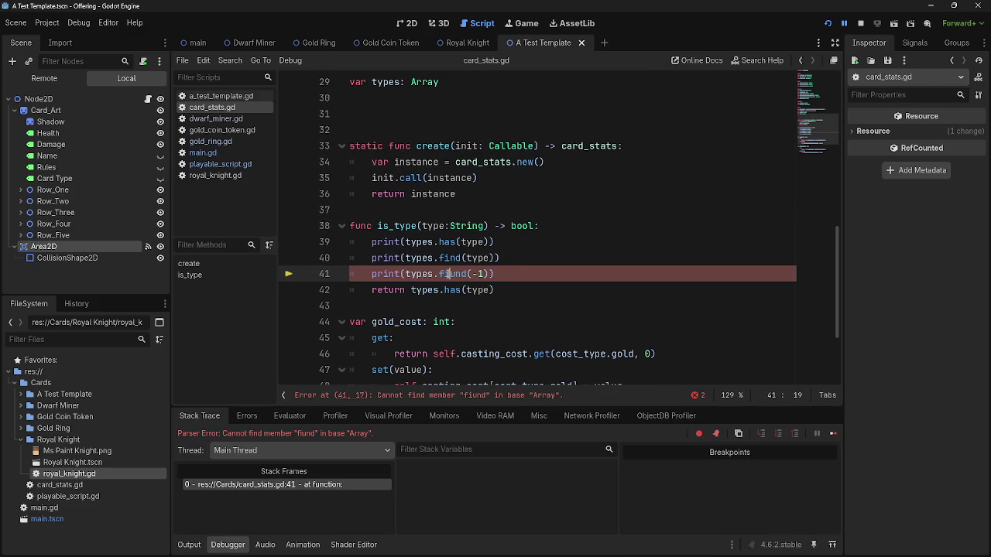
left_click(467, 274)
left_click_drag(467, 274, 434, 274)
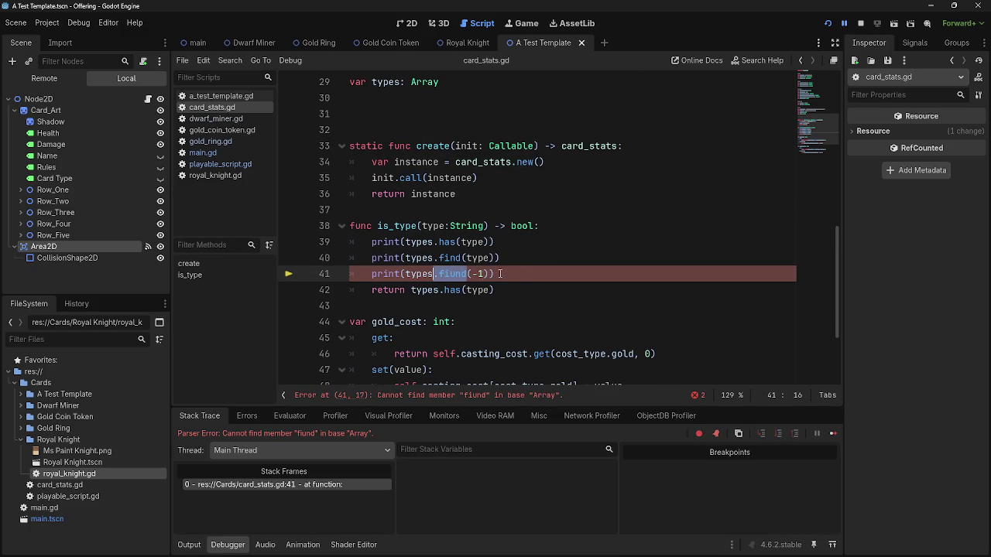
key("BackSpace")
type(".")
left_click(473, 277)
left_click_drag(462, 274, 435, 275)
key("BackSpace")
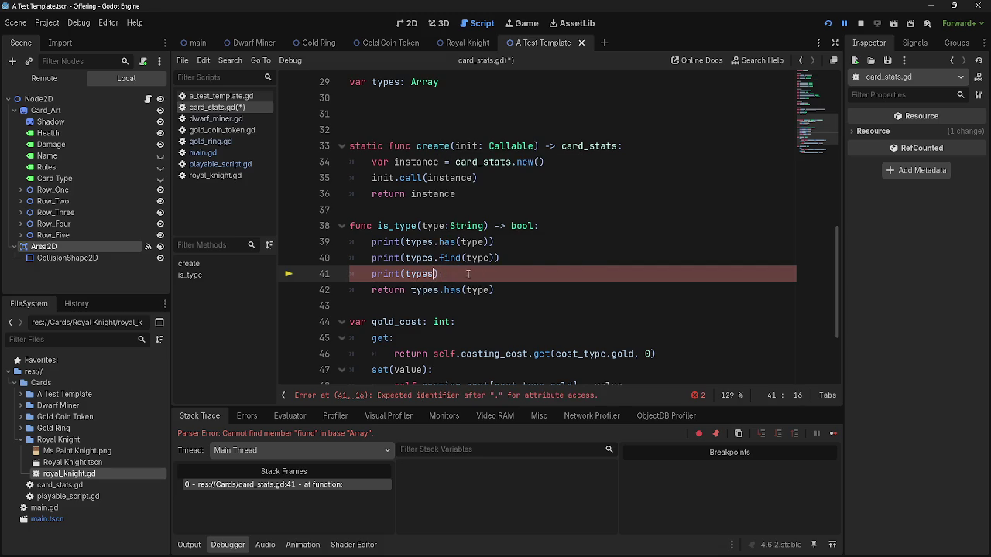
Select the type argument in the return statement on line 42.
double_click(452, 290)
double_click(477, 290)
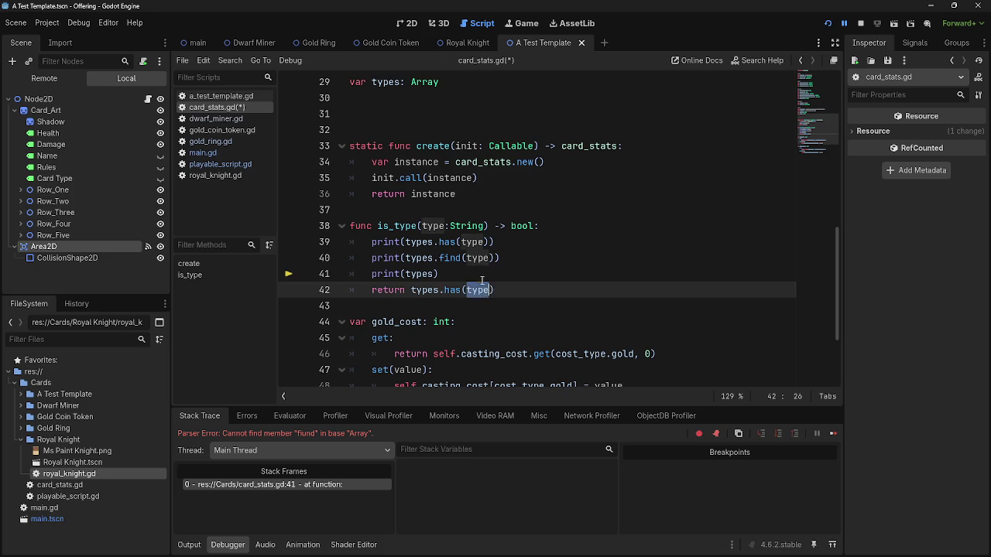
left_click(481, 278)
key("alt+Tab")
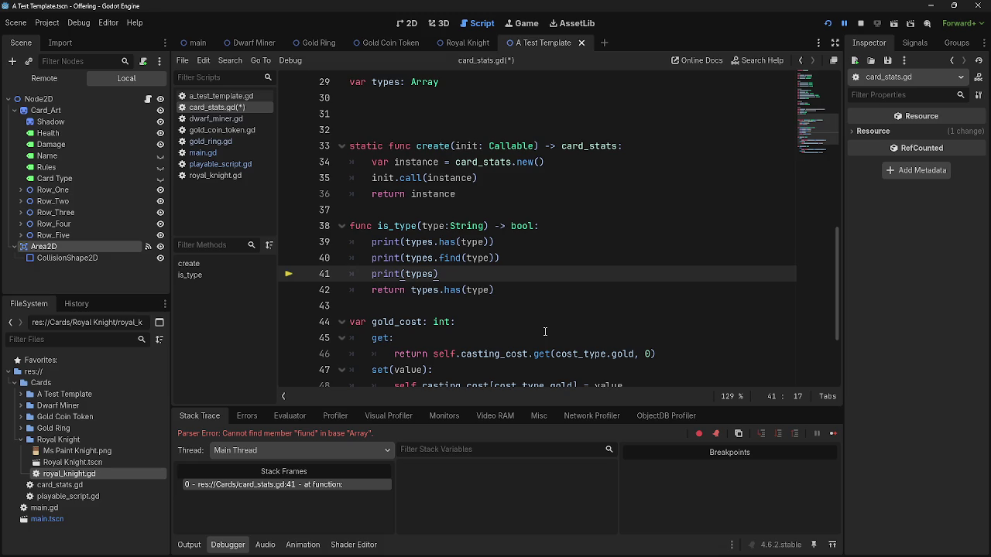
key("alt+Tab")
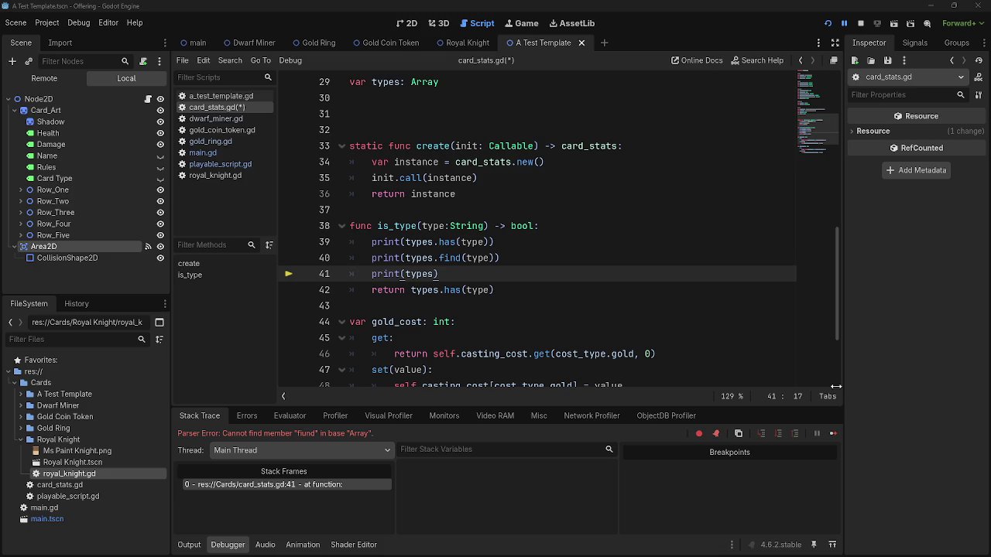
key("Down")
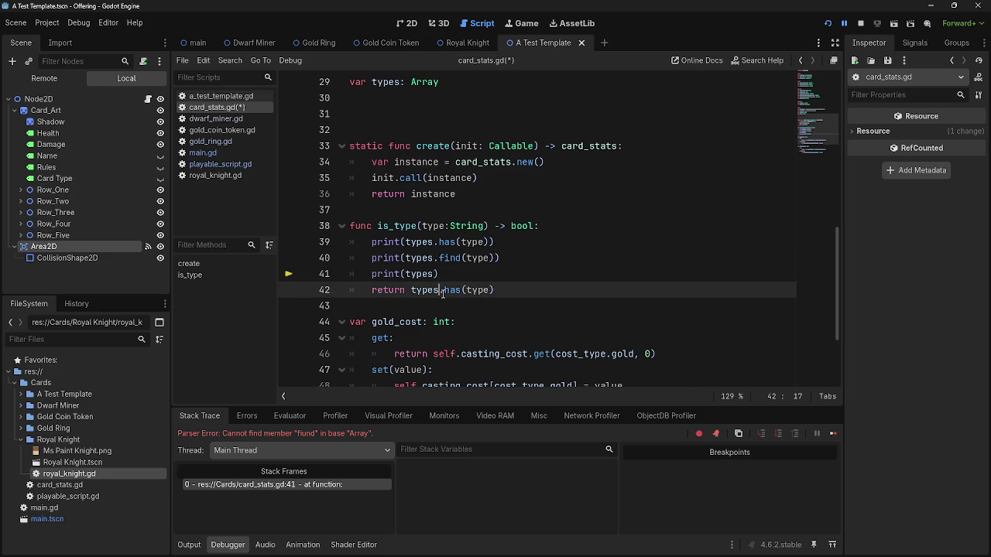
Try appending keys. after types on line 42, then remove the invalid .keys.
key("Right")
type("kets.")
key("BackSpace")
key("BackSpace")
key("BackSpace")
type("keys.")
left_click(541, 292)
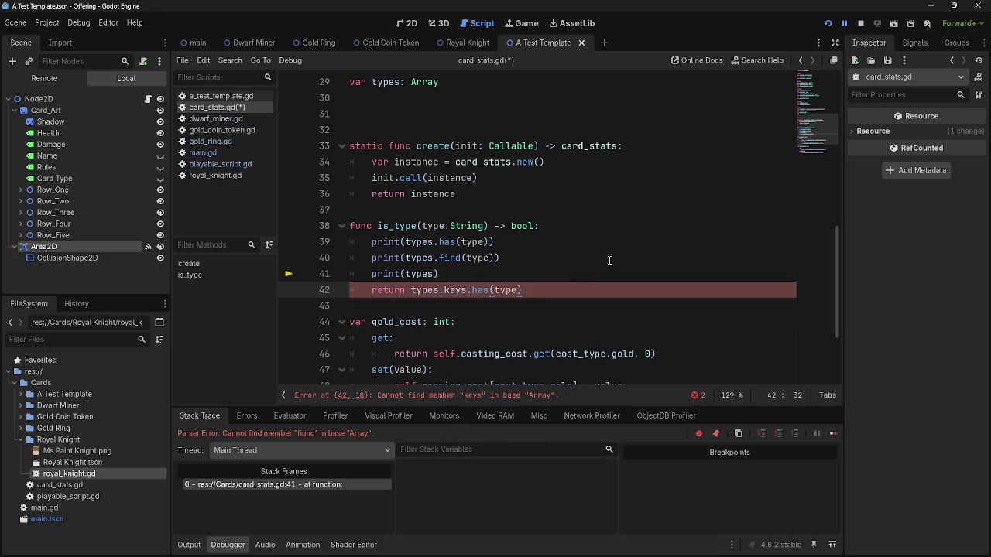
left_click(461, 399)
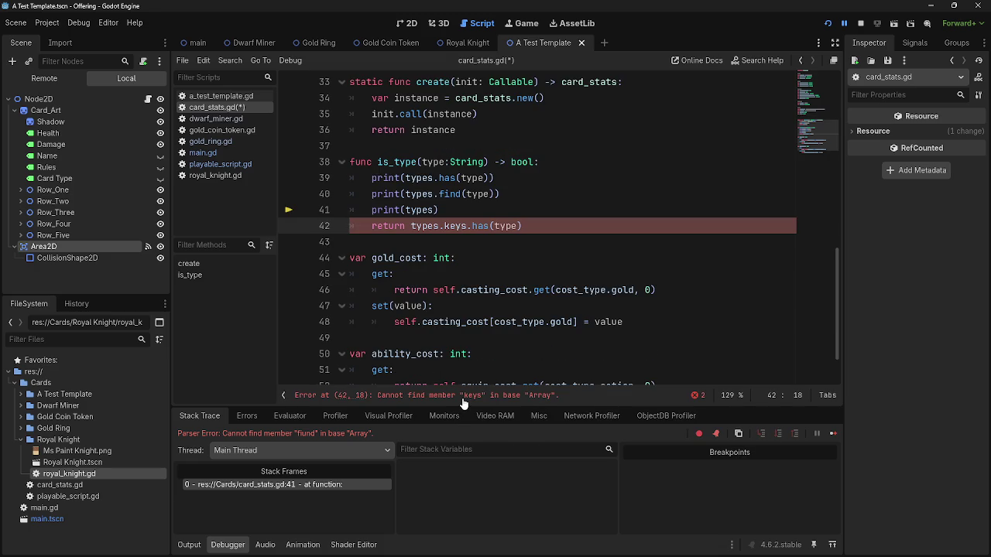
left_click_drag(467, 226, 439, 226)
key("BackSpace")
Insert keys. inside the types.has parentheses, then delete it.
scroll(540, 244, "up", 2)
left_click(463, 321)
left_click(465, 321)
scroll(554, 317, "up", 1)
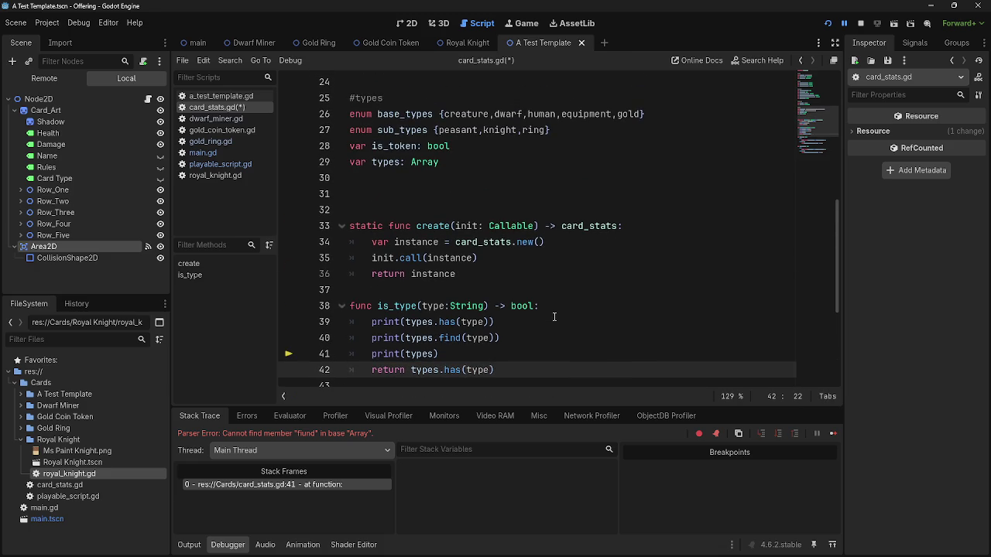
scroll(554, 317, "down", 1)
type("keys.")
left_click(555, 316)
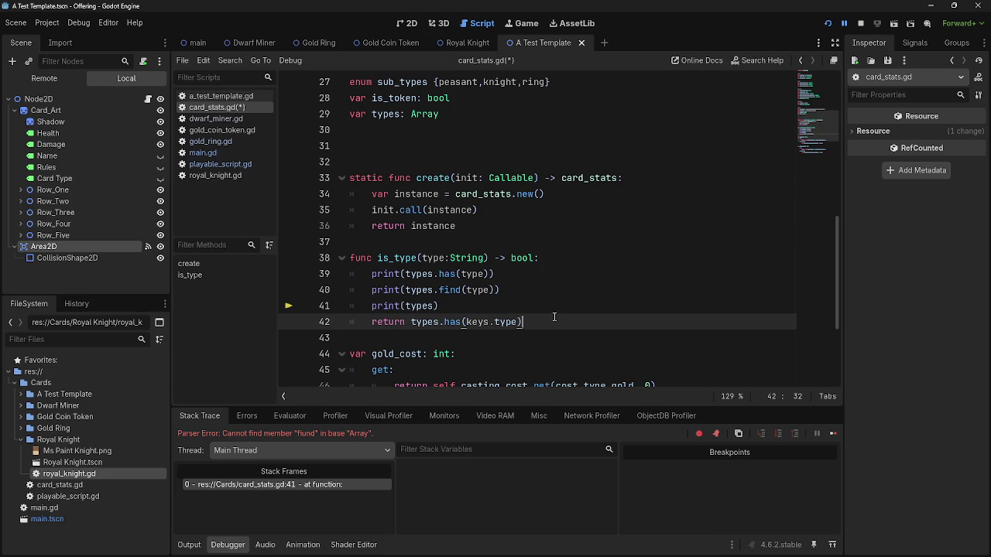
left_click_drag(489, 322, 466, 322)
key("BackSpace")
Enter base_types.keys. as the types.has argument, then remove keys.
left_click(484, 310)
left_click(421, 307)
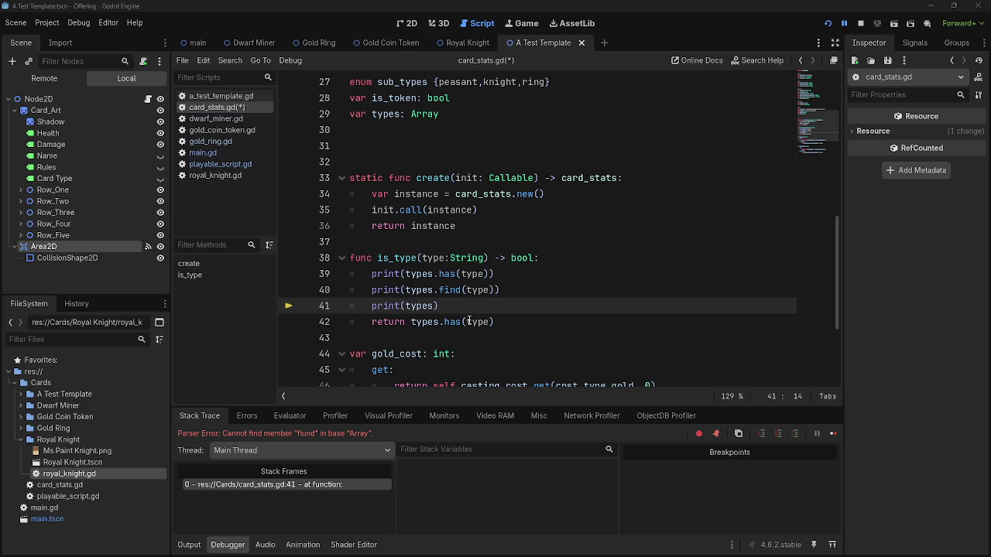
left_click(500, 324)
scroll(567, 345, "up", 1)
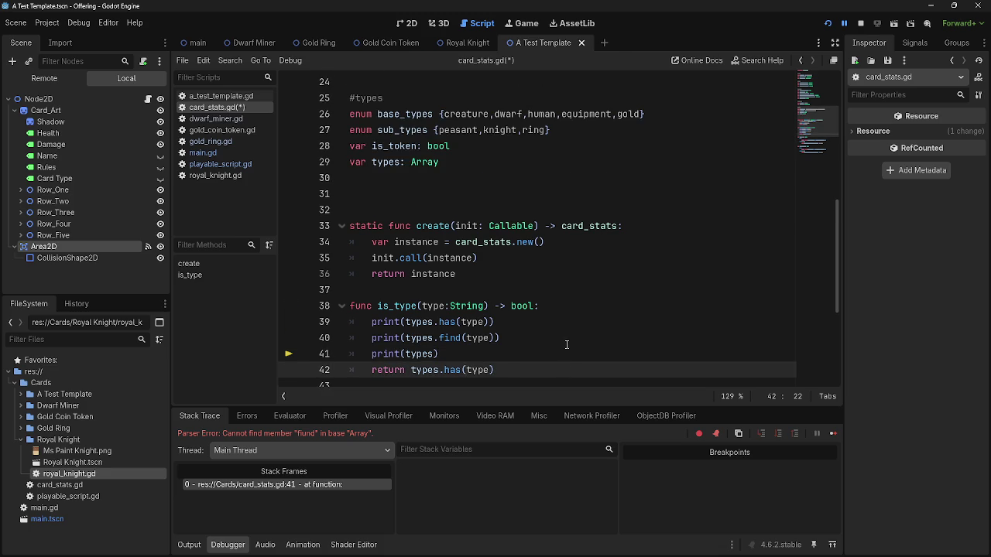
scroll(566, 344, "down", 1)
type("base")
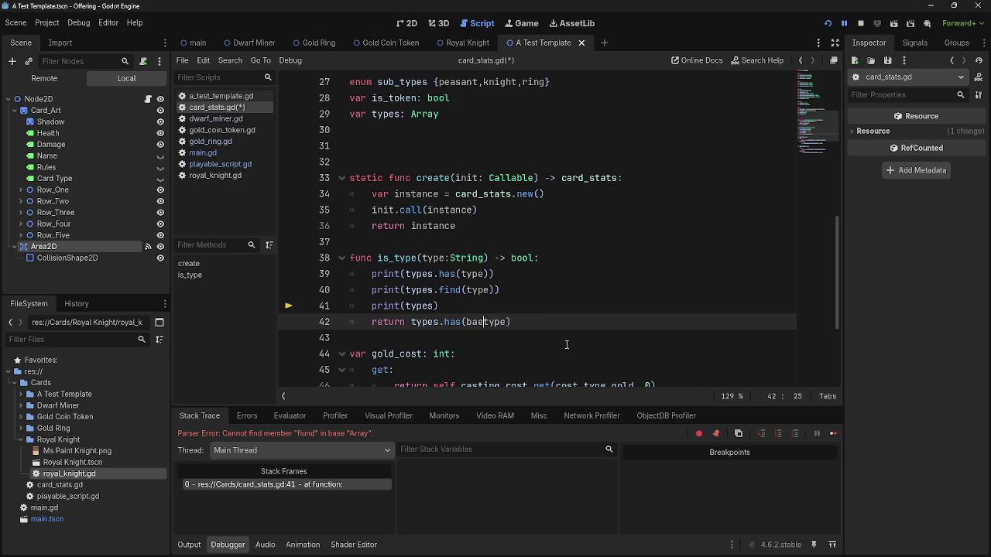
type("_t")
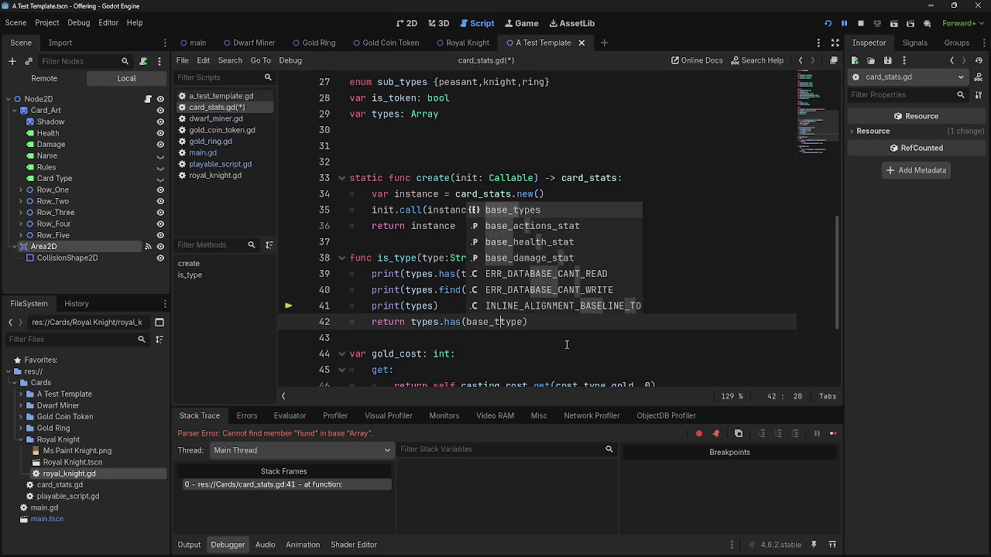
key("Return")
type(".keys.type")
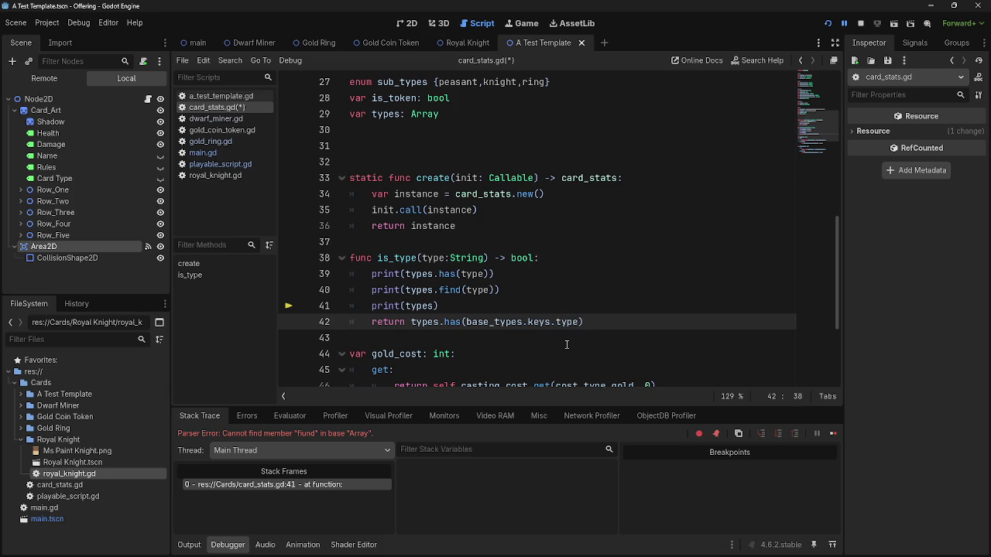
left_click(636, 322)
left_click(523, 322)
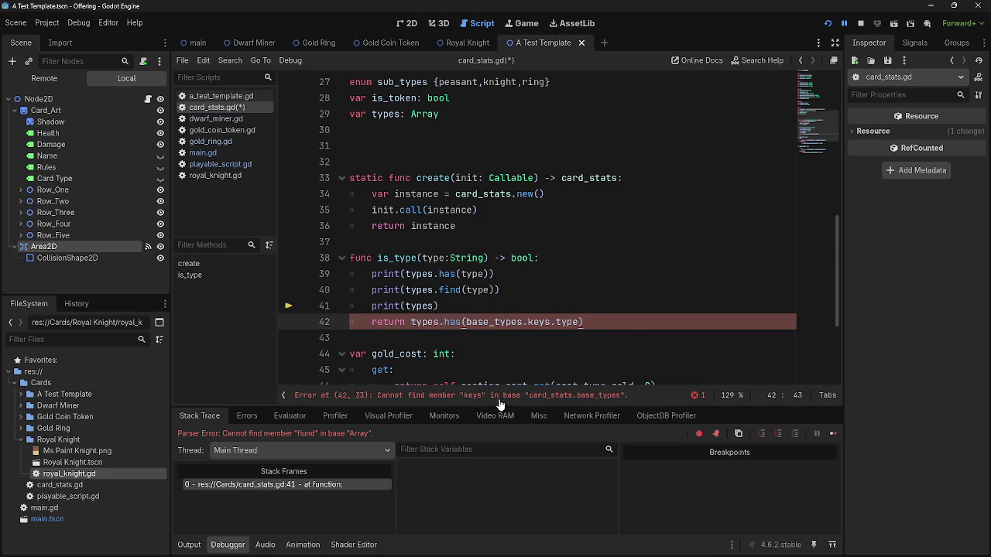
scroll(507, 380, "down", 2)
key("Delete")
key("Delete")
key("Delete")
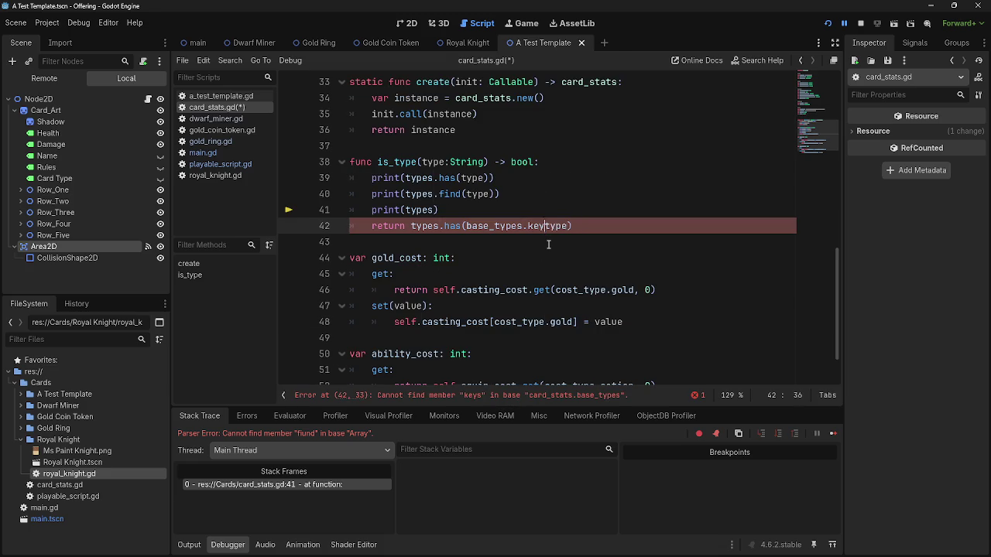
Save card_stats.gd and delete base_types. so line 42 returns types.has(type).
left_click(586, 237)
left_click(586, 232)
key("ctrl+s")
scroll(551, 255, "up", 2)
left_click_drag(527, 322, 466, 322)
key("BackSpace")
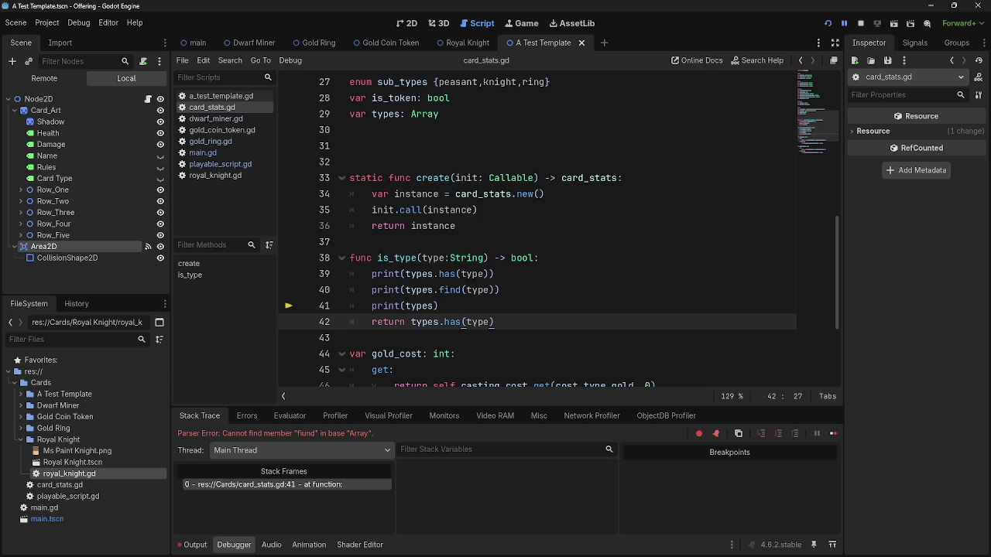
key("alt+Tab")
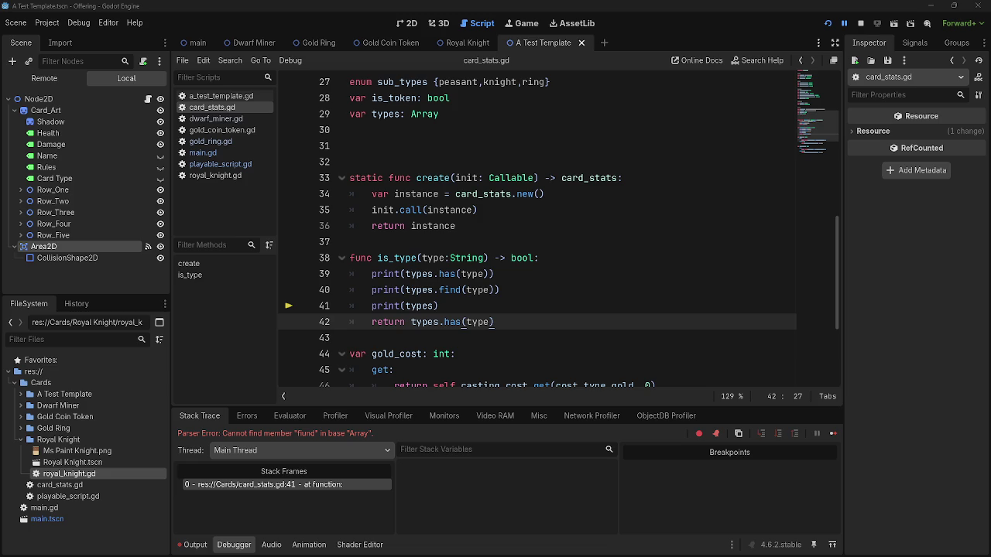
key("alt+Tab")
key("alt+Tab")
key("alt+Tab")
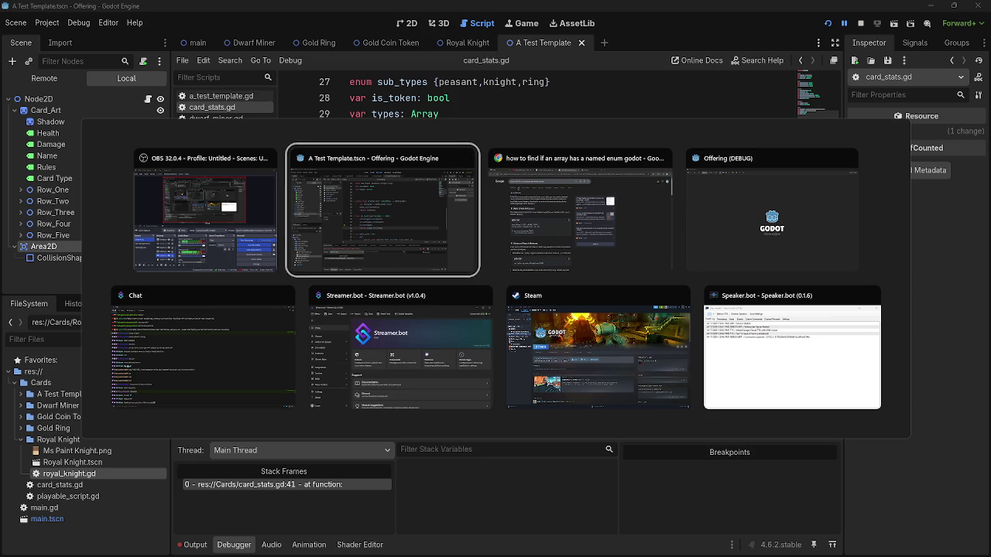
key("alt+Tab")
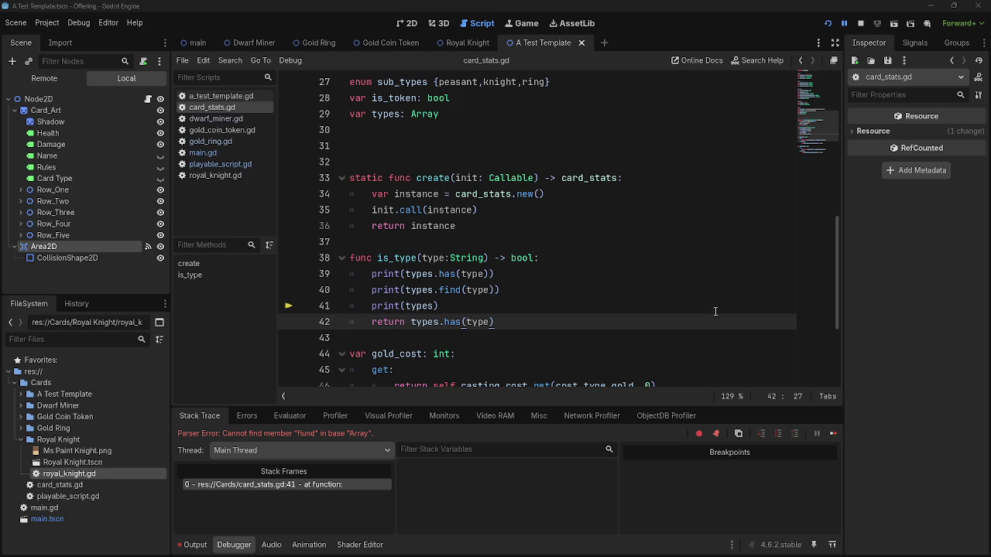
Turn the return line into an if on types.has(type) with an indented print(type) beneath it.
left_click(667, 308)
left_click(426, 322)
left_click_drag(410, 322, 373, 325)
type("if")
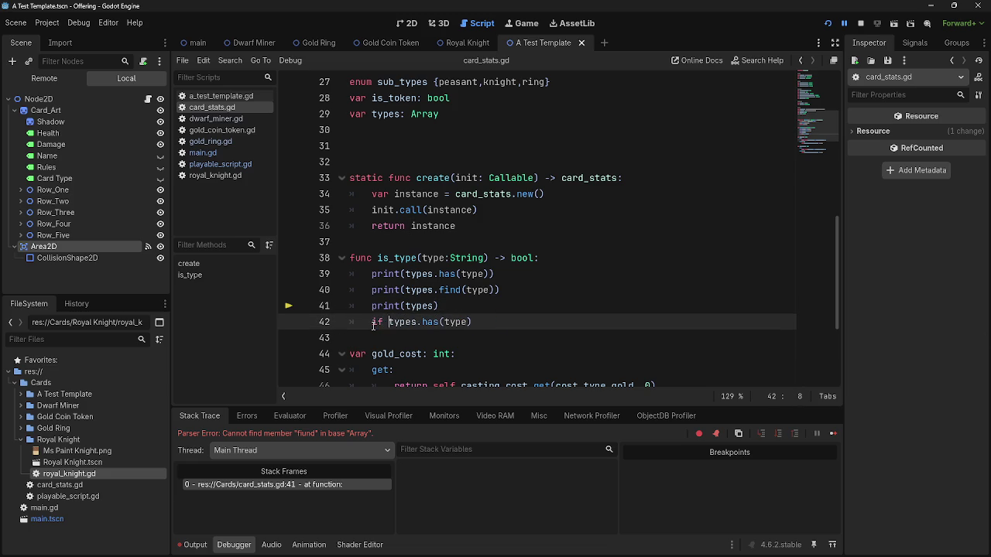
left_click(502, 324)
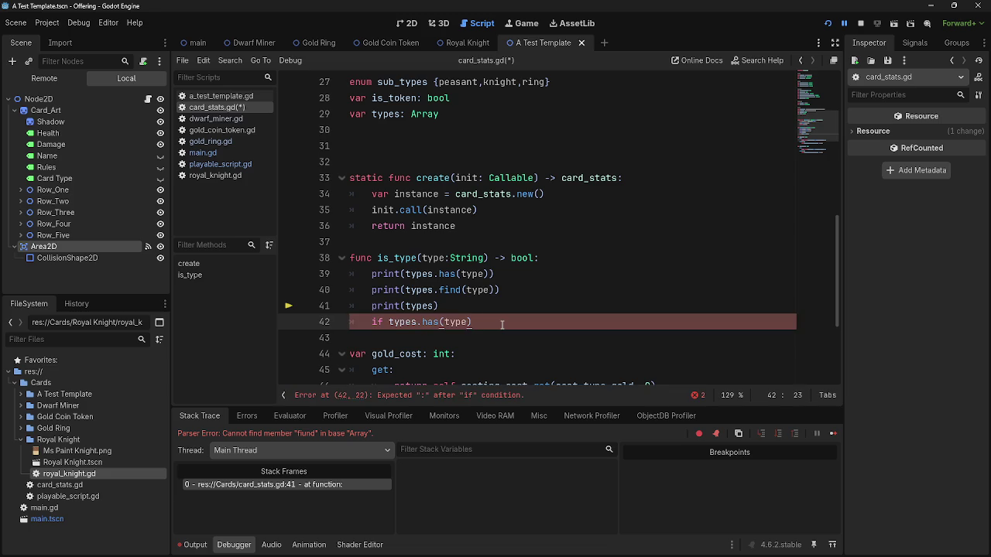
key("Return")
left_click(501, 324)
type(":")
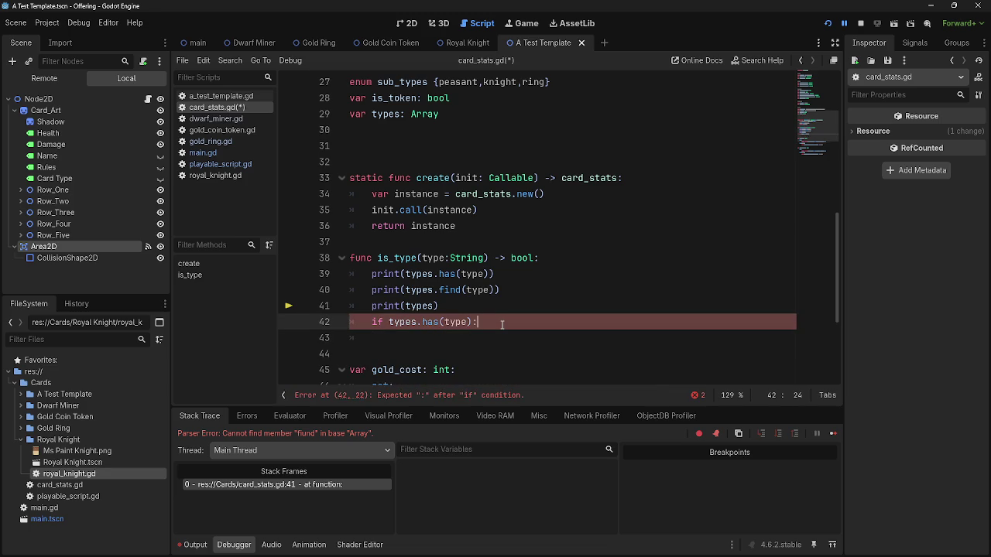
left_click(484, 339)
type("print(t")
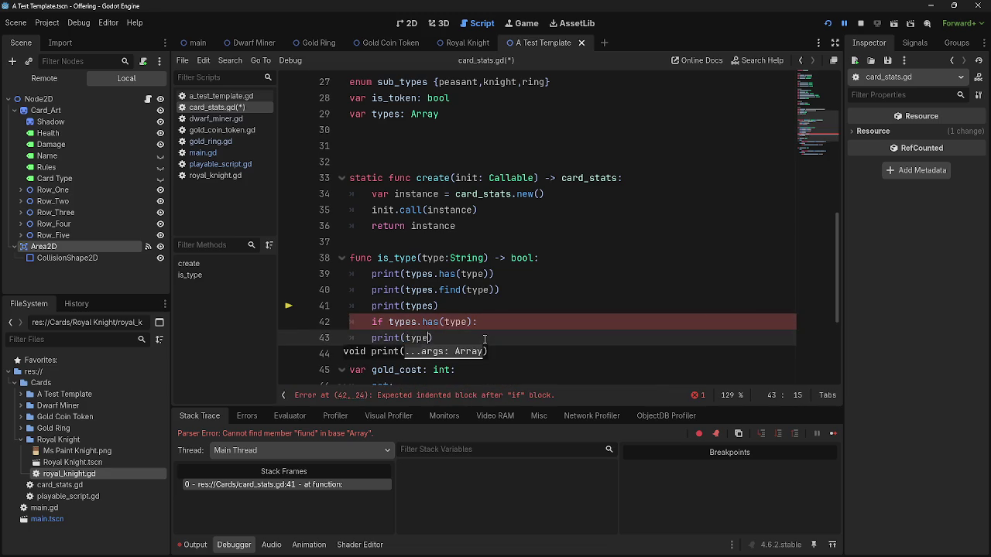
type("ype")
key("Home")
key("Tab")
key("End")
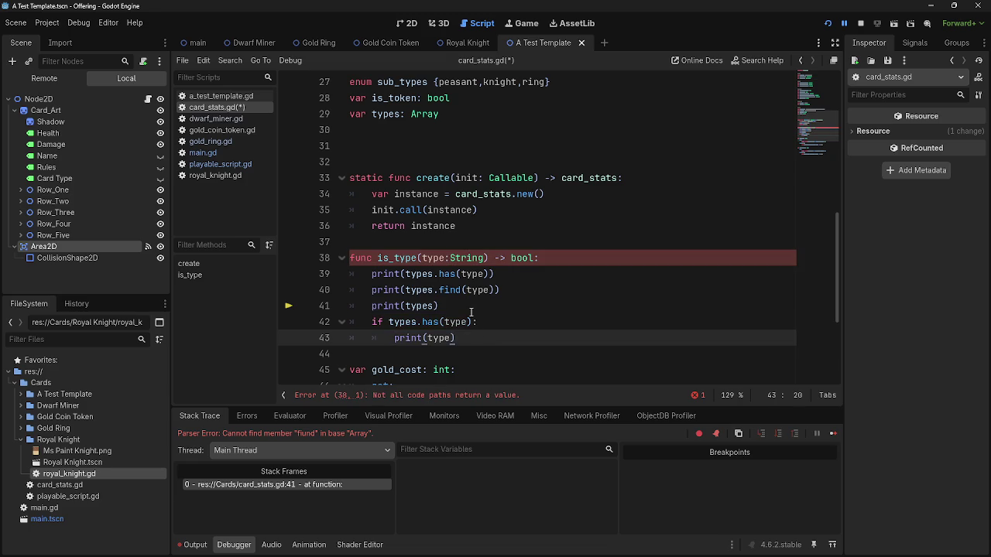
Delete the three debug print lines 39–41 and run the project to test.
left_click(470, 309)
left_click_drag(470, 310, 312, 276)
key("BackSpace")
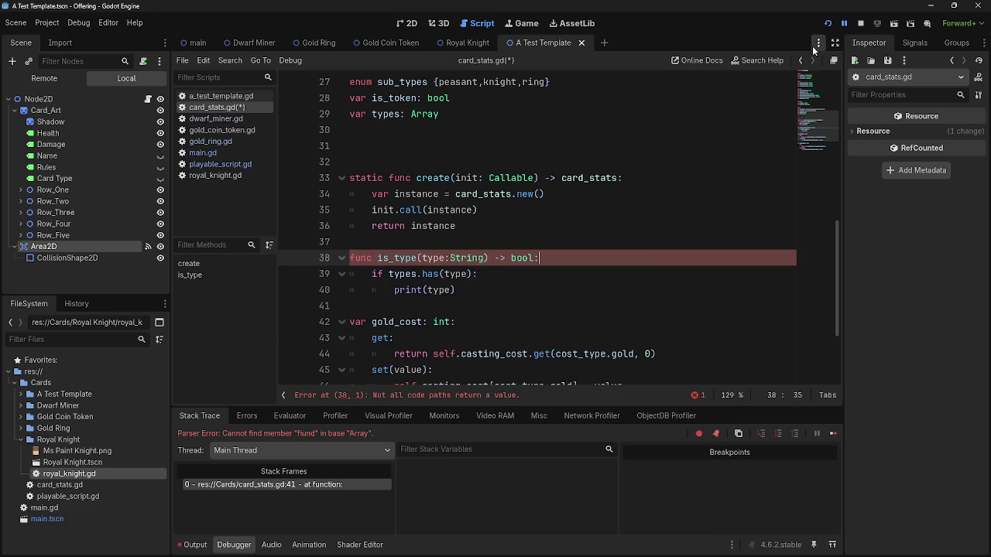
left_click(827, 23)
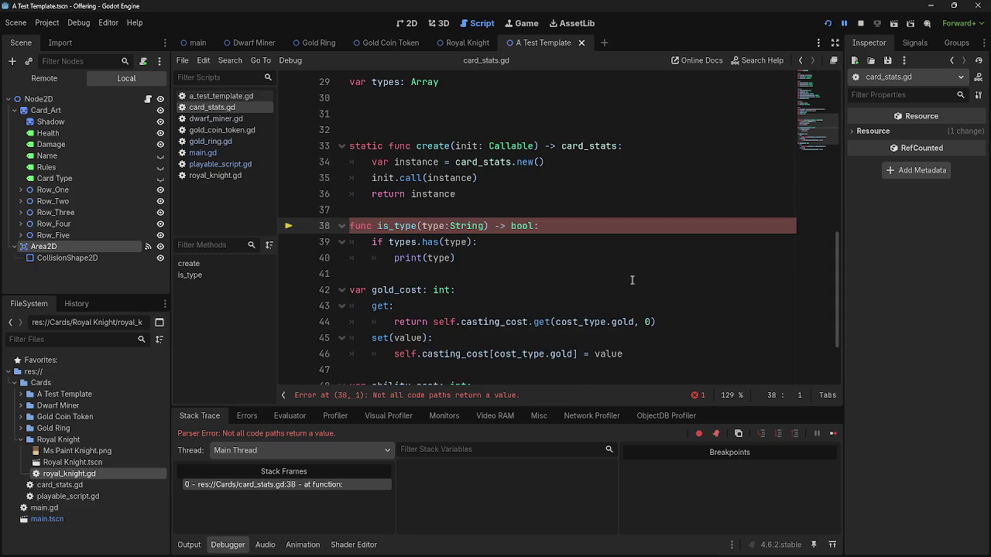
Remove '-> bool' from the is_type signature after the error and run the game again.
double_click(445, 242)
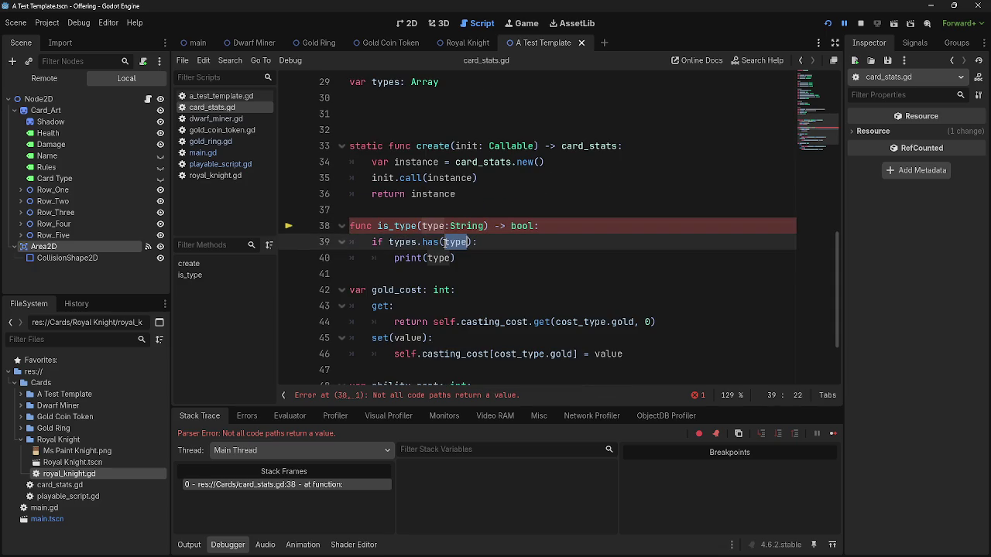
left_click(431, 397)
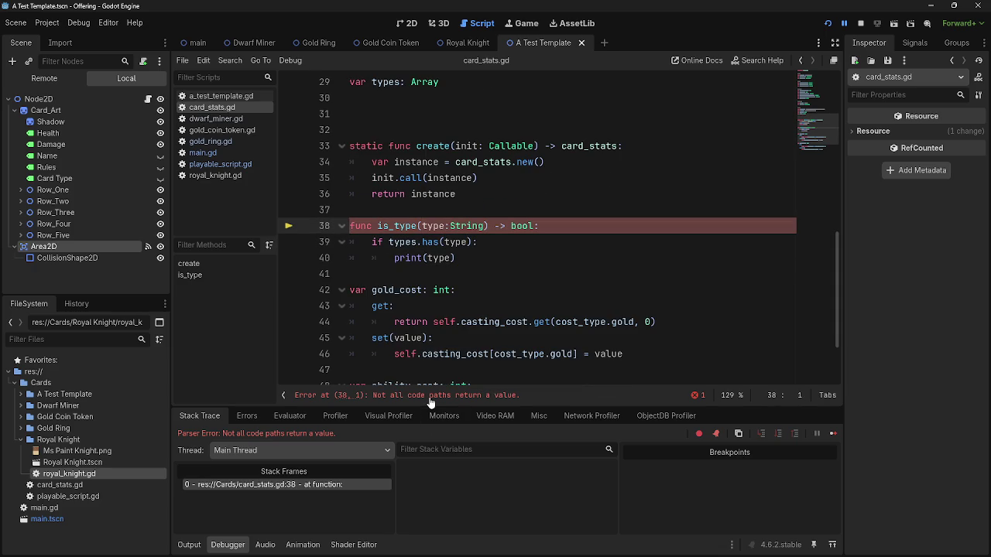
left_click_drag(485, 226, 422, 226)
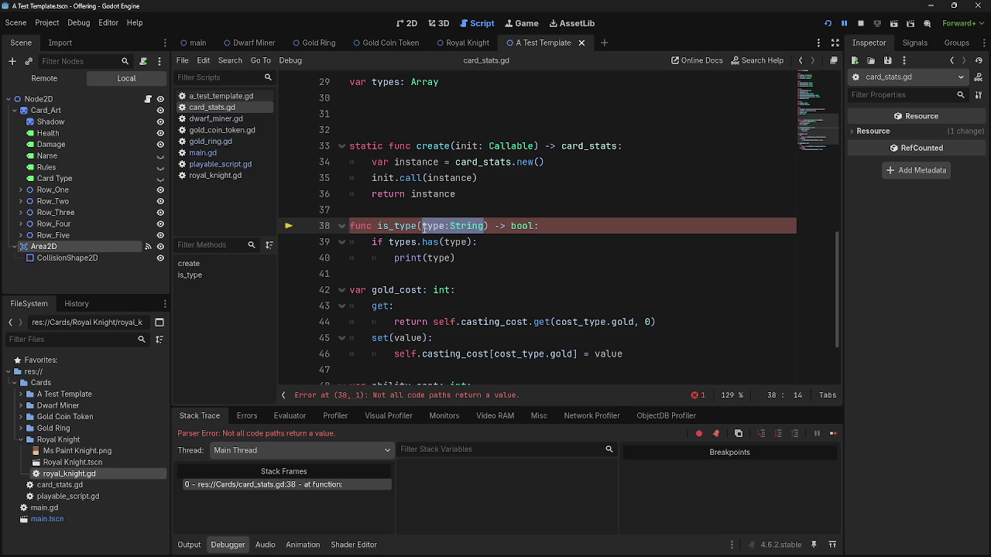
left_click_drag(535, 226, 490, 226)
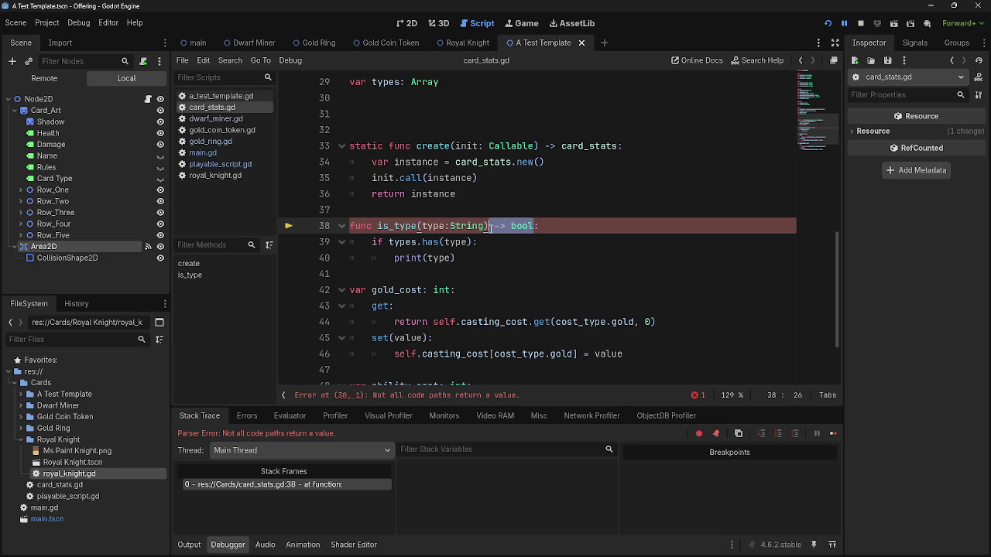
key("BackSpace")
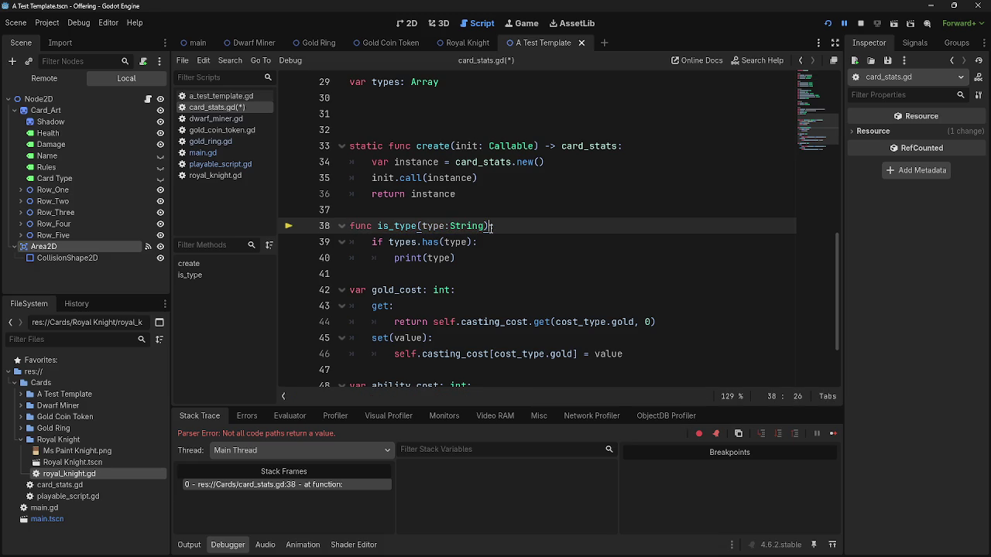
left_click(859, 22)
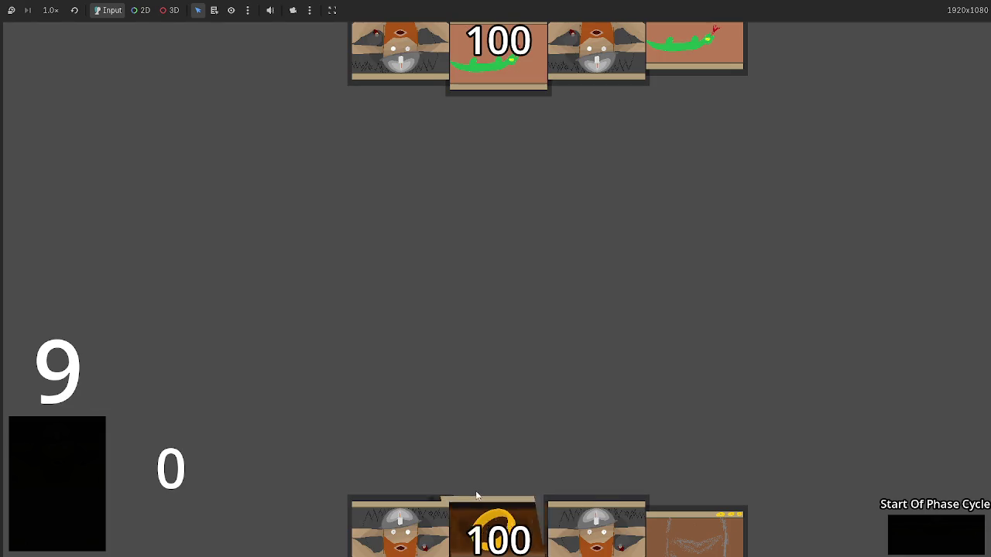
Play a dwarf card from the hand into the table centre, then return to card_stats.gd.
left_click_drag(619, 537, 544, 387)
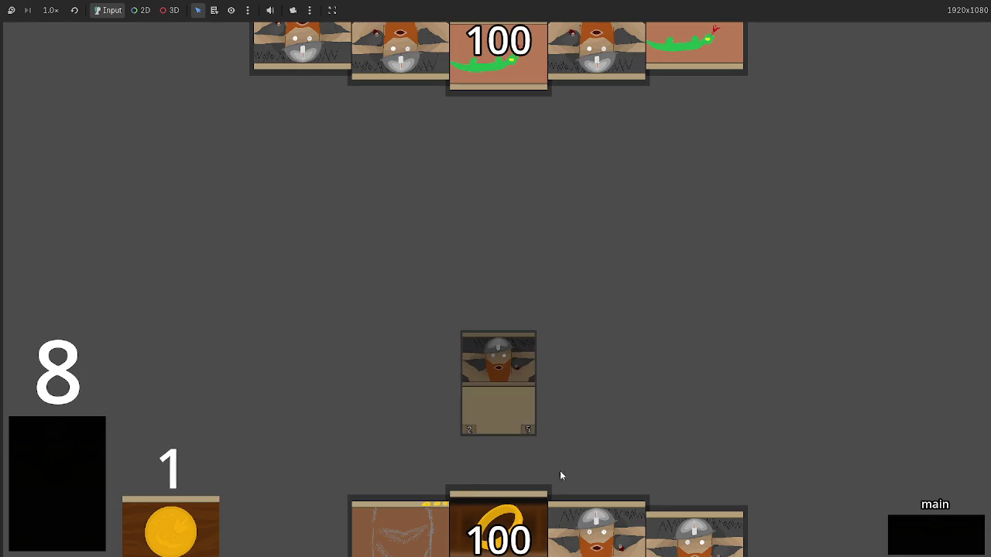
key("alt+Tab")
key("alt+Tab")
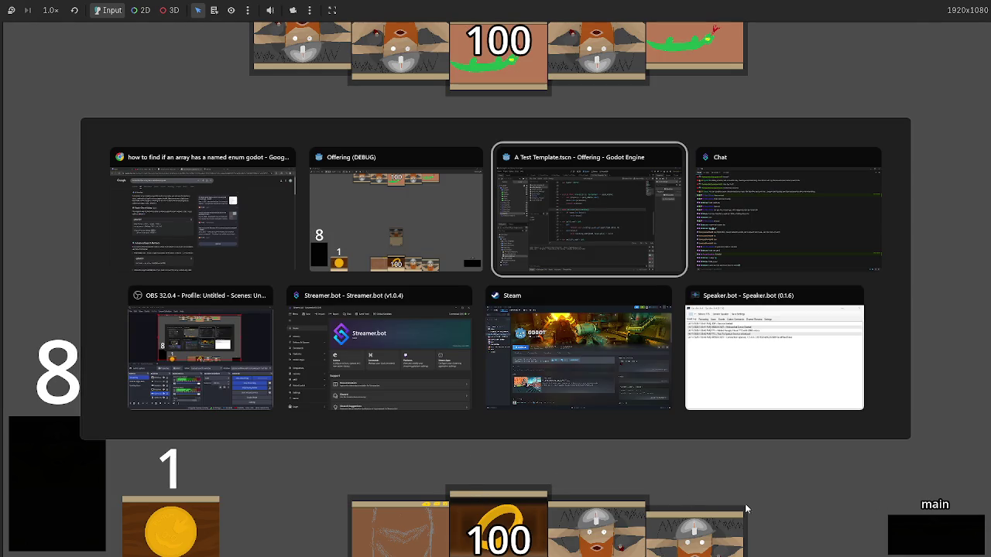
key("alt+Tab")
key("alt+Tab")
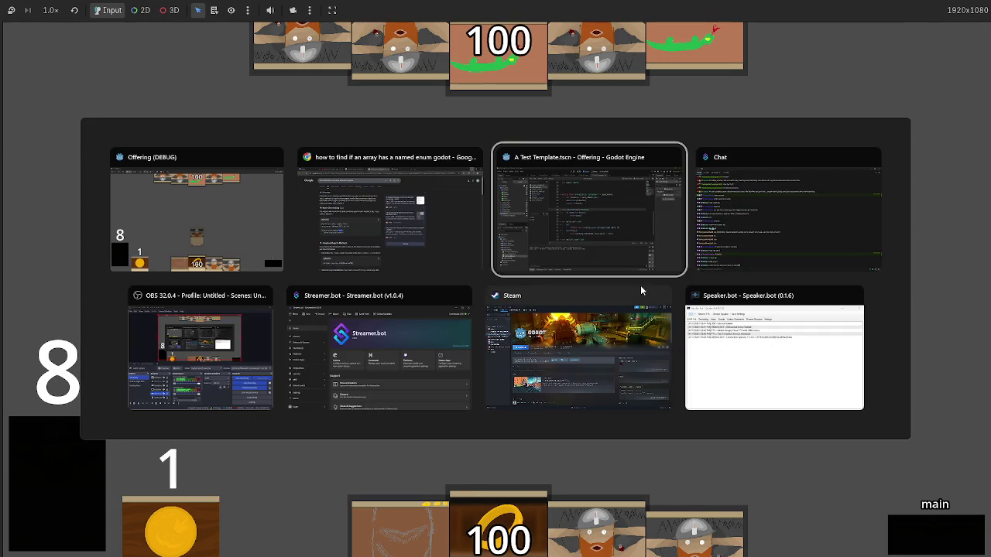
key("alt+Tab")
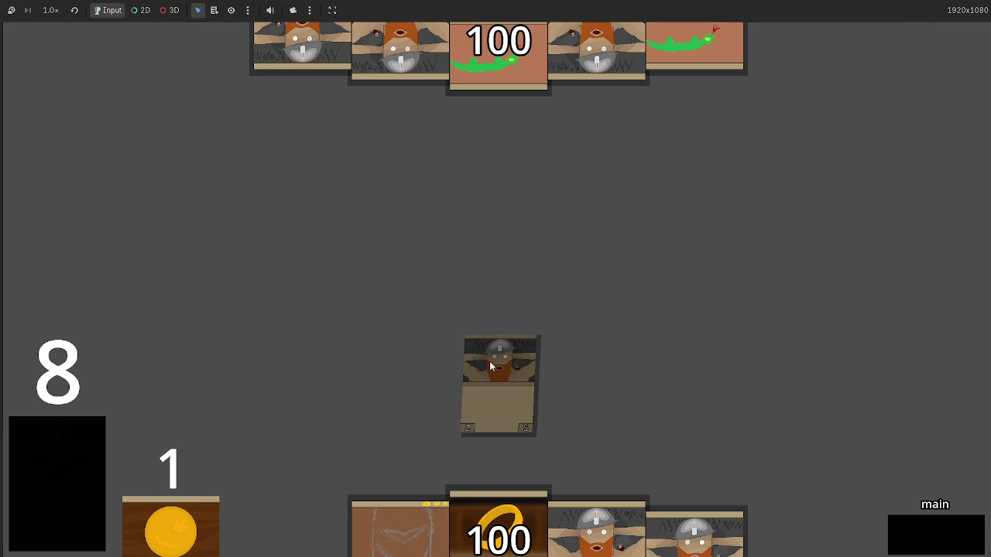
key("alt+Tab")
double_click(455, 243)
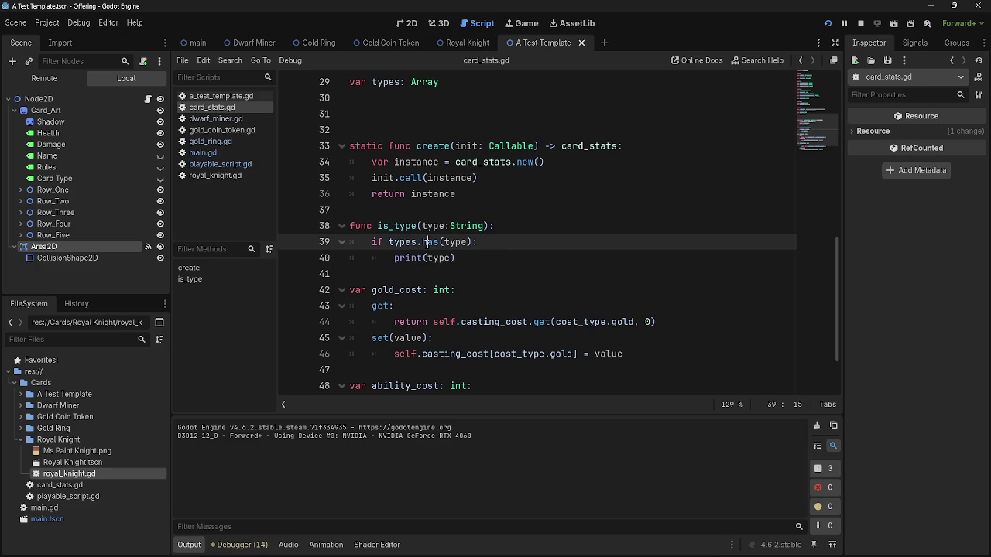
Redo and undo edits to restore '-> bool' and the 'return types.has(type)' line.
left_click(510, 231)
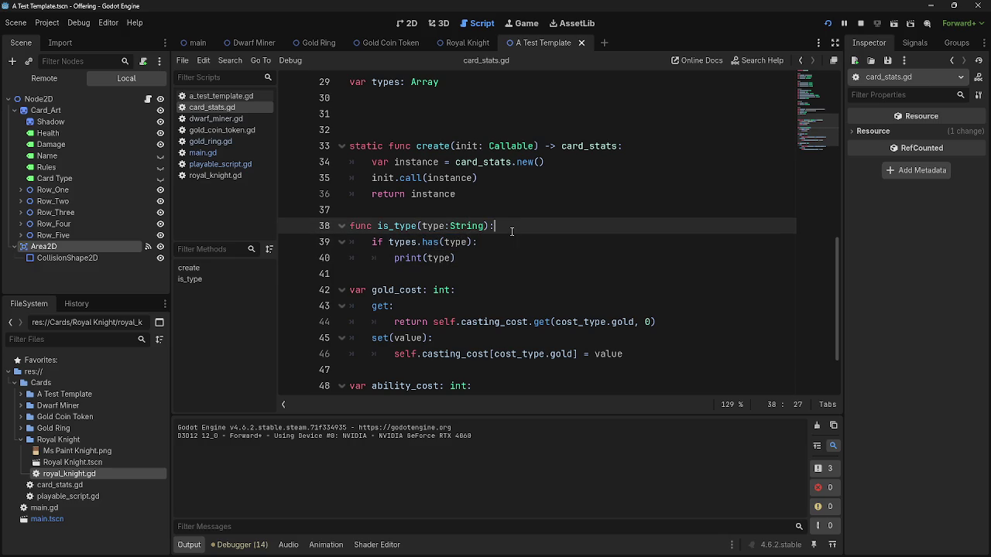
key("ctrl+shift+z")
key("ctrl+shift+z")
key("ctrl+shift+z")
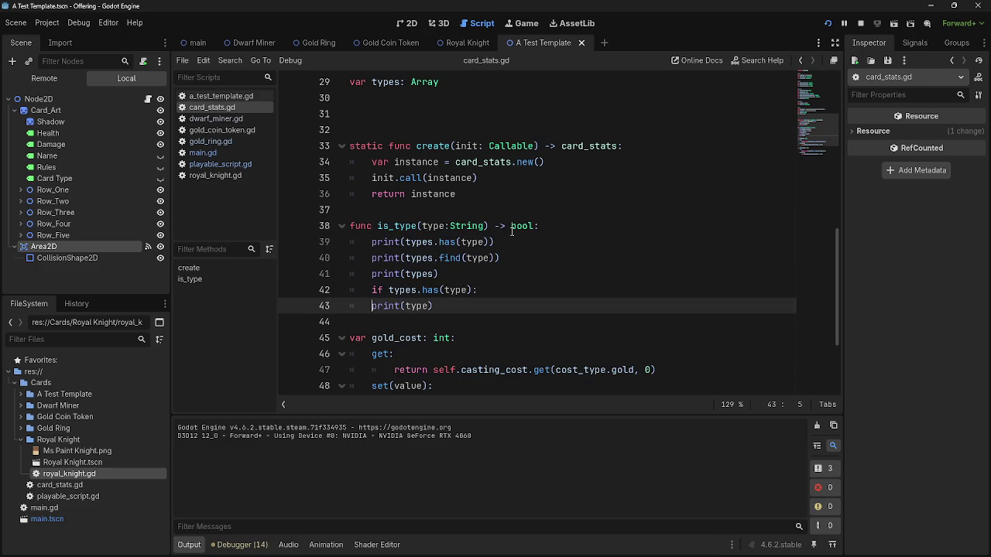
key("ctrl+z")
key("ctrl+z")
key("ctrl+z")
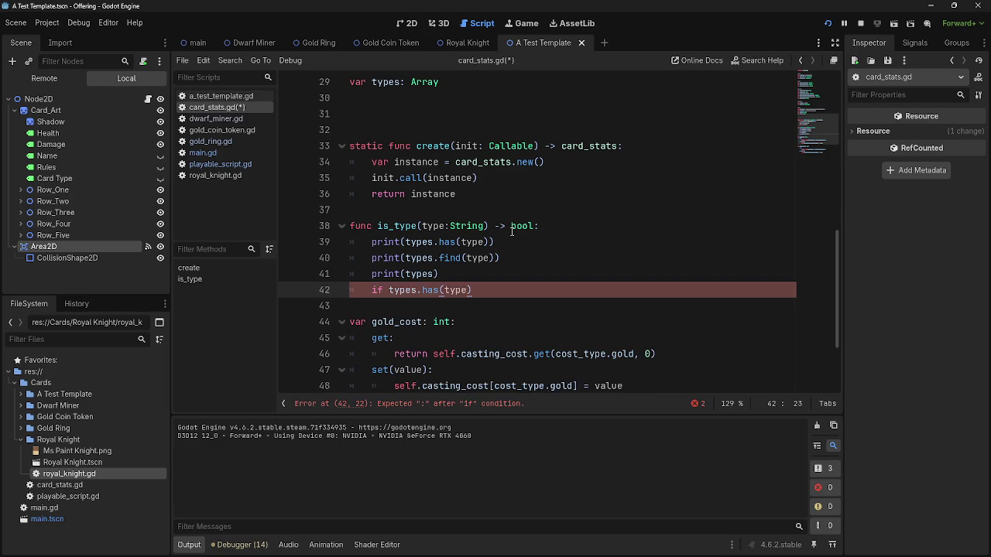
key("ctrl+z")
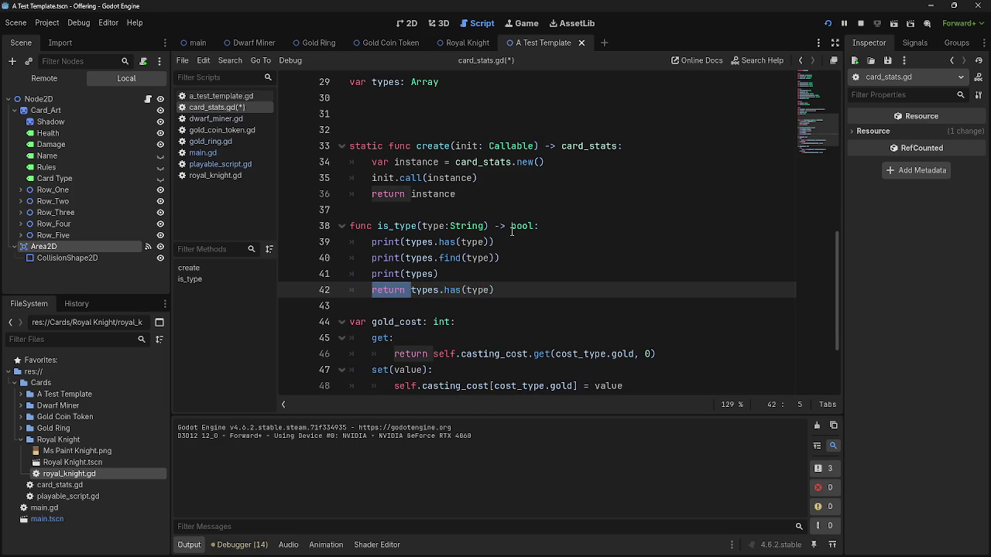
left_click(520, 291)
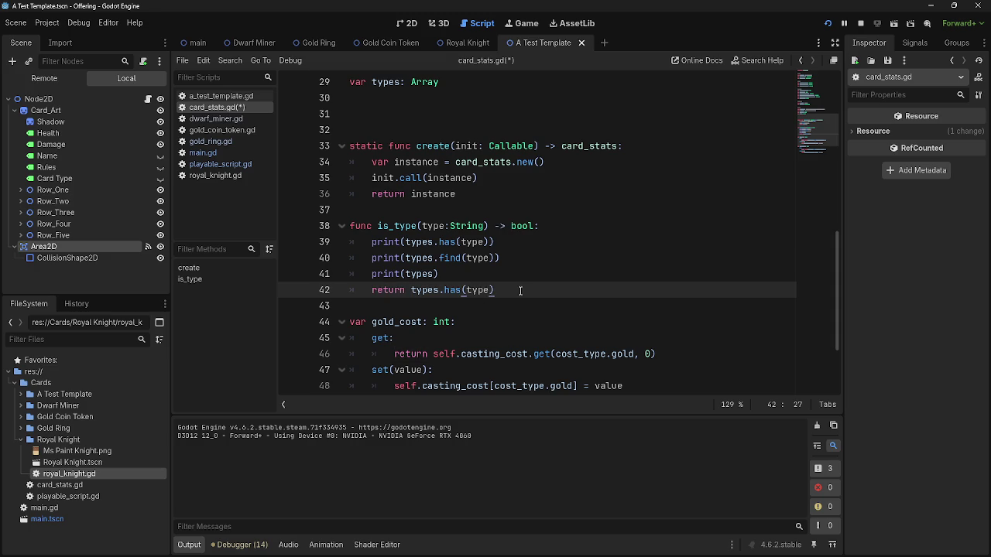
Delete the print(types.find(type)) and print(types) debug lines above the return.
double_click(451, 243)
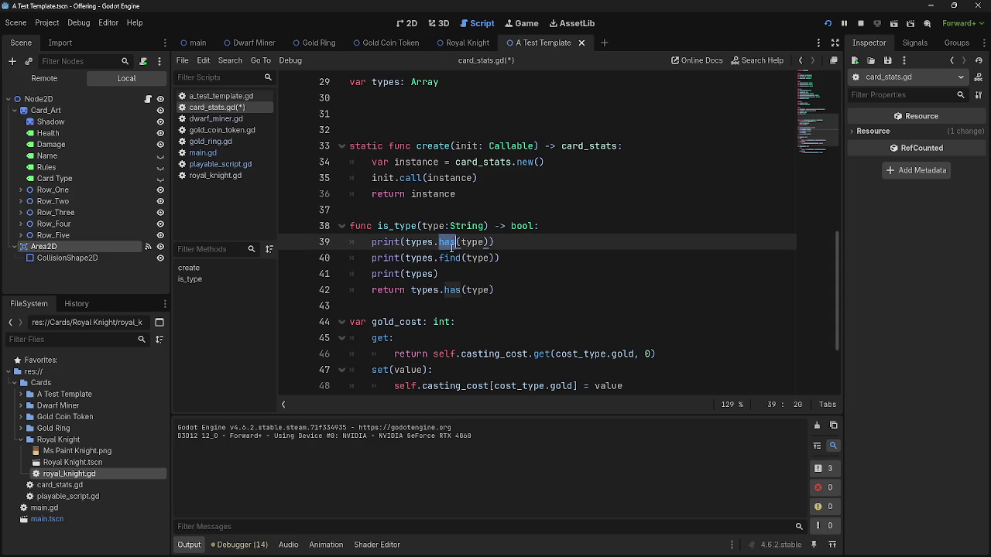
left_click(538, 252)
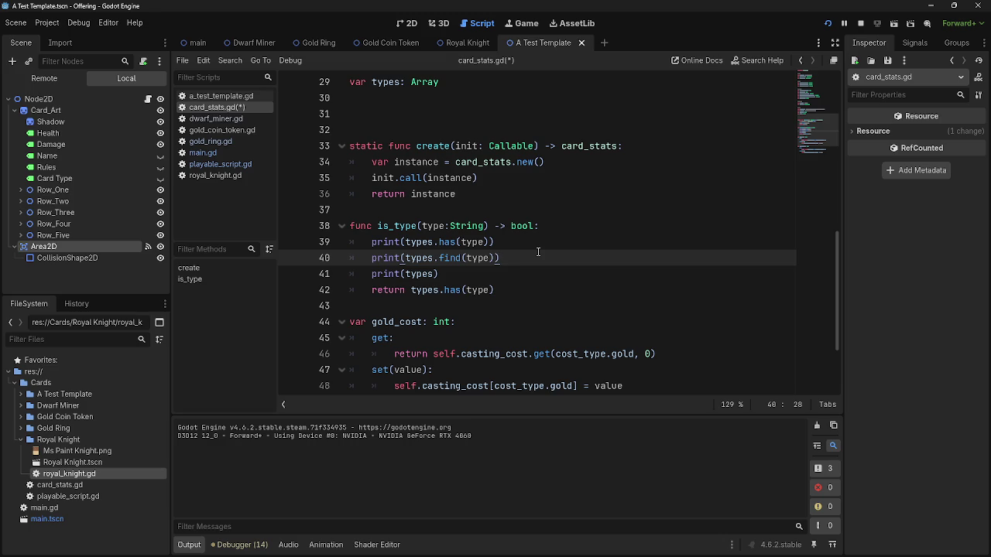
left_click(440, 260)
left_click(509, 258)
key("ctrl+shift+Left")
key("ctrl+shift+Left")
key("ctrl+shift+Left")
key("BackSpace")
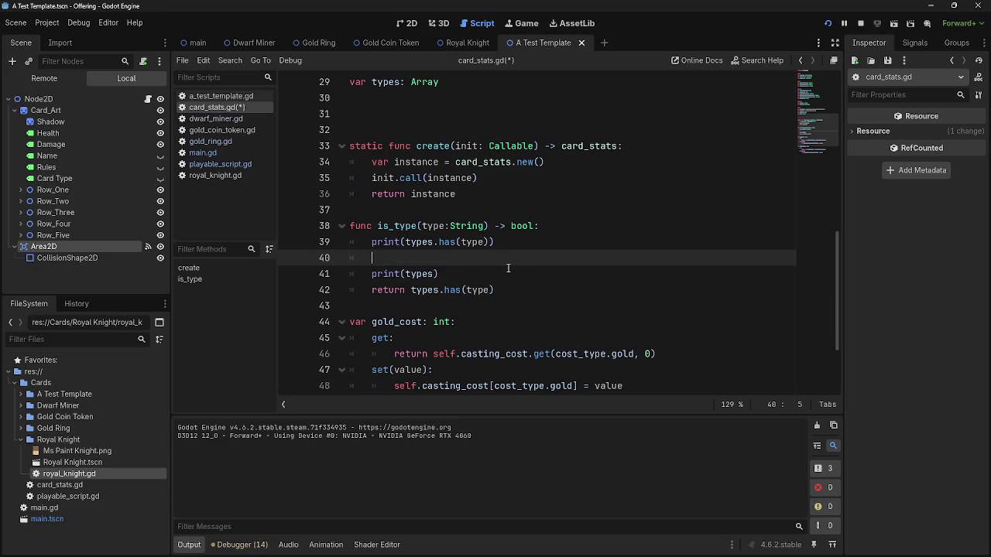
key("BackSpace")
key("BackSpace")
key("Down")
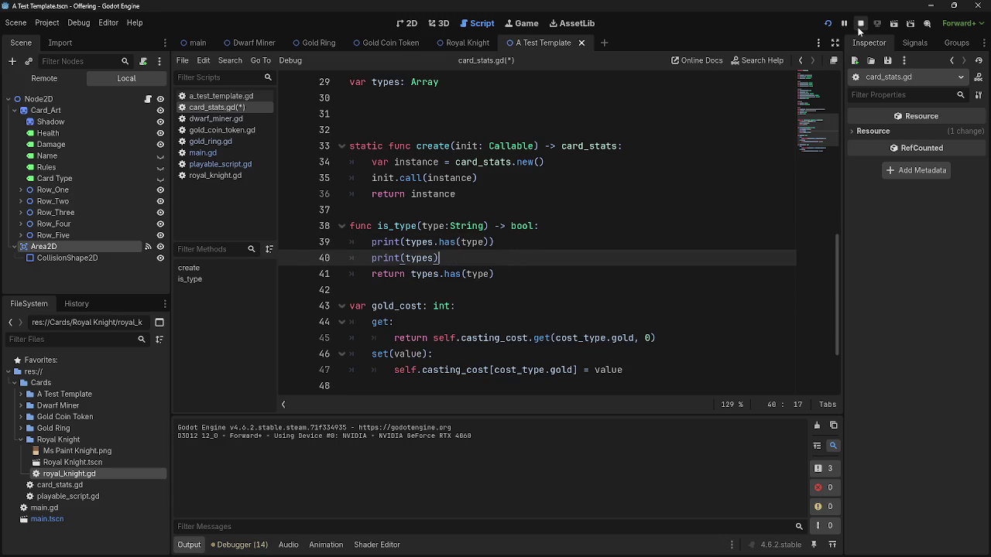
key("shift+Home")
key("BackSpace")
key("BackSpace")
key("BackSpace")
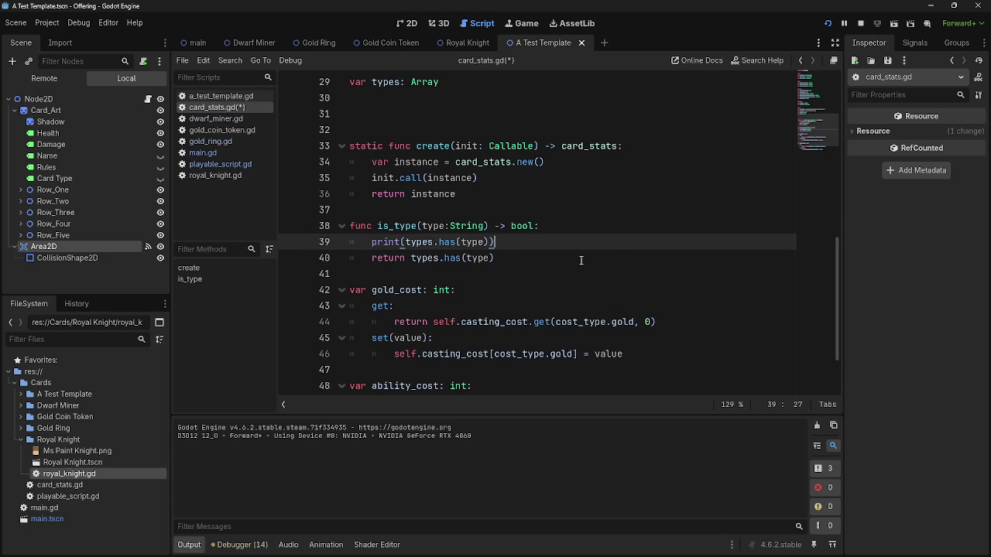
key("alt+Tab")
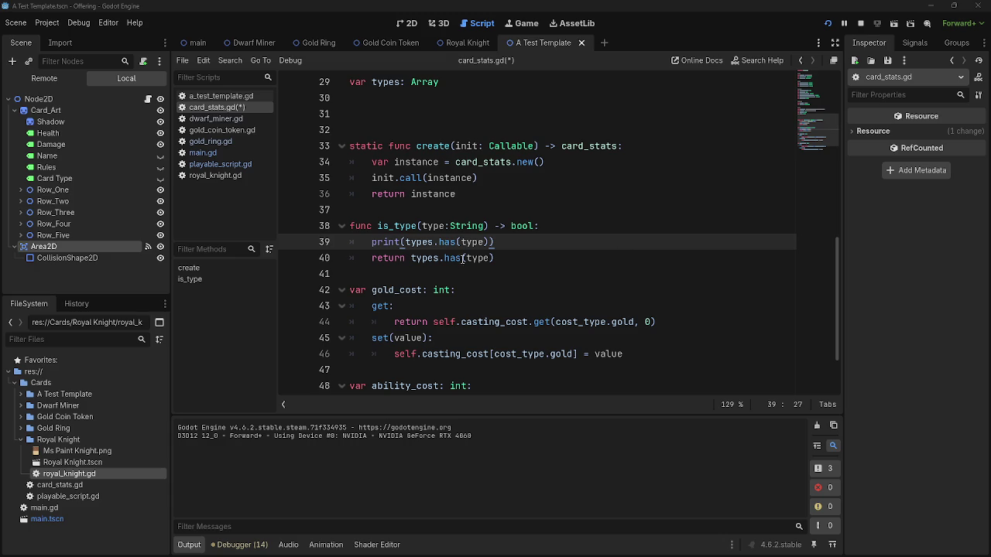
left_click(490, 257)
Try adding .keys(), then undo back until print(types) reappears above the return.
type(".keys")
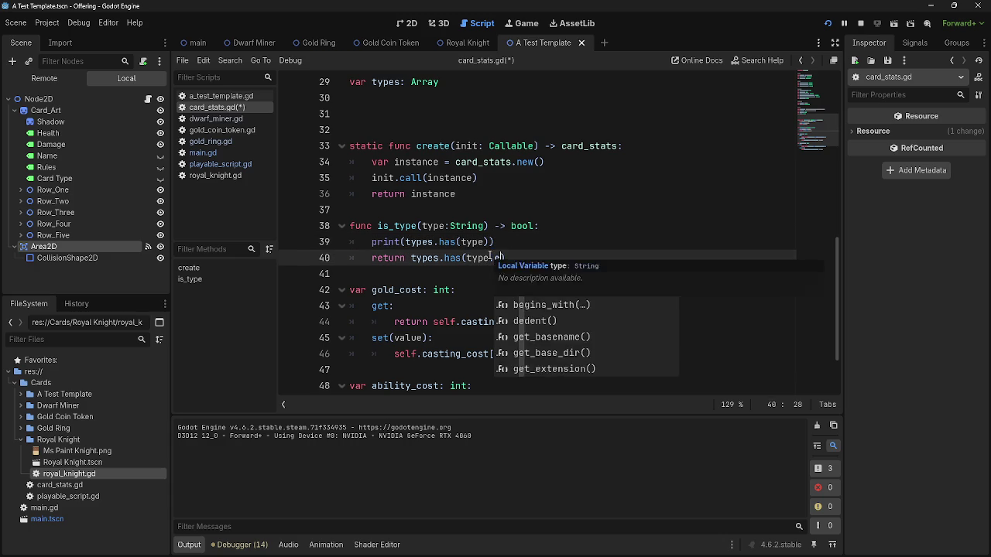
type("(")
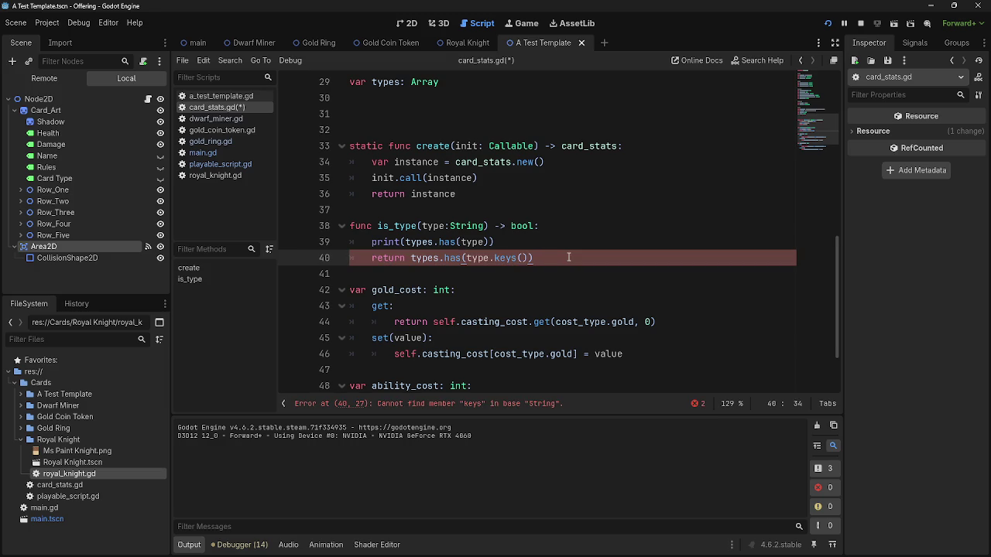
left_click(455, 406)
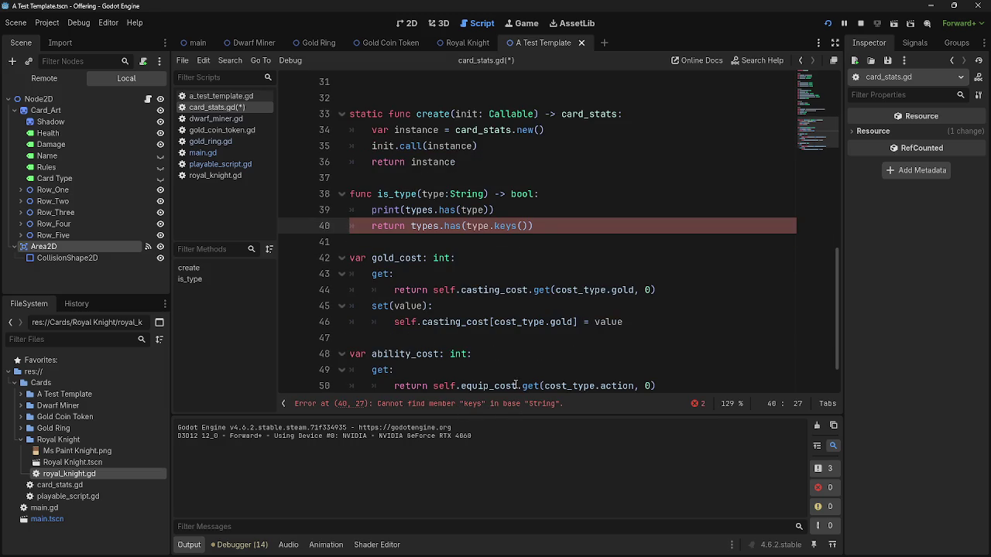
key("Delete")
key("Delete")
key("Delete")
key("BackSpace")
key("ctrl+z")
key("ctrl+z")
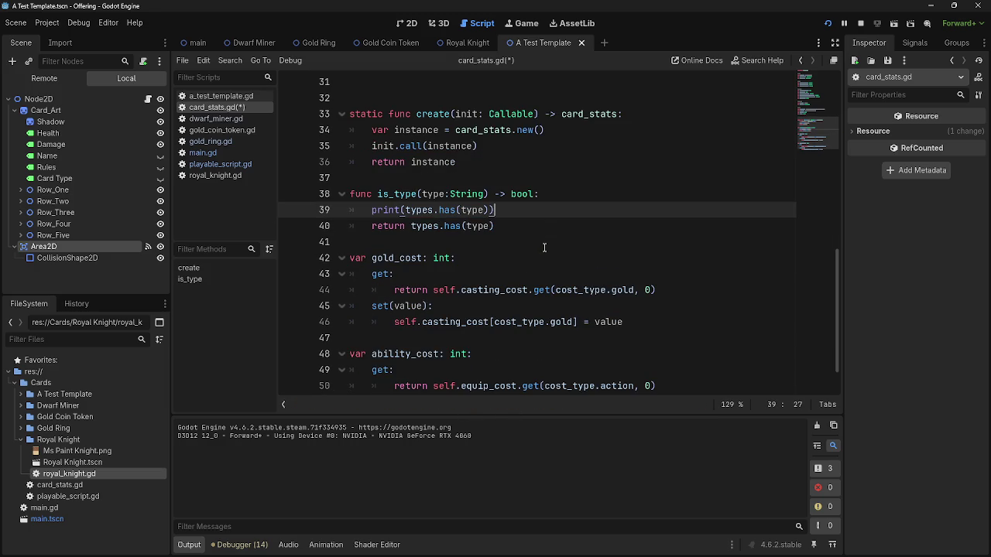
key("ctrl+z")
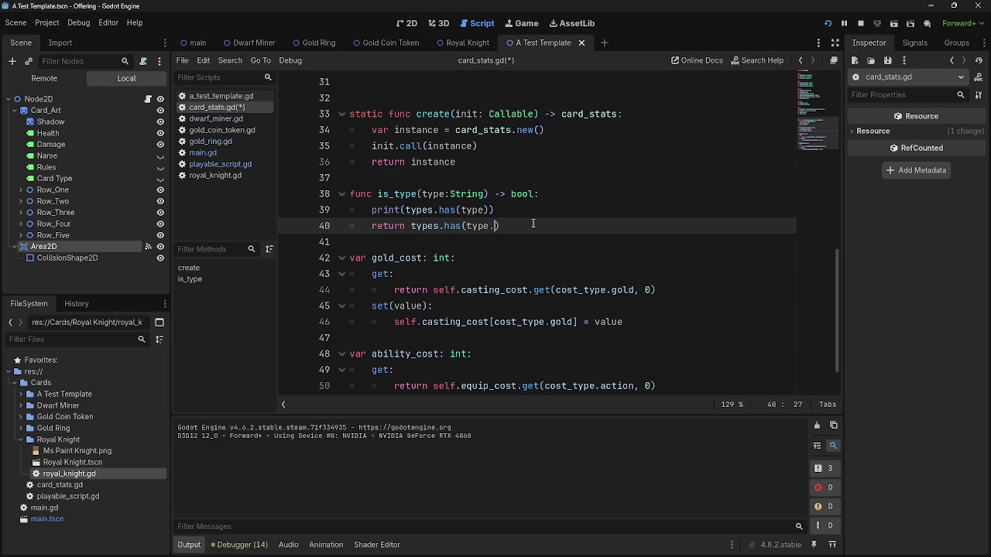
key("ctrl+z")
key("ctrl+y")
key("ctrl+y")
key("ctrl+y")
Delete the print(types) line, then undo to bring it back.
left_click(532, 224)
left_click(530, 240)
key("Up")
triple_click(413, 229)
key("BackSpace")
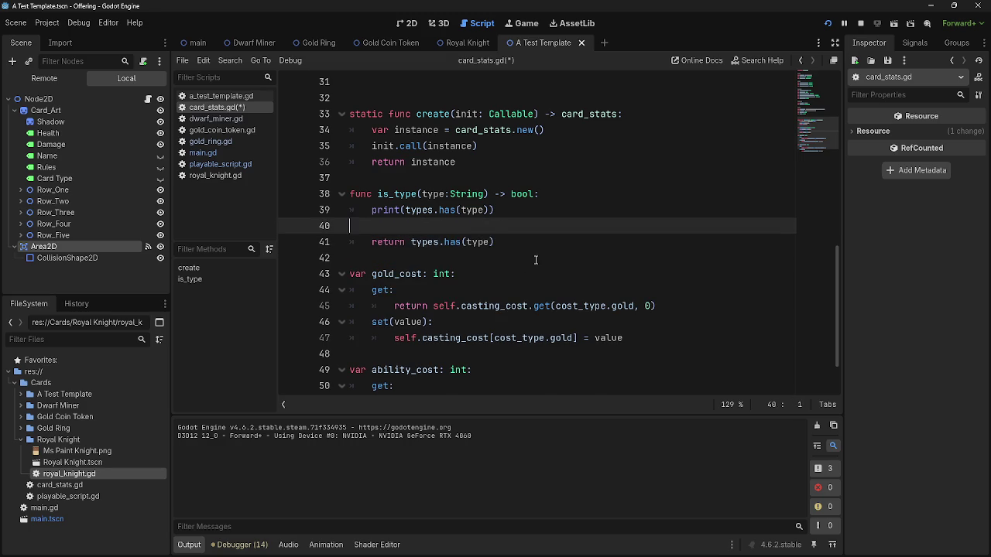
key("BackSpace")
left_click(551, 222)
key("ctrl+z")
Insert .keys() after types so the return reads types.keys().has(type), and check the error.
left_click(557, 243)
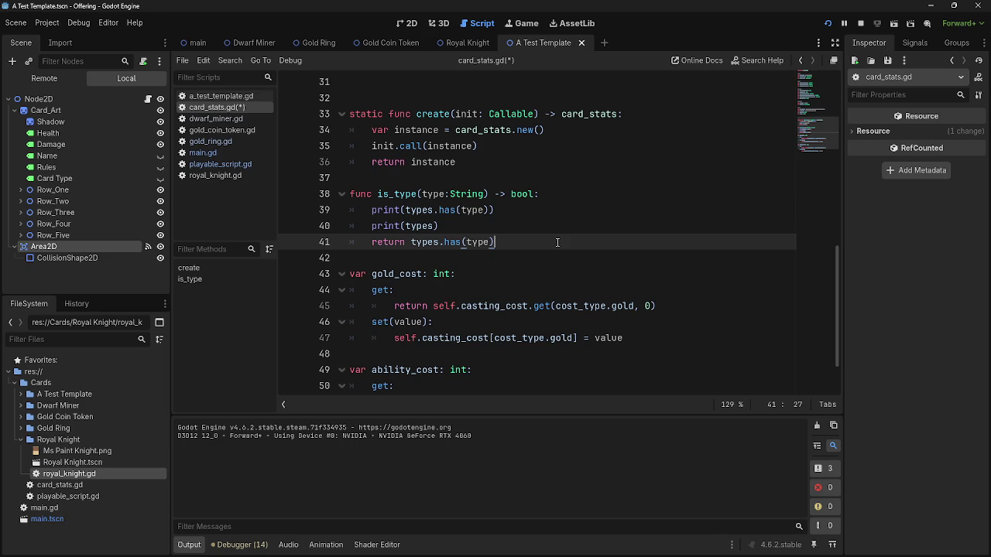
key("Left")
key("Left")
key("Left")
type(".keys(")
key("End")
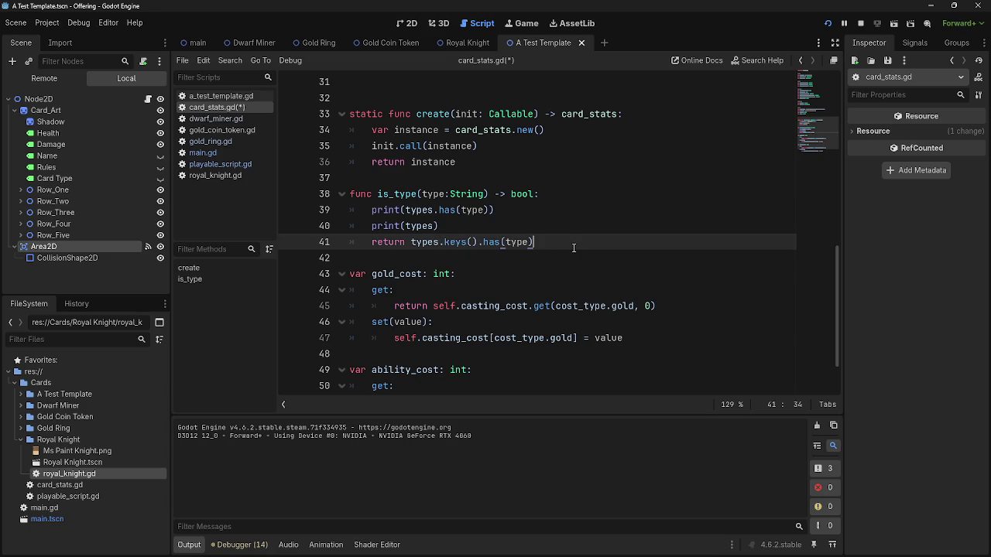
left_click(518, 404)
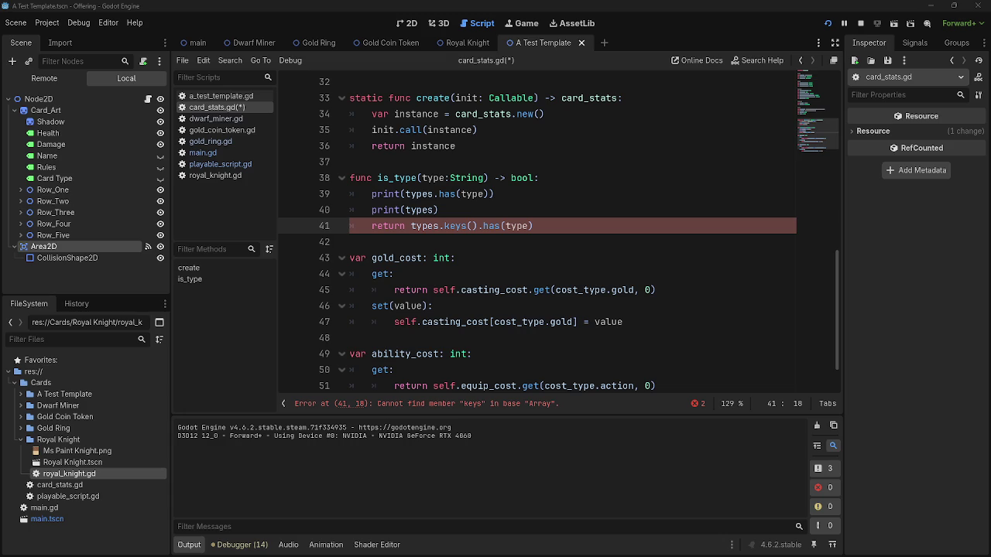
key("alt+Tab")
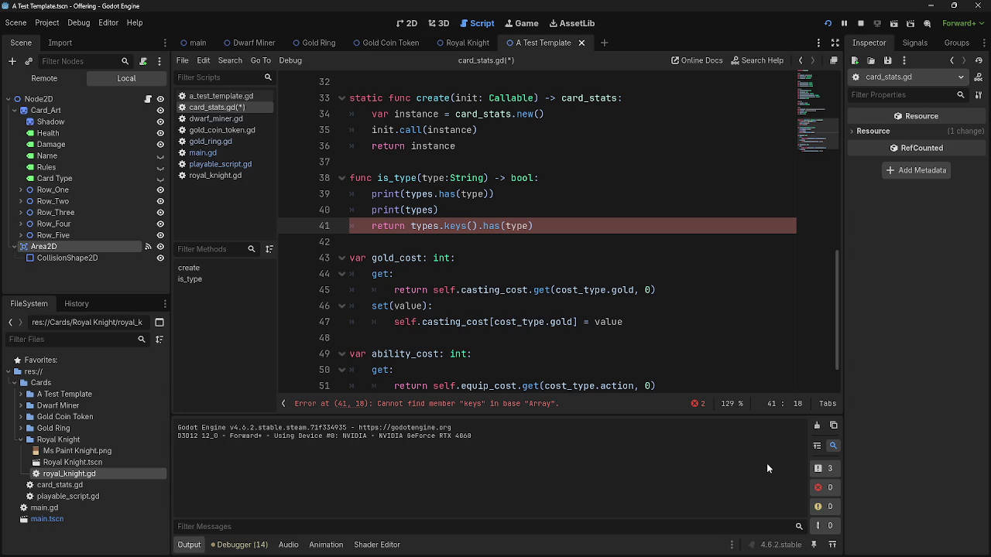
scroll(488, 345, "up", 1)
left_click_drag(477, 274, 410, 280)
left_click(511, 263)
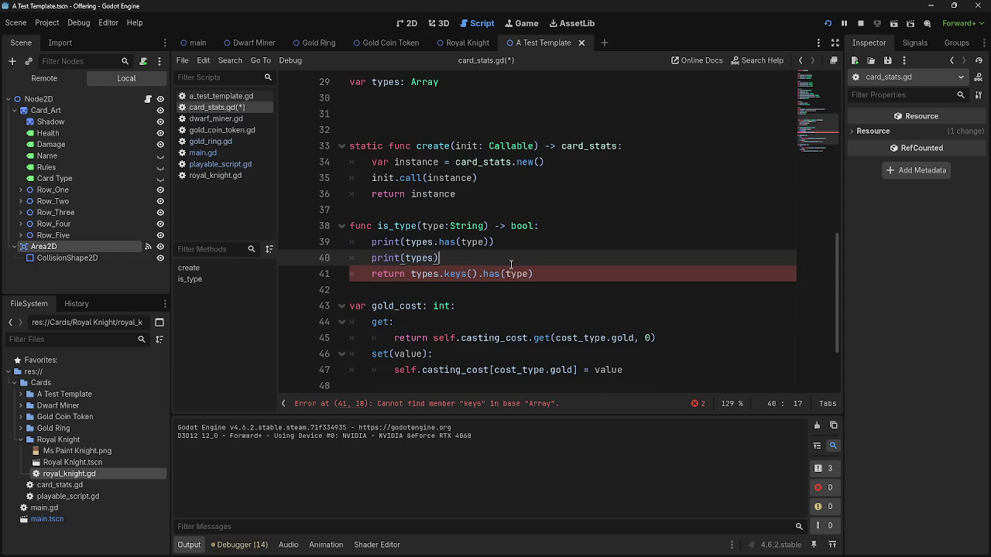
left_click(558, 278)
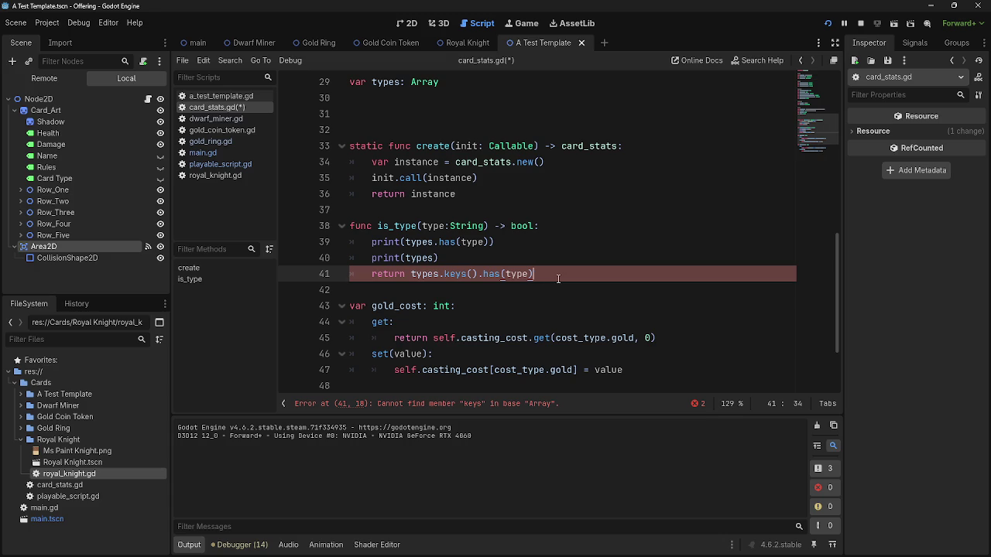
left_click(478, 274)
Delete both print lines in is_type and put a bare base_types line there instead.
scroll(511, 271, "up", 3)
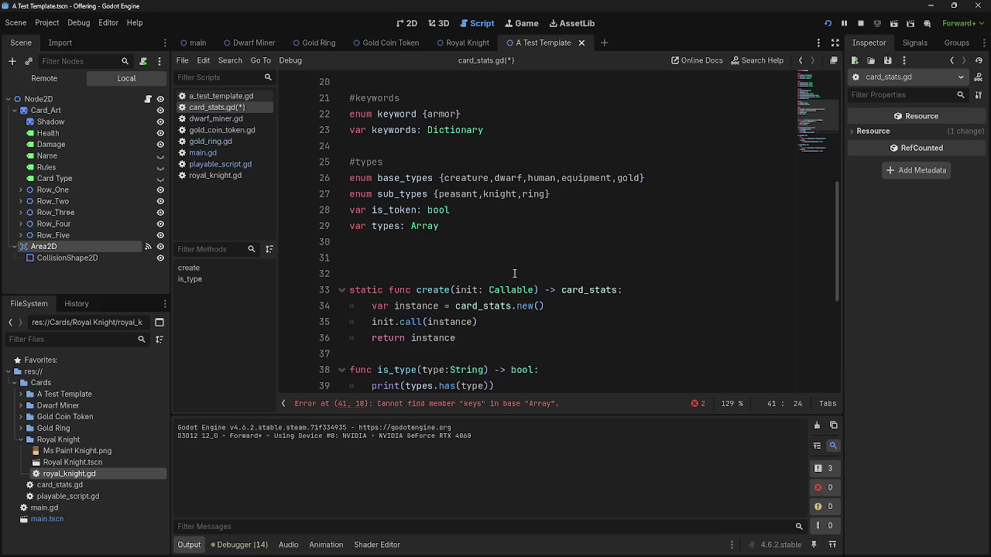
scroll(507, 283, "down", 2)
mouse_move(459, 308)
left_mouse_down()
mouse_move(371, 306)
mouse_move(364, 293)
left_mouse_up()
key("BackSpace")
scroll(464, 295, "up", 1)
type("base_t")
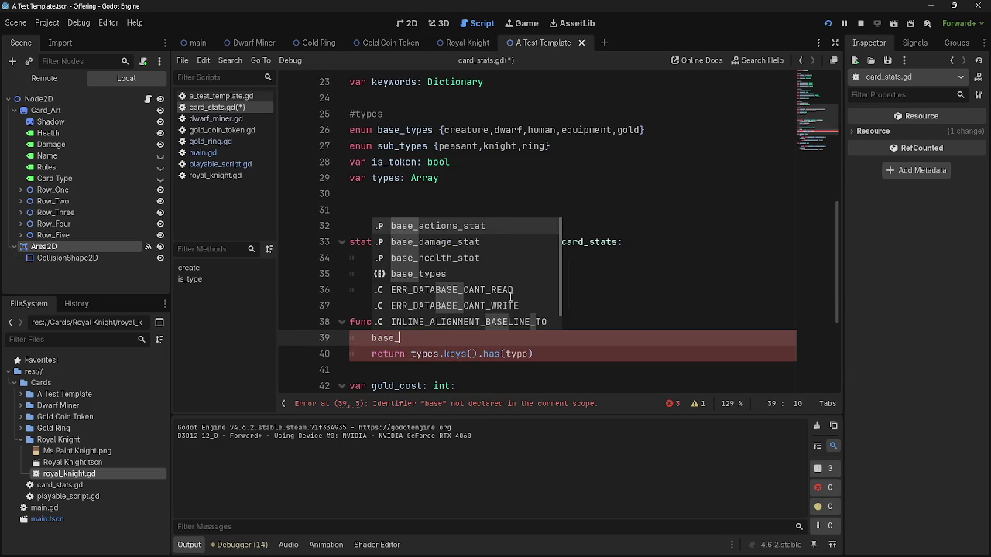
key("Return")
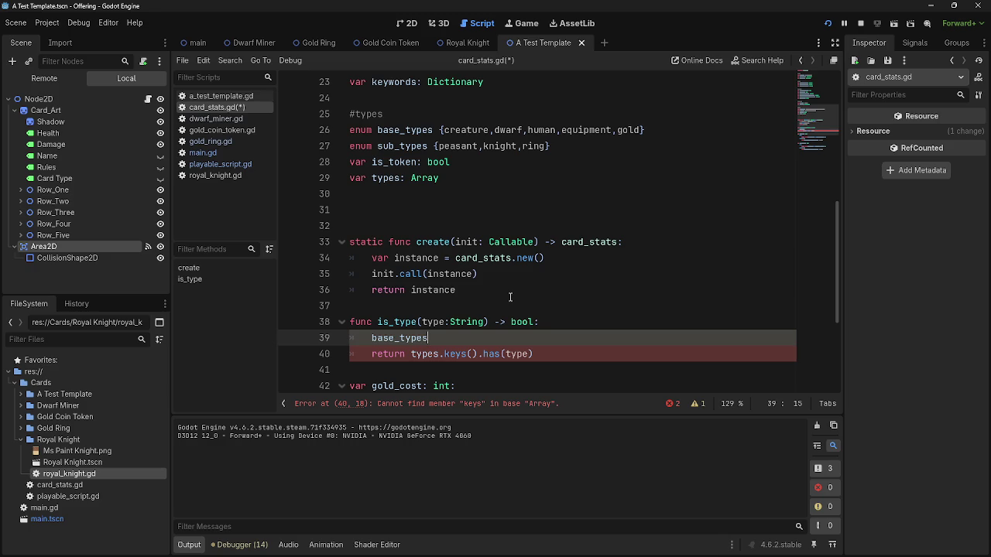
key("alt+Tab")
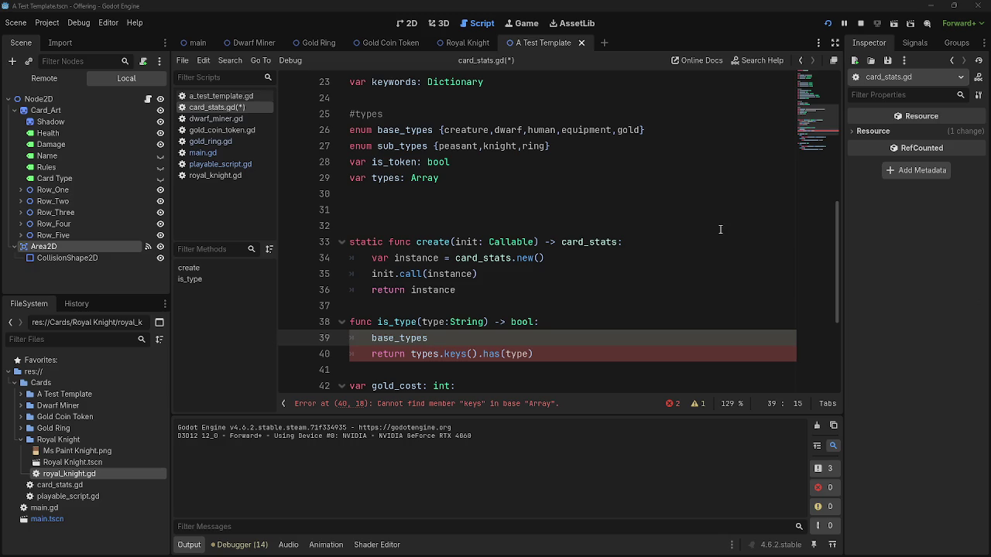
Look over the base_types and sub_types enum declarations at the top of the script.
left_click(617, 307)
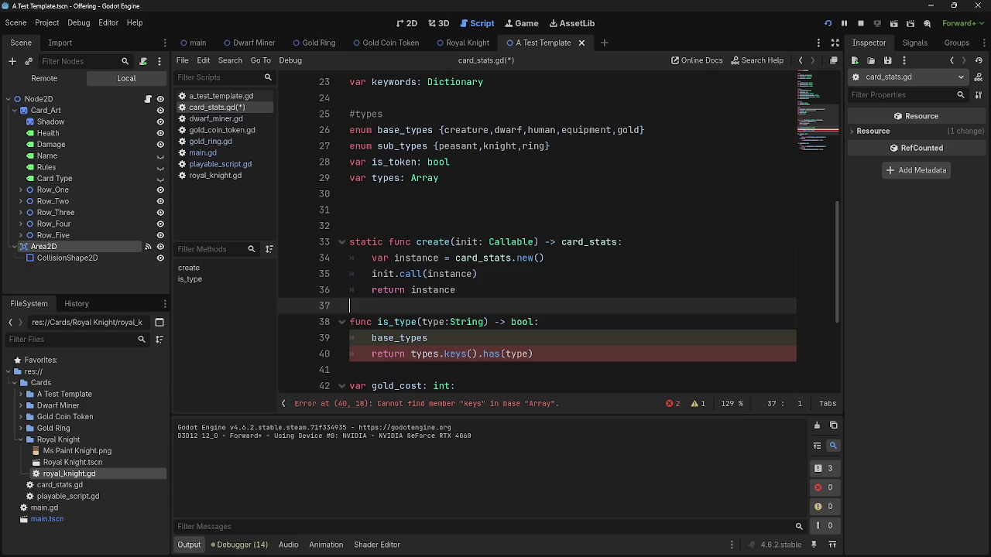
scroll(496, 260, "up", 2)
double_click(464, 226)
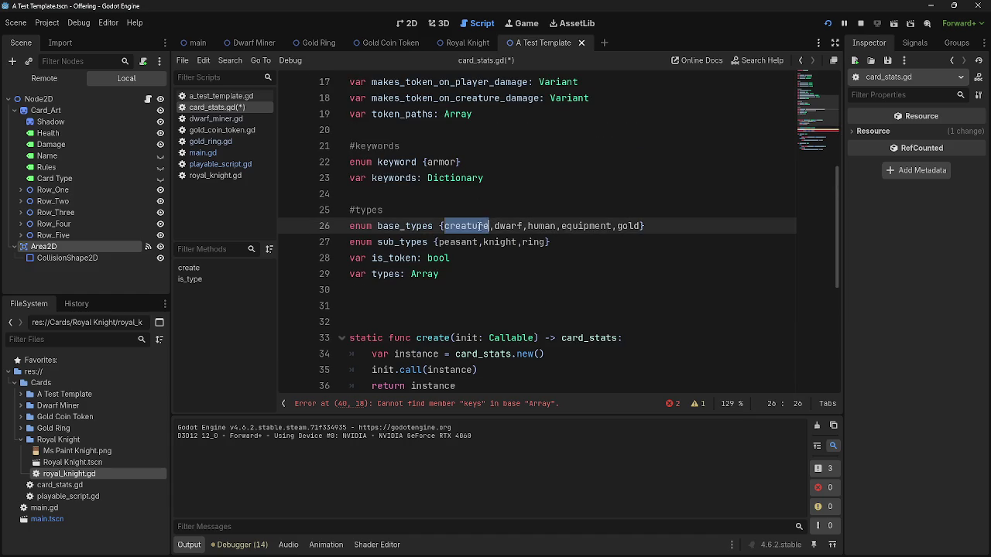
left_click(550, 242)
mouse_move(550, 243)
left_mouse_down()
mouse_move(280, 242)
mouse_move(280, 229)
left_mouse_up()
left_click_drag(610, 240, 321, 231)
left_click(669, 255)
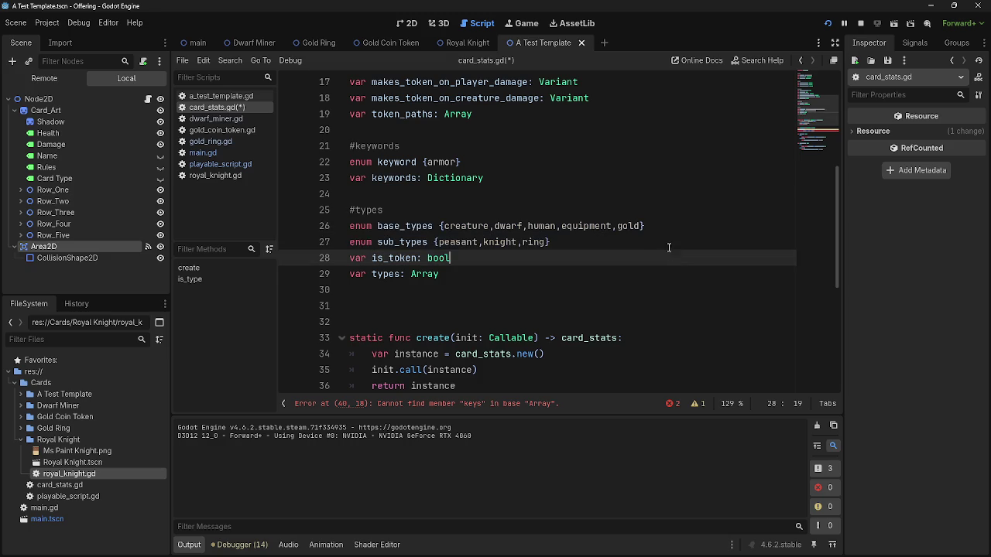
left_click(663, 243)
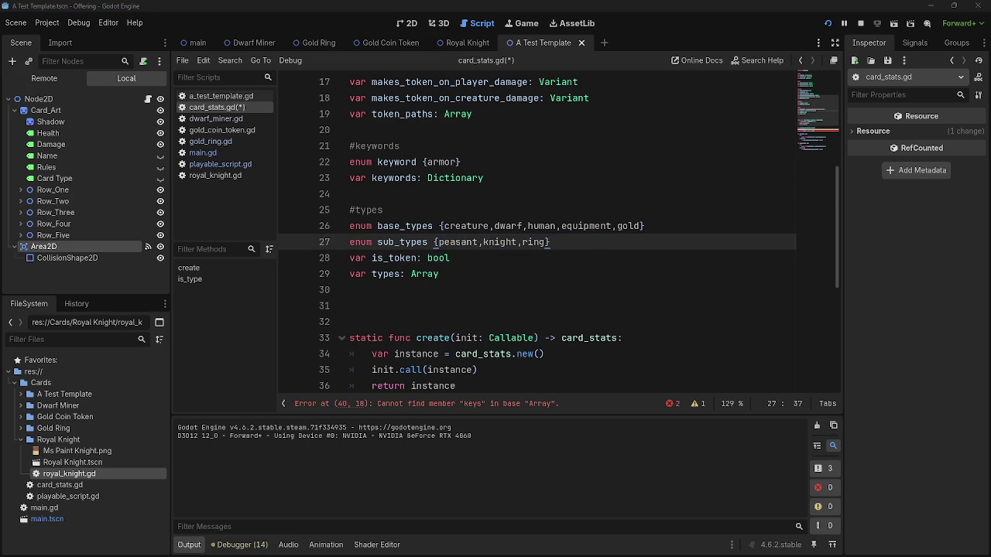
scroll(712, 283, "down", 4)
Make the return types.has(0), removing .keys() and the base_types line, then stop the game.
left_click(517, 260)
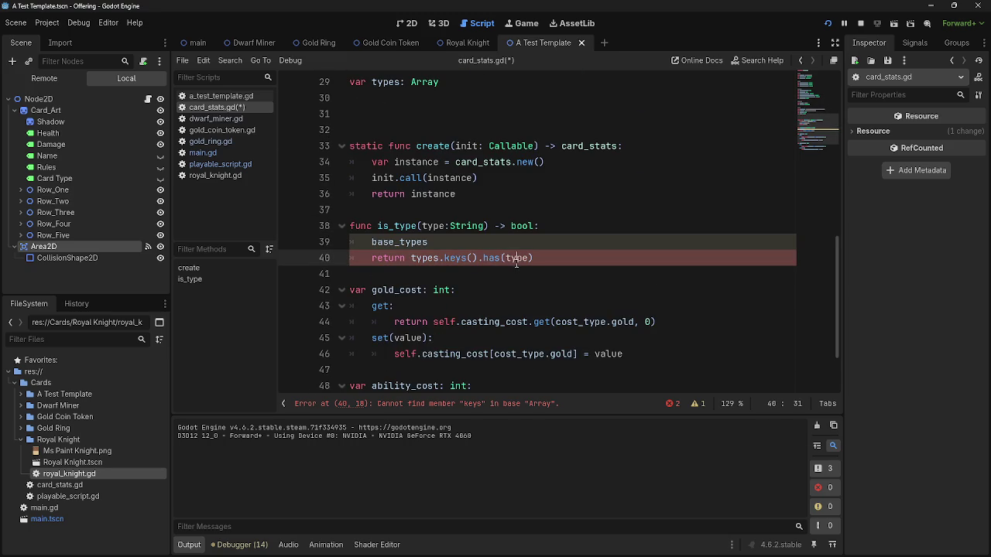
left_click_drag(479, 258, 437, 259)
key("BackSpace")
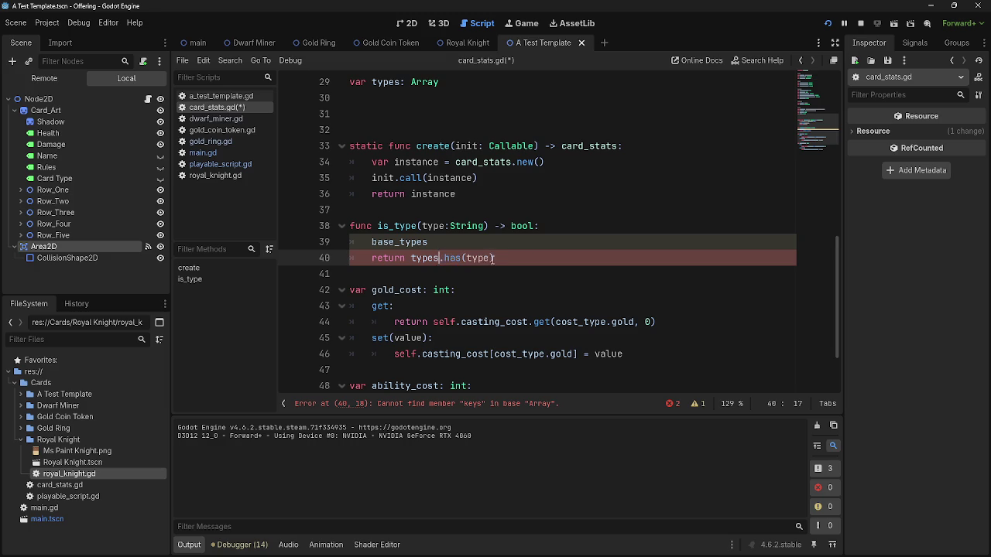
double_click(476, 257)
type("0")
mouse_move(435, 243)
left_mouse_down()
mouse_move(373, 242)
mouse_move(540, 226)
left_mouse_up()
key("BackSpace")
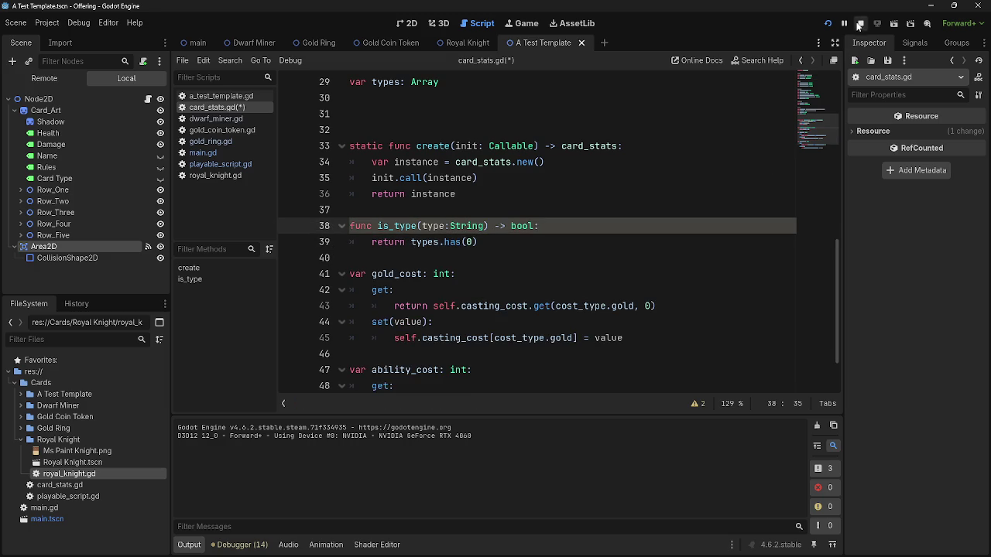
left_click(859, 24)
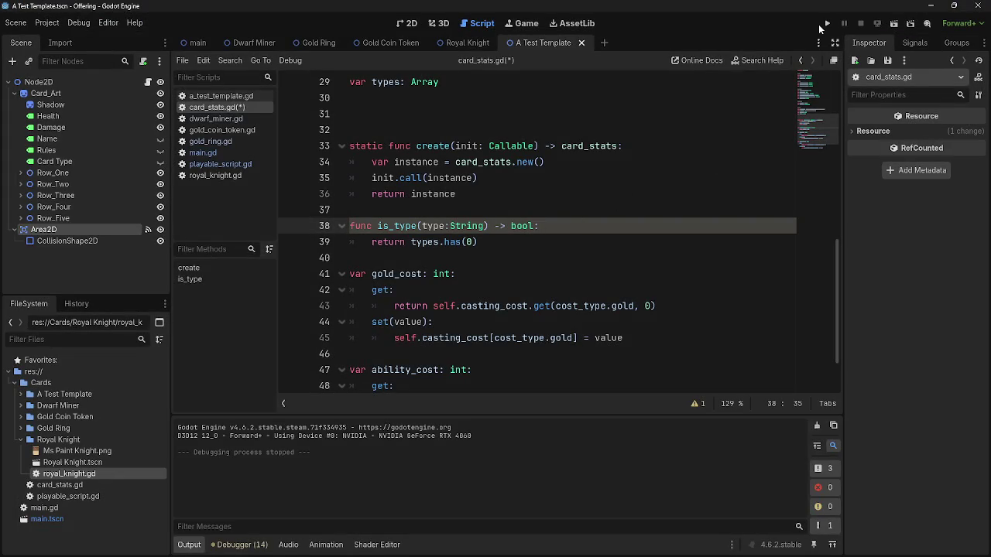
Run the game and play the dwarf card and a ring card onto the board.
left_click(825, 24)
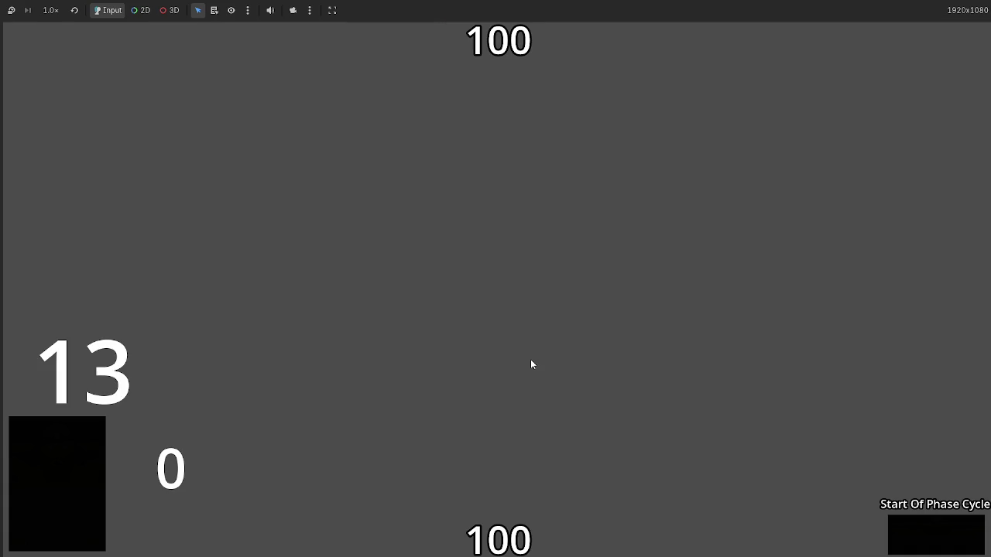
left_click_drag(398, 526, 458, 357)
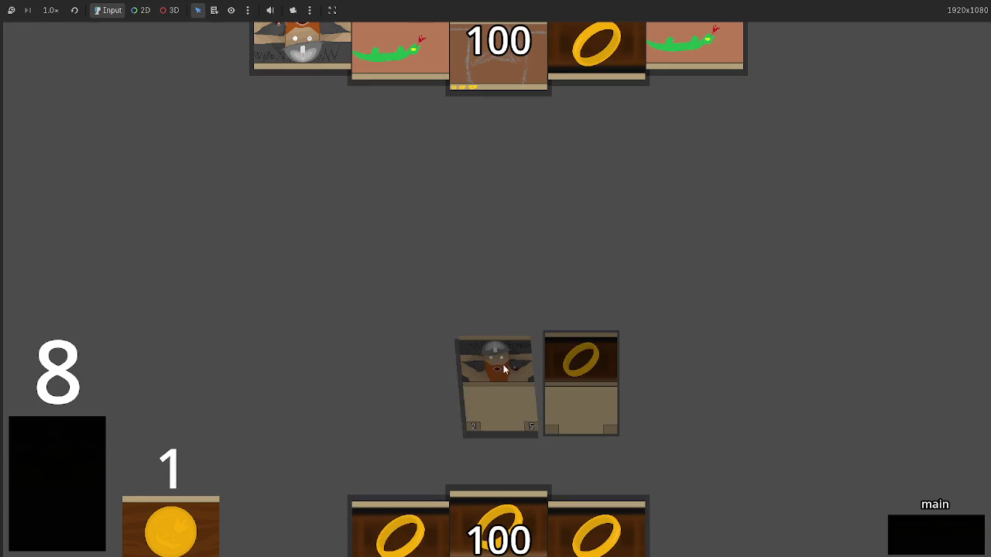
key("alt+Tab")
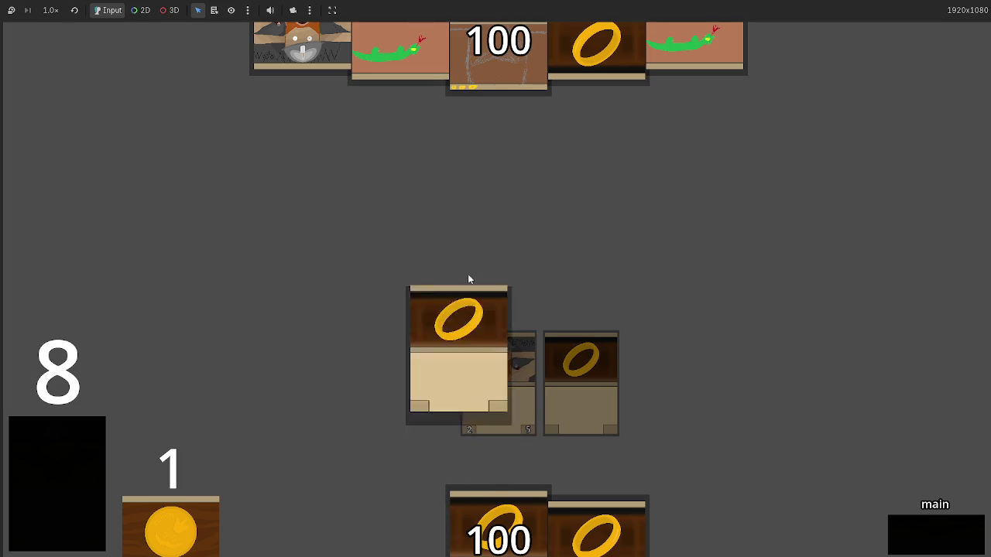
key("alt+Tab")
key("alt+Tab")
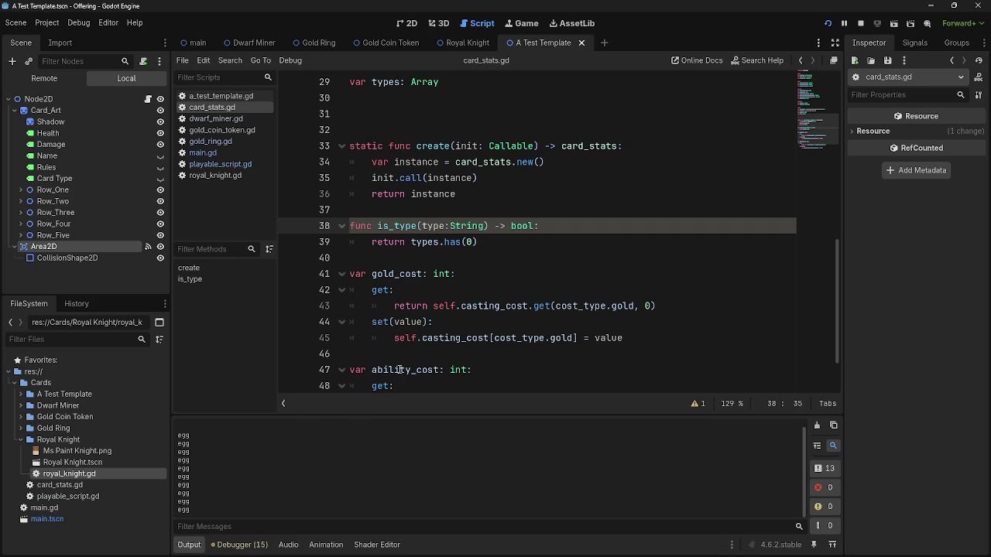
Stop the game, select the 0 in types.has(0), and undo back to the base_types line.
left_click(860, 24)
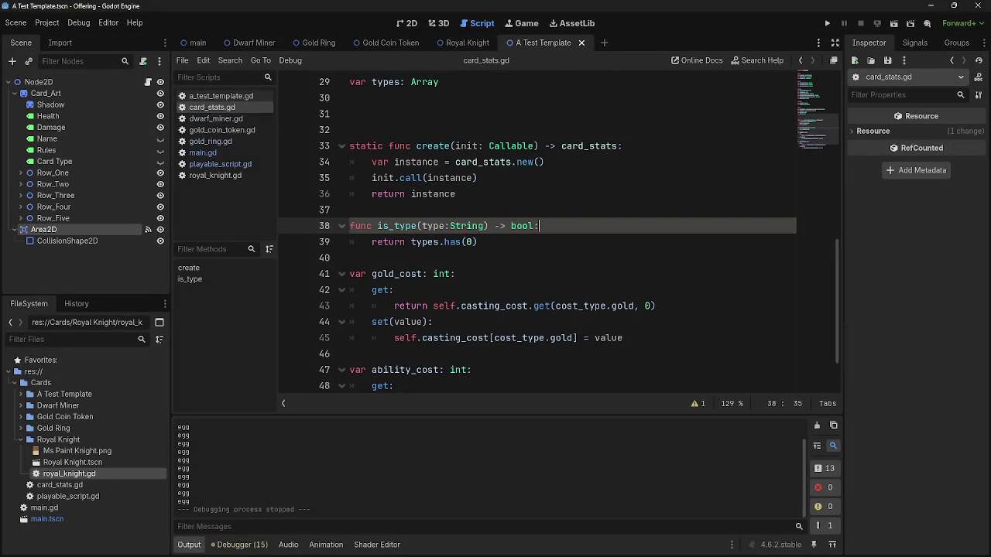
left_click(649, 306)
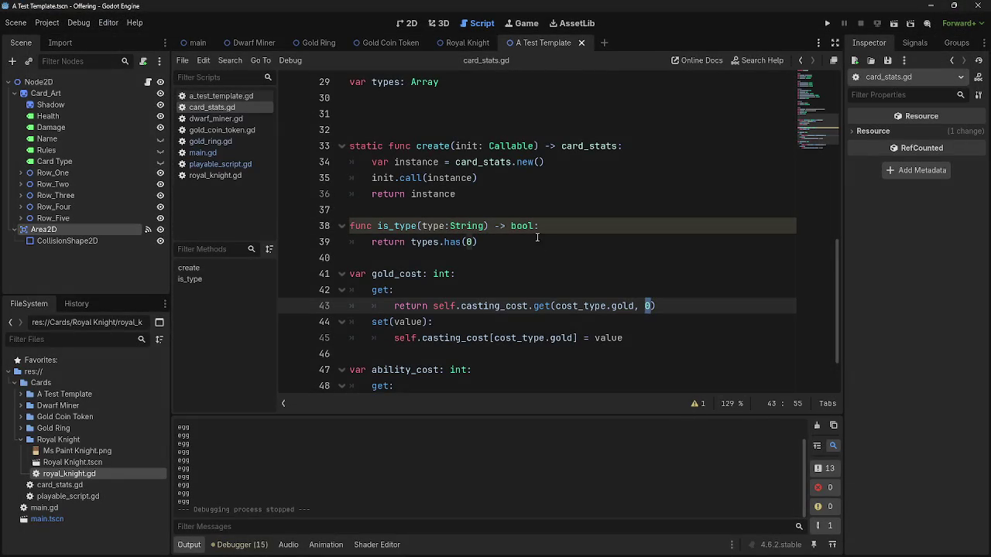
double_click(468, 242)
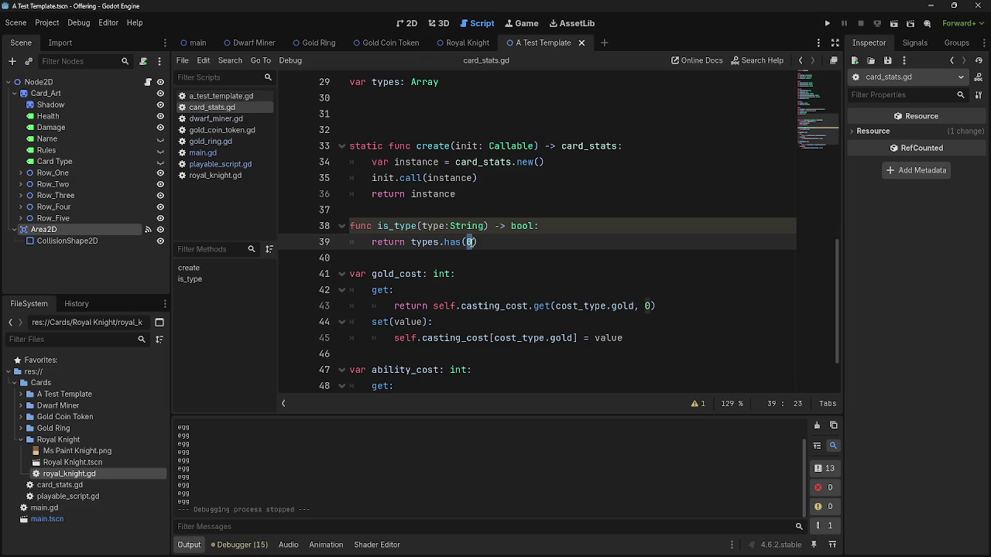
key("ctrl+z")
key("ctrl+z")
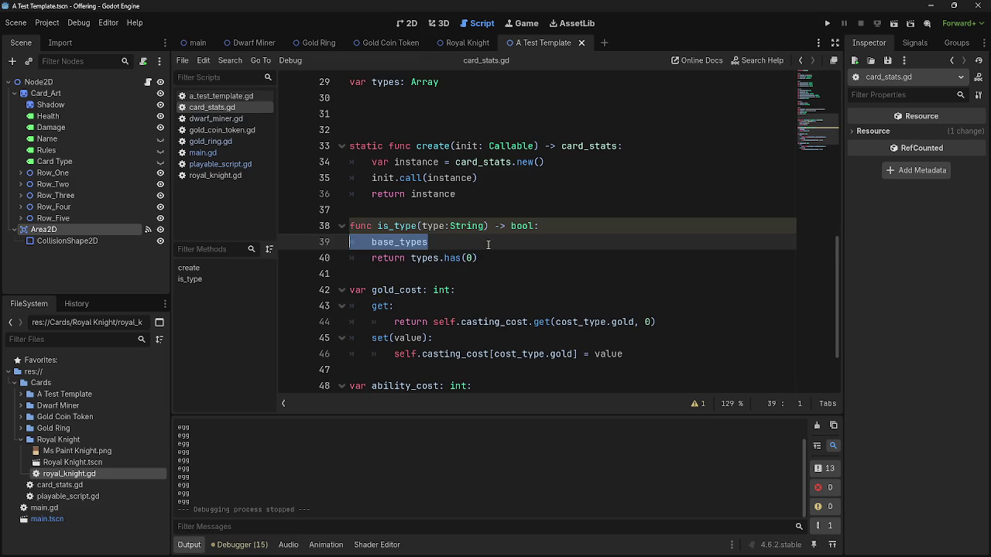
Undo once more to get has(type) back, then delete base_types, leaving line 39 empty.
key("ctrl+z")
key("ctrl+z")
key("ctrl+z")
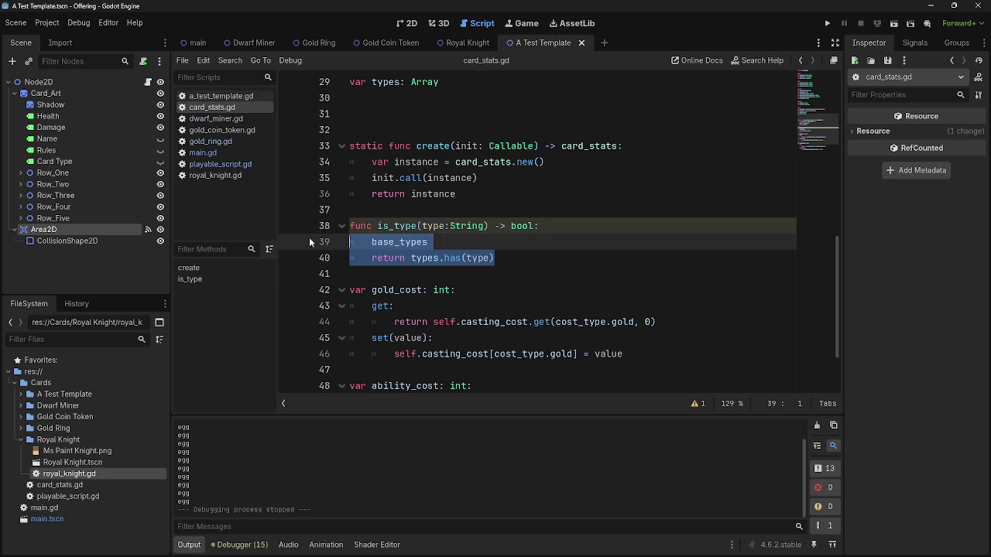
left_click_drag(428, 243, 367, 243)
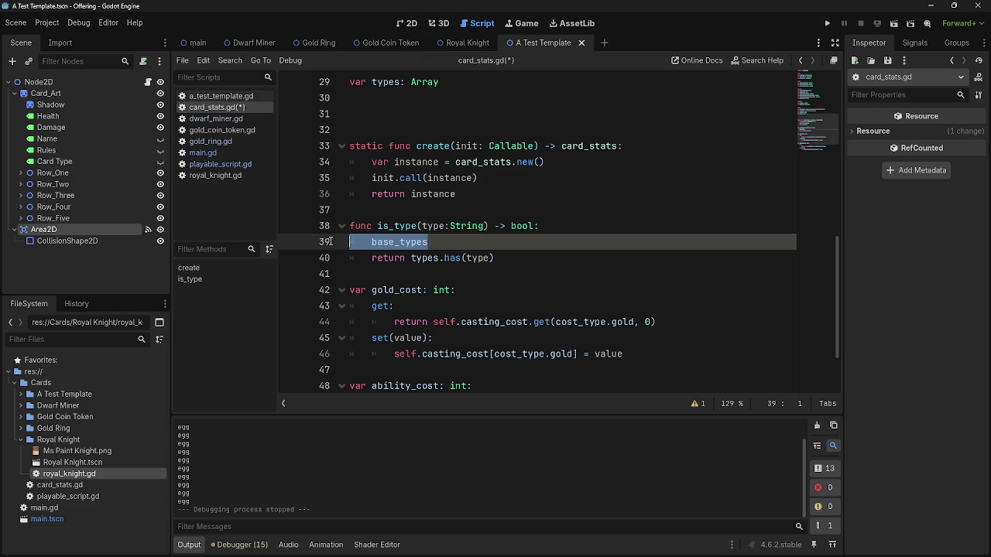
key("BackSpace")
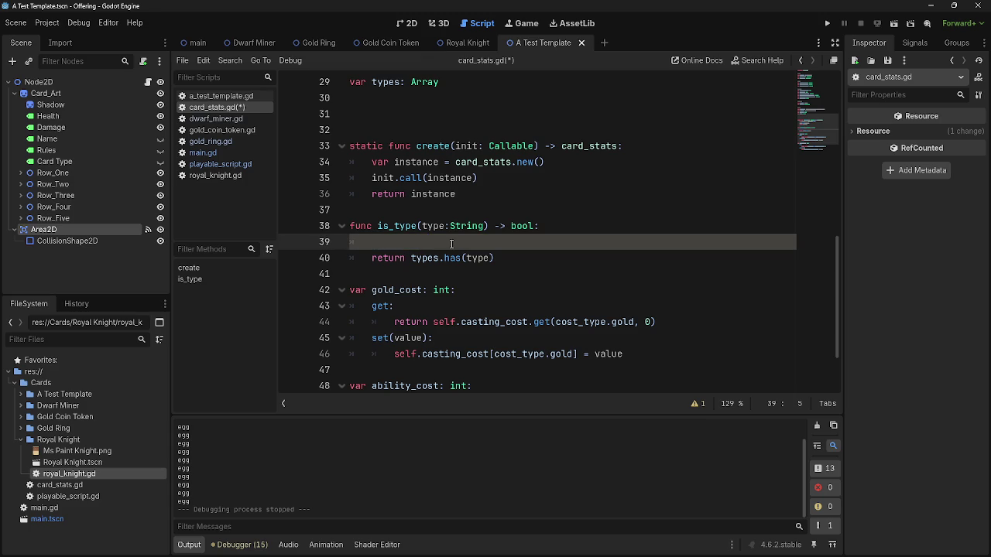
scroll(510, 309, "up", 1)
key("shift+Down")
key("shift+Up")
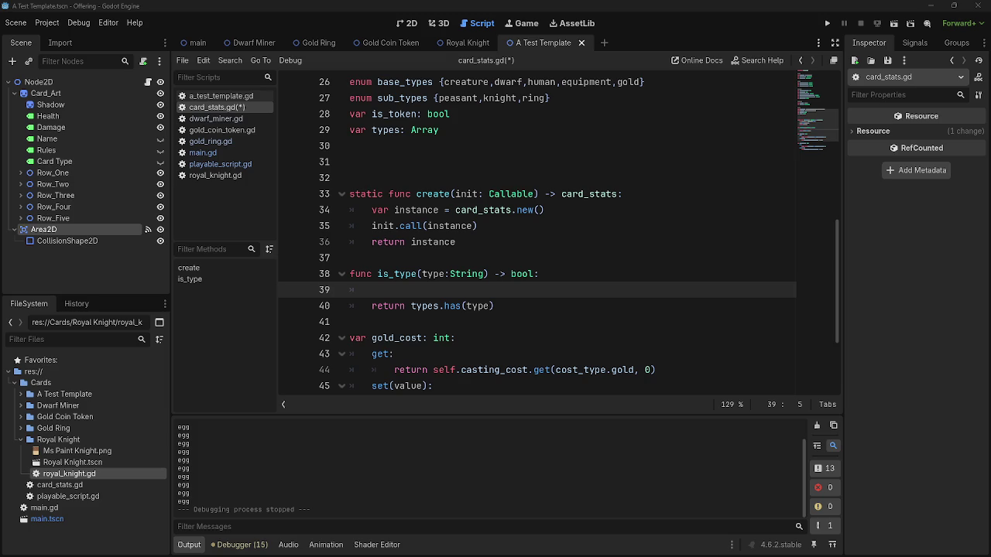
key("alt+Tab")
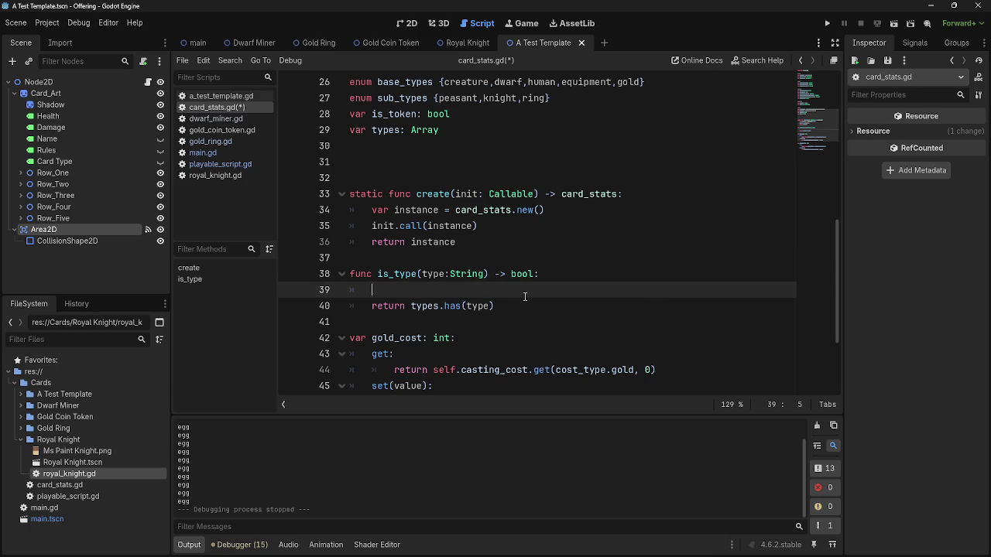
key("alt+Tab")
key("alt+Tab")
key("Escape")
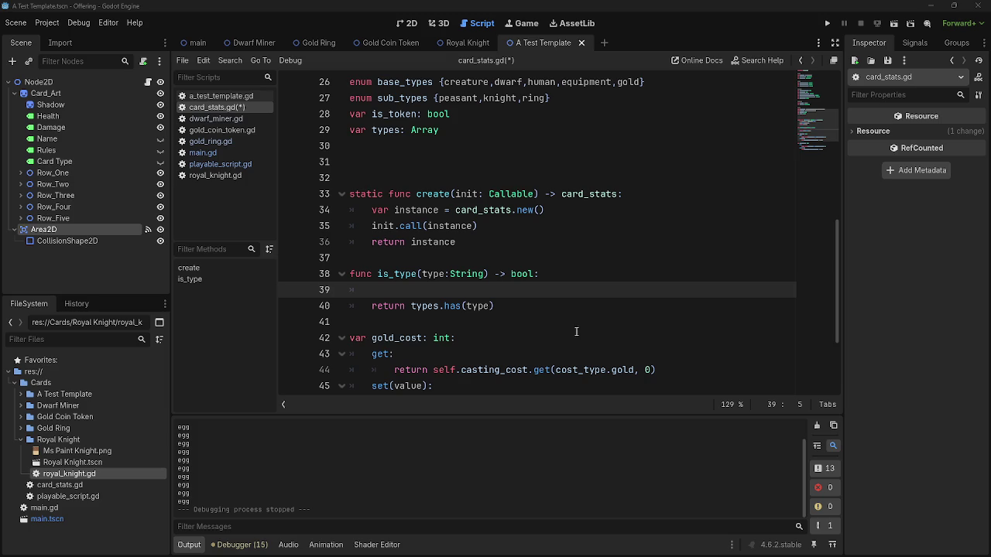
double_click(480, 306)
left_click(499, 294)
Type print(types.keys()) on the empty line 39 above the return.
type("print(types.keys(")
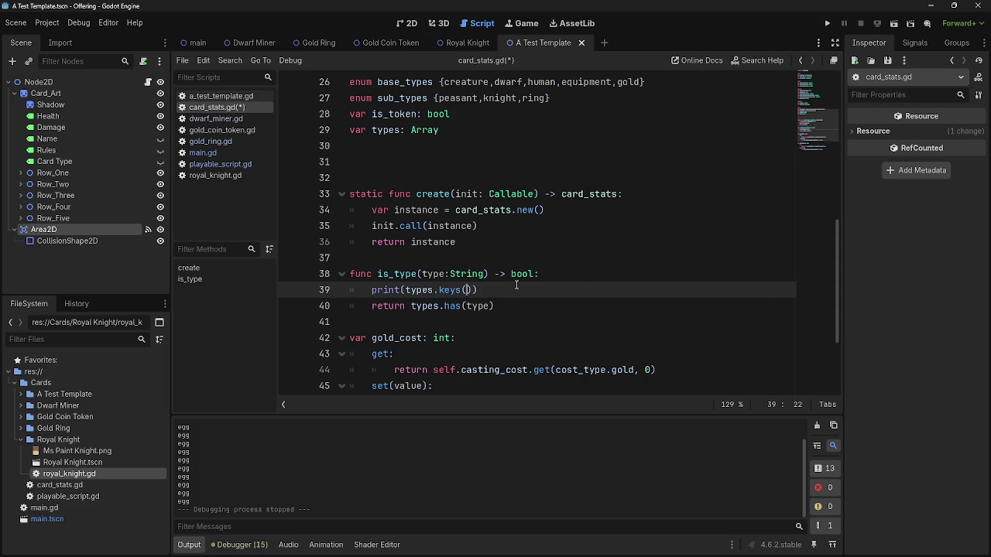
type("))")
scroll(516, 285, "up", 1)
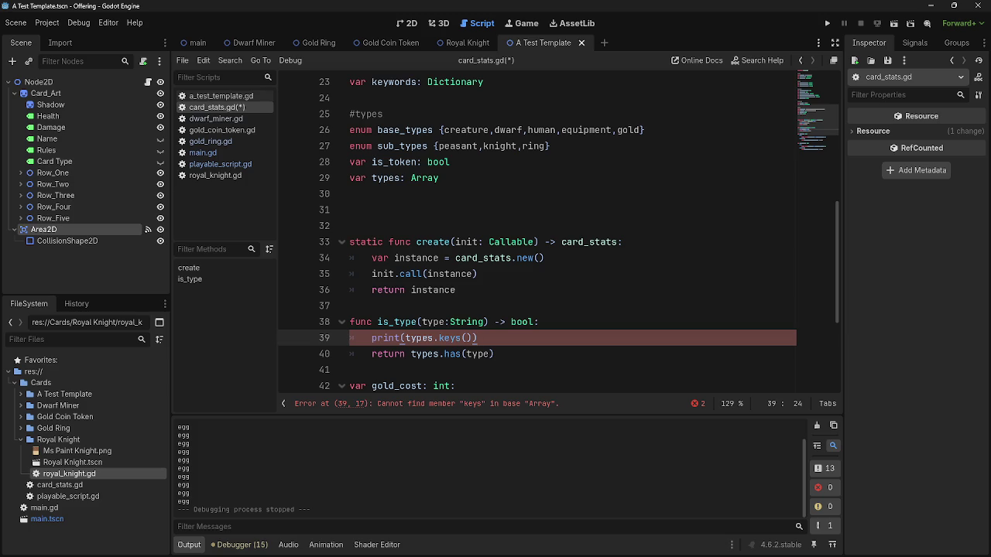
double_click(449, 339)
double_click(418, 338)
double_click(449, 339)
double_click(410, 339)
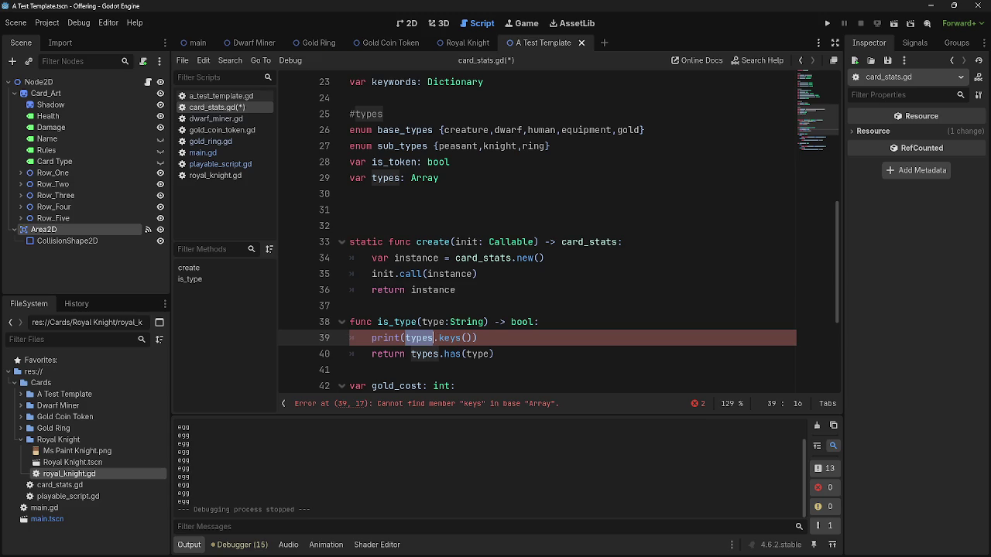
key("alt+Tab")
key("Escape")
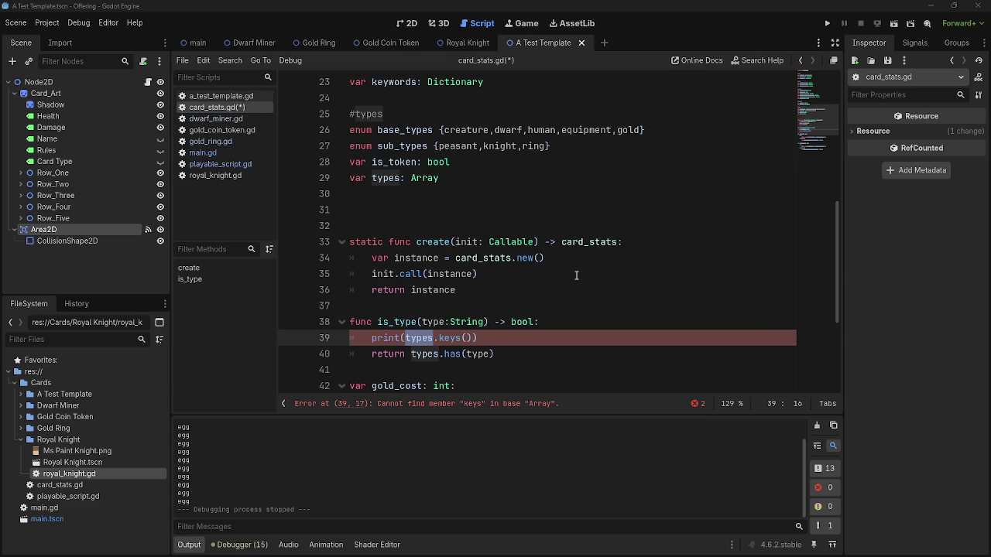
double_click(390, 147)
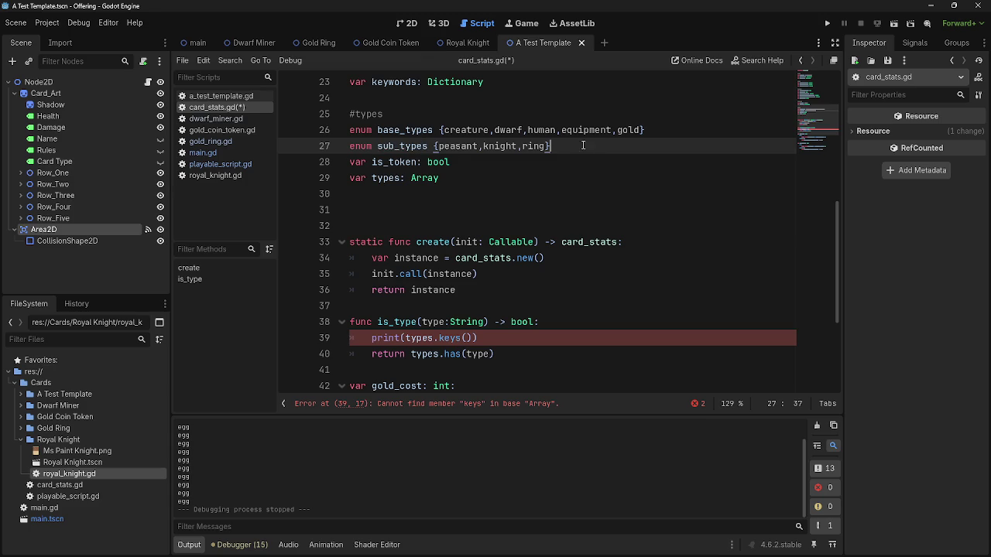
Compare the entries of the base_types and sub_types enums in card_stats.gd.
double_click(458, 146)
double_click(469, 130)
double_click(465, 146)
left_click(474, 130)
double_click(458, 146)
double_click(467, 130)
left_click(472, 130)
left_click(461, 146)
double_click(467, 130)
double_click(461, 146)
double_click(467, 130)
left_click(468, 130)
double_click(468, 130)
double_click(460, 145)
left_click(460, 145)
double_click(468, 130)
double_click(460, 145)
left_click(495, 130)
double_click(499, 145)
left_click(544, 130)
double_click(534, 146)
left_click(548, 146)
double_click(410, 147)
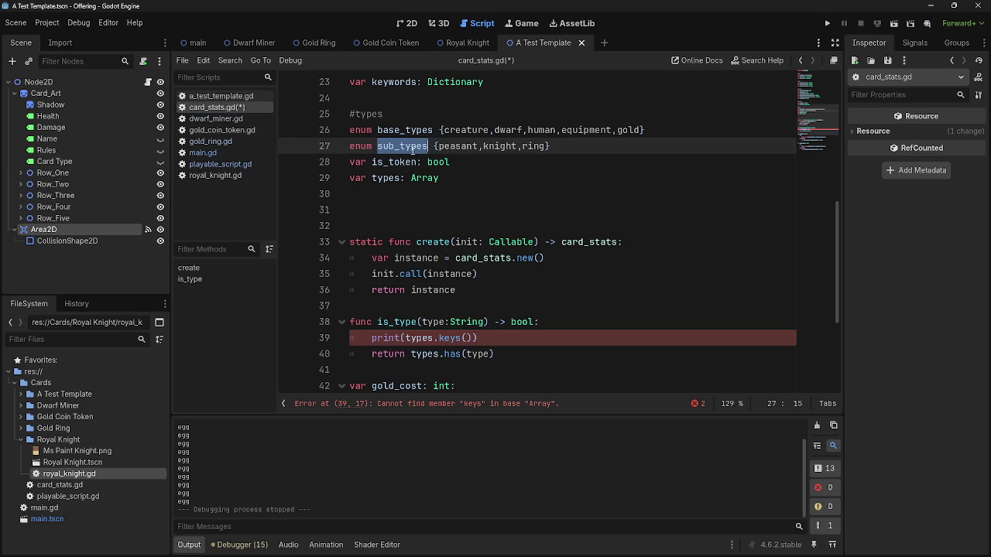
left_click(421, 132)
Move peasant, knight and ring into base_types after gold and delete the empty sub_types line.
scroll(452, 225, "up", 3)
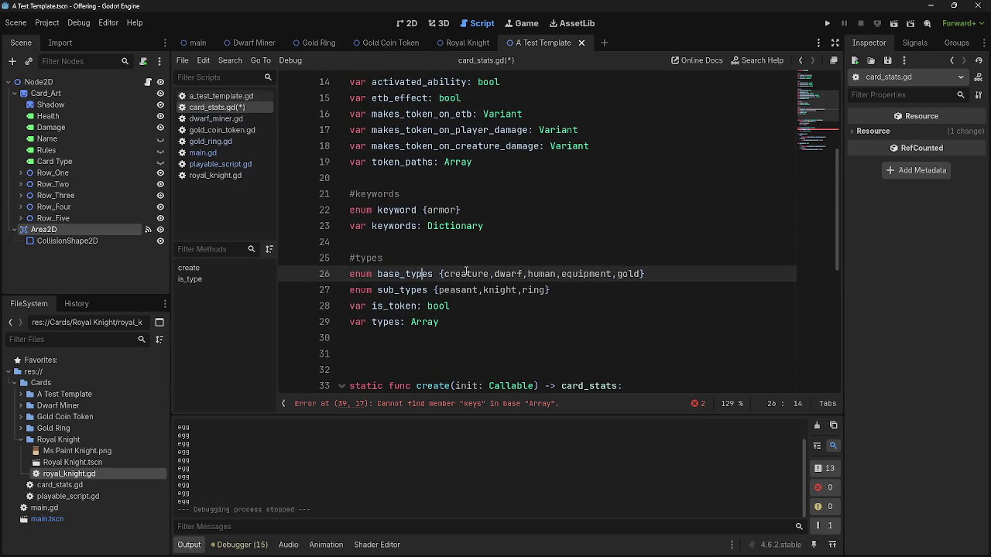
mouse_move(551, 289)
left_mouse_down()
mouse_move(384, 289)
mouse_move(442, 306)
left_mouse_up()
left_click(539, 290)
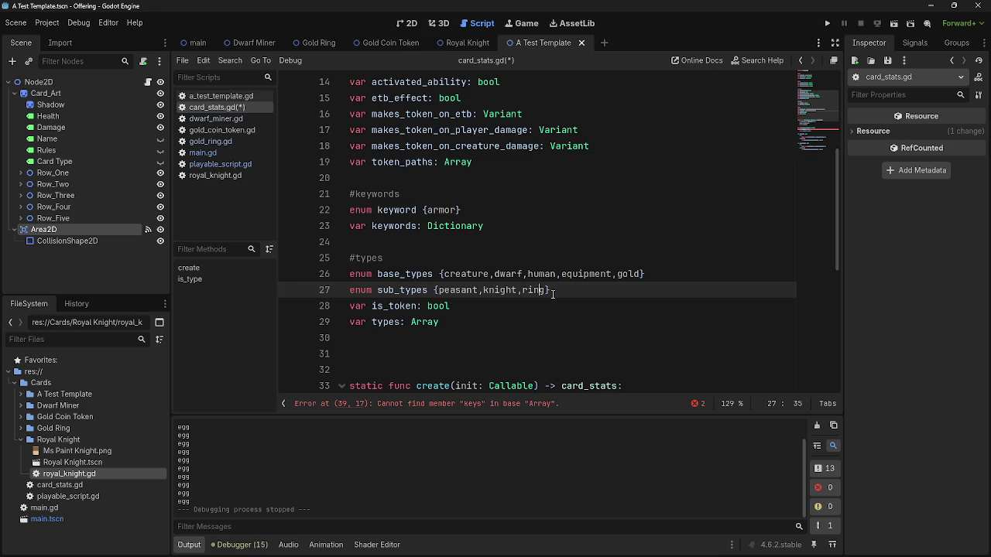
left_click(642, 275)
type(".")
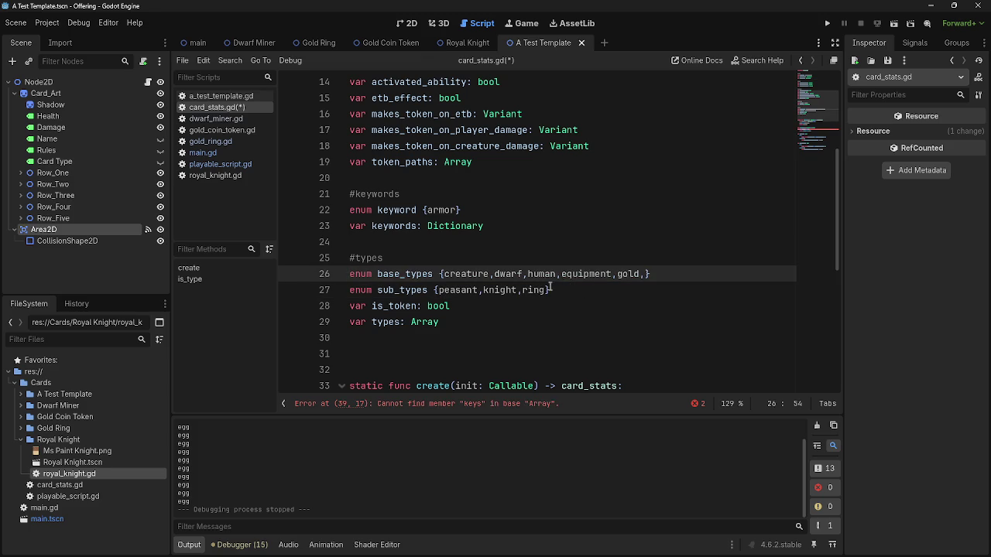
mouse_move(546, 290)
left_mouse_down()
mouse_move(438, 294)
mouse_move(649, 296)
mouse_move(645, 276)
left_mouse_up()
left_click(477, 293)
left_click_drag(478, 295, 338, 290)
key("BackSpace")
key("BackSpace")
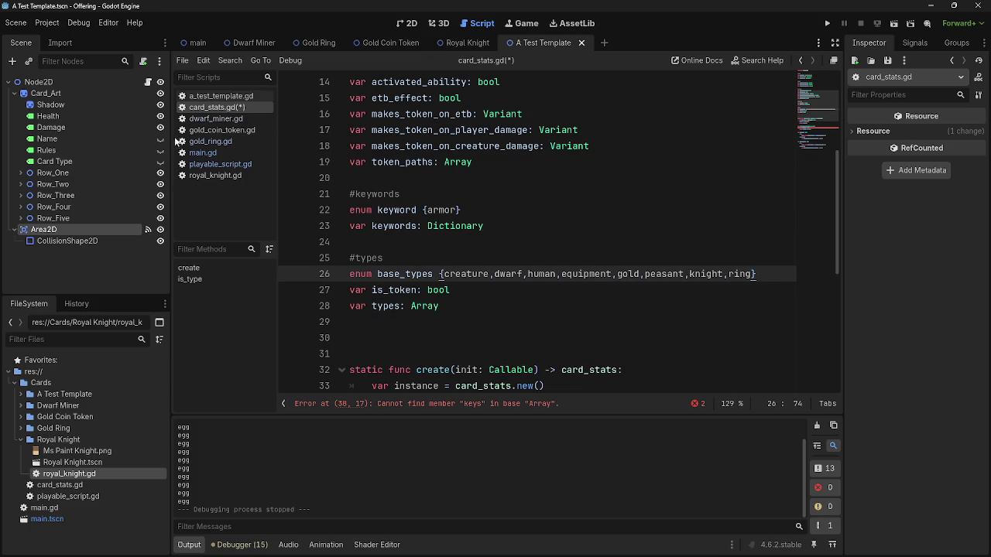
Save card_stats.gd and review the types line in a_test_template.gd.
key("ctrl+s")
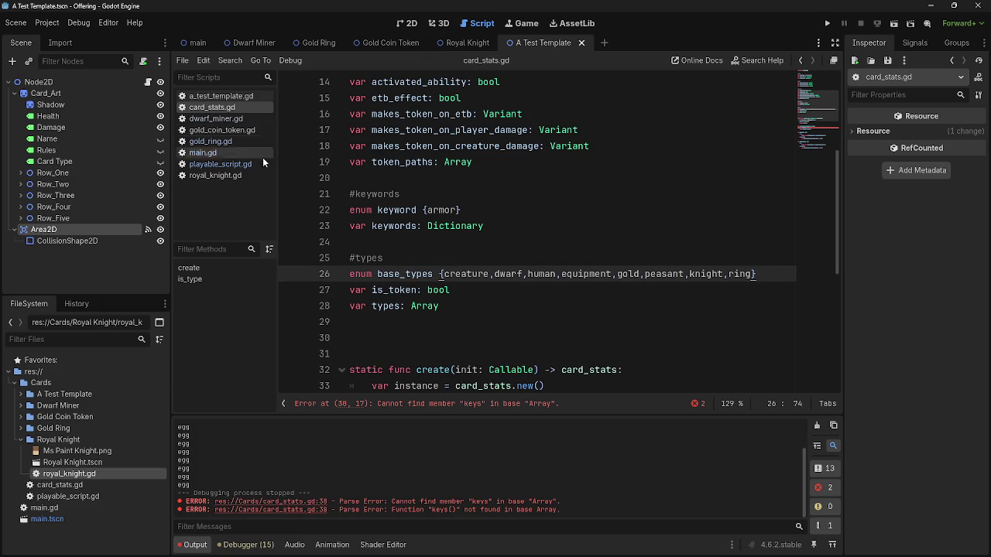
left_click(205, 97)
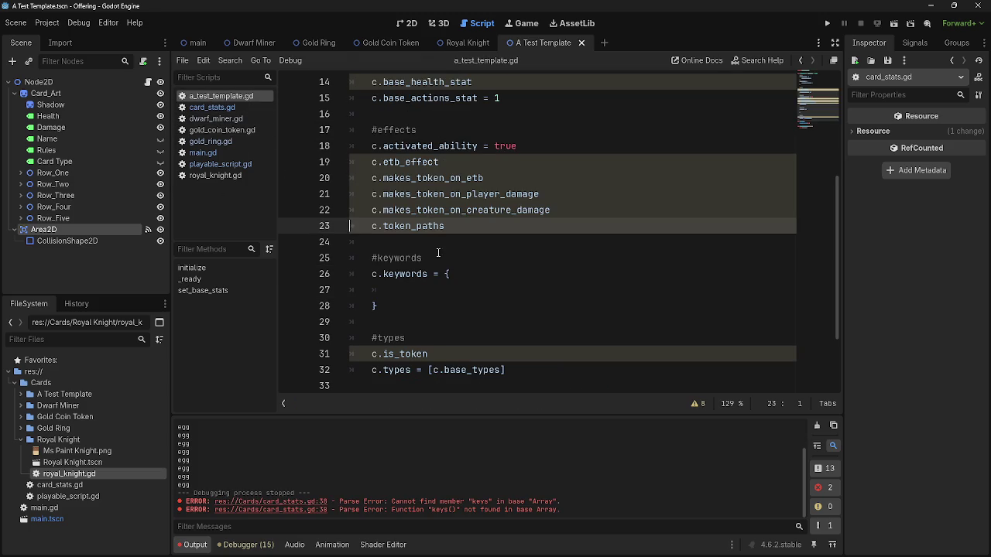
scroll(463, 274, "down", 2)
left_click(511, 274)
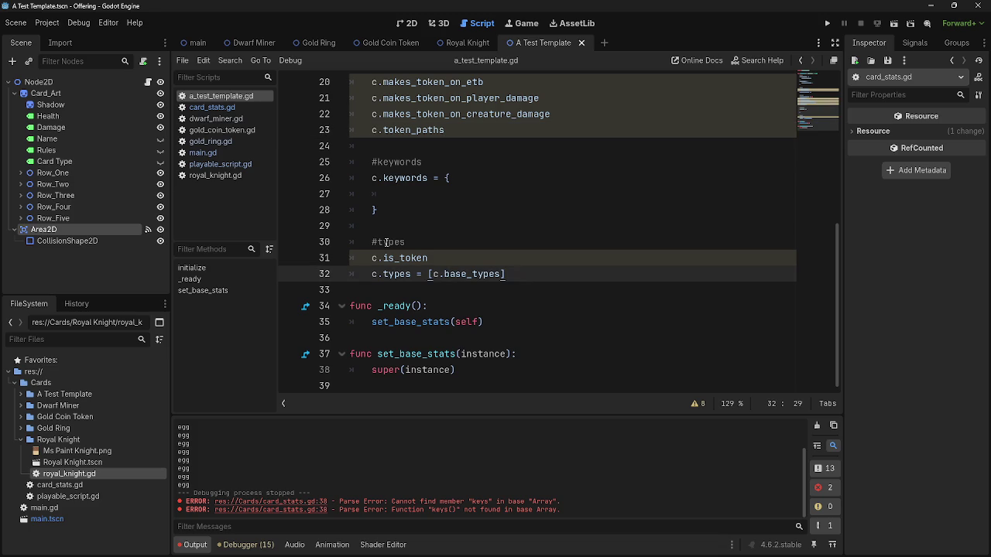
Check sub_types on line 15 of dwarf_miner.gd, then run the project.
left_click(216, 119)
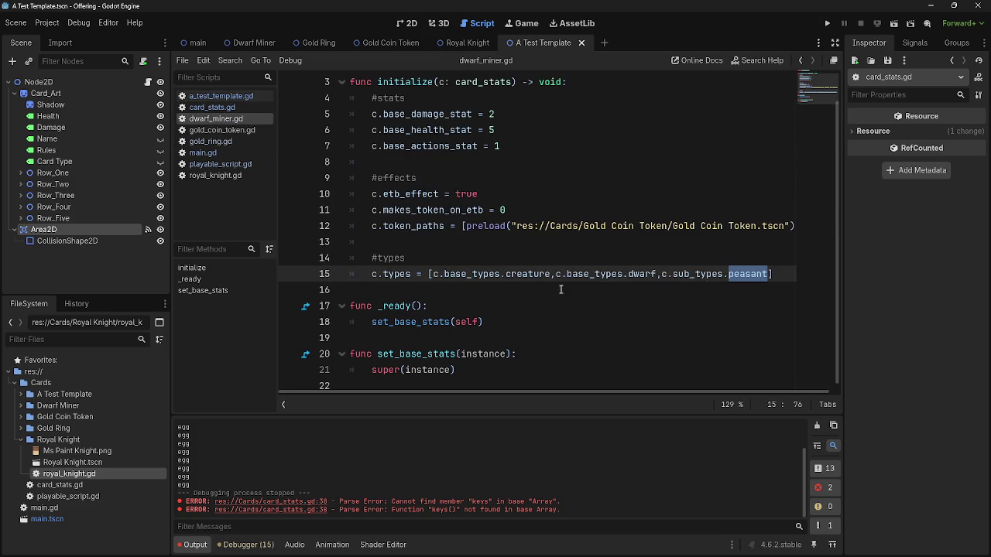
key("Left")
double_click(710, 273)
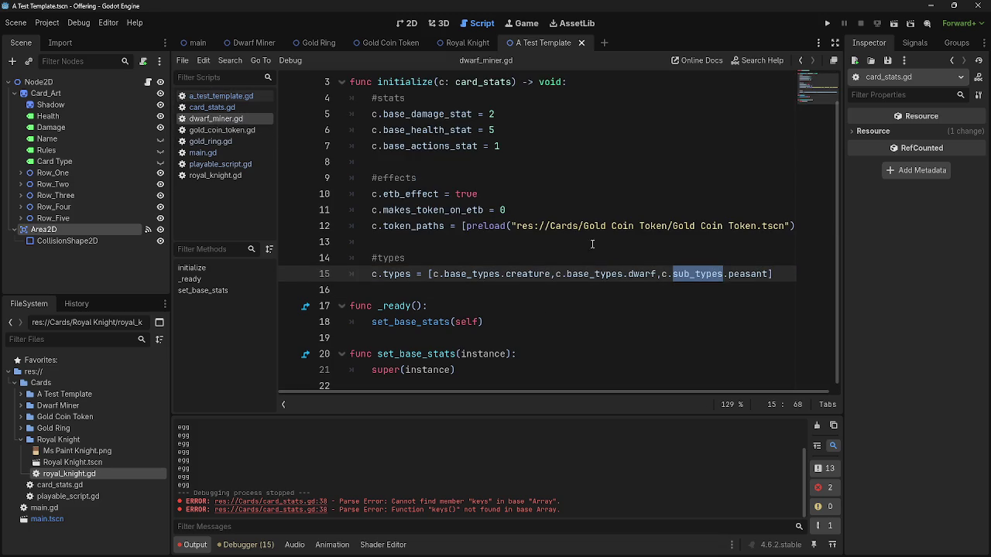
left_click(826, 23)
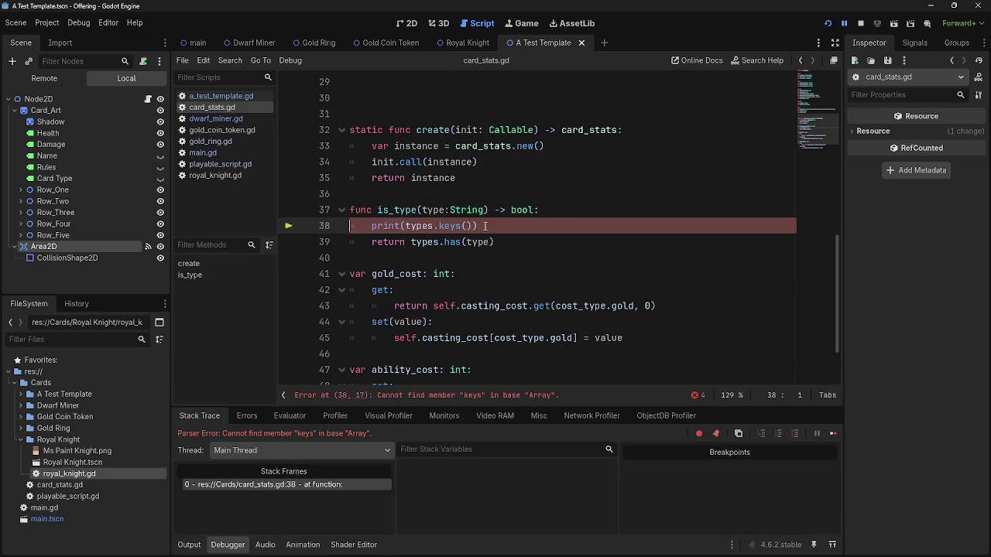
Delete print(types.keys()) from line 38, rerun, and copy base_types from line 15.
left_click_drag(478, 225, 371, 225)
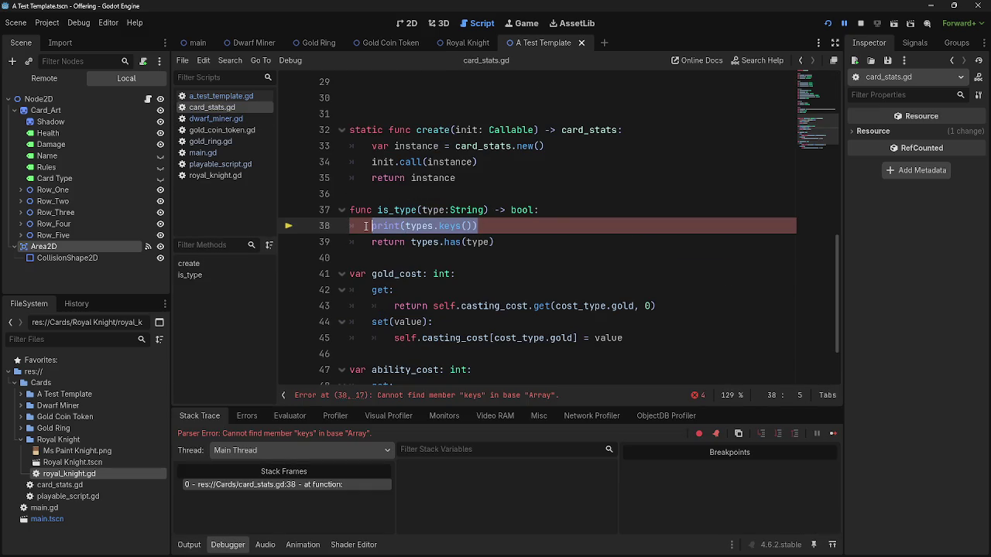
key("BackSpace")
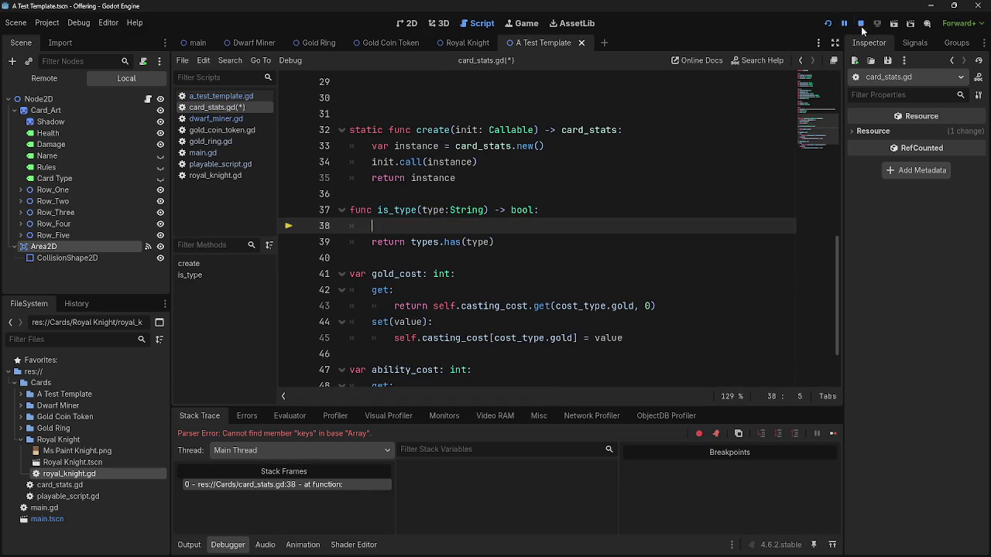
left_click(827, 23)
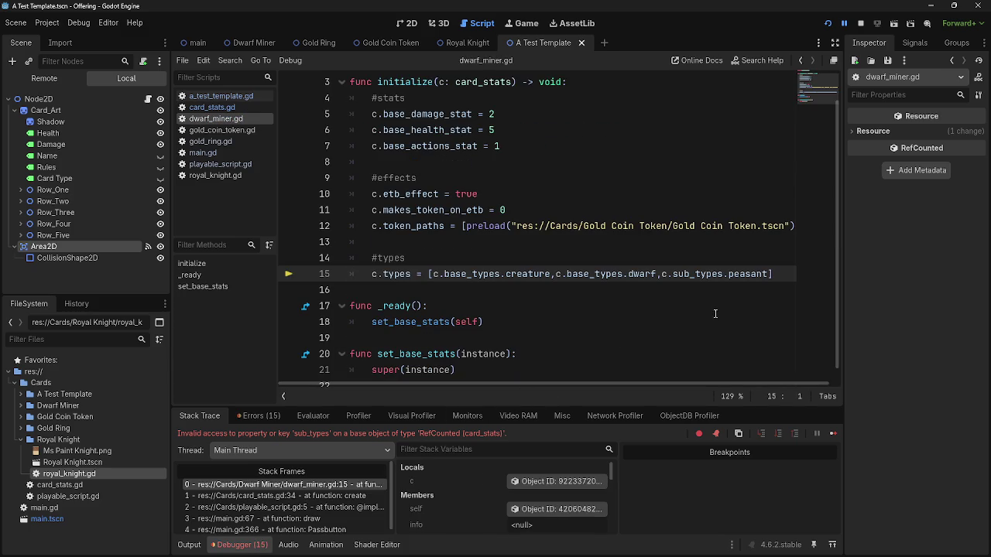
double_click(584, 274)
key("ctrl+c")
Replace sub_types with base_types in dwarf_miner.gd and gold_ring.gd, checking gold_coin_token.gd.
double_click(697, 275)
key("ctrl+v")
left_click(215, 129)
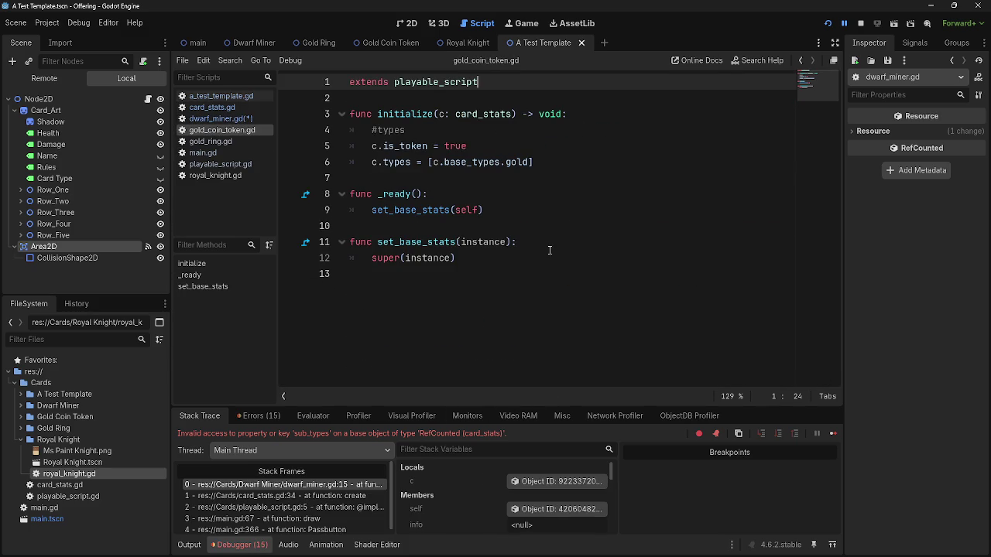
double_click(470, 162)
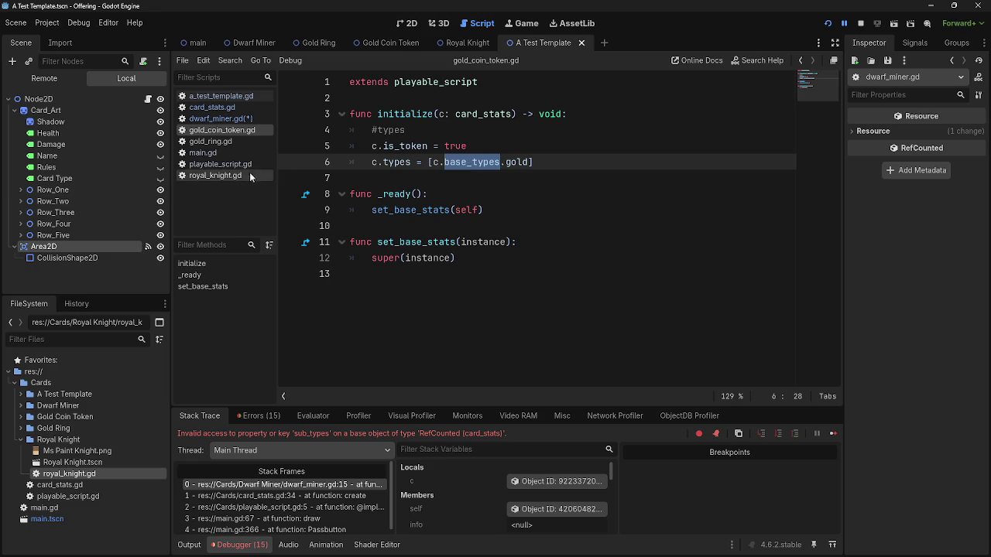
left_click(211, 142)
double_click(596, 274)
key("ctrl+v")
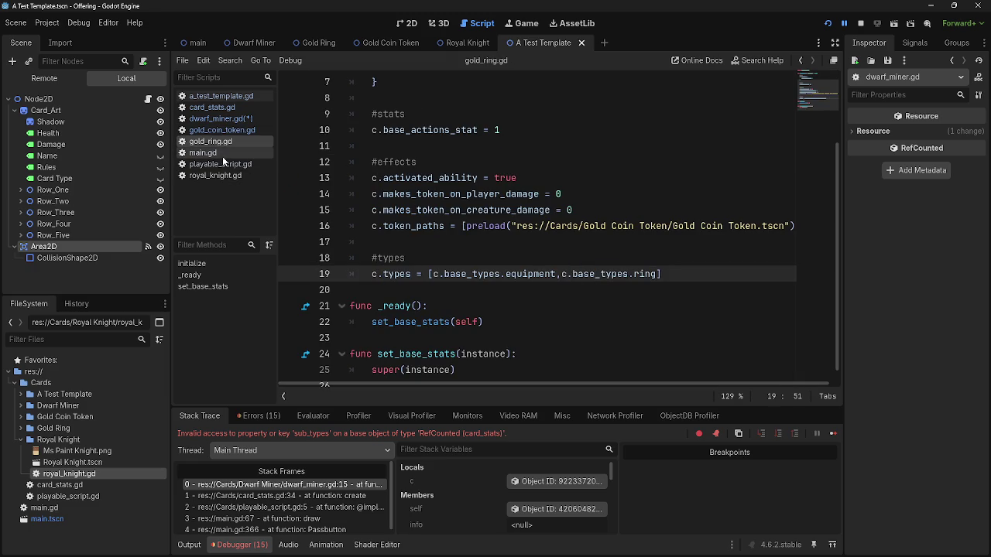
Replace sub_types with base_types in royal_knight.gd and save all scripts.
left_click(217, 175)
double_click(689, 273)
key("ctrl+v")
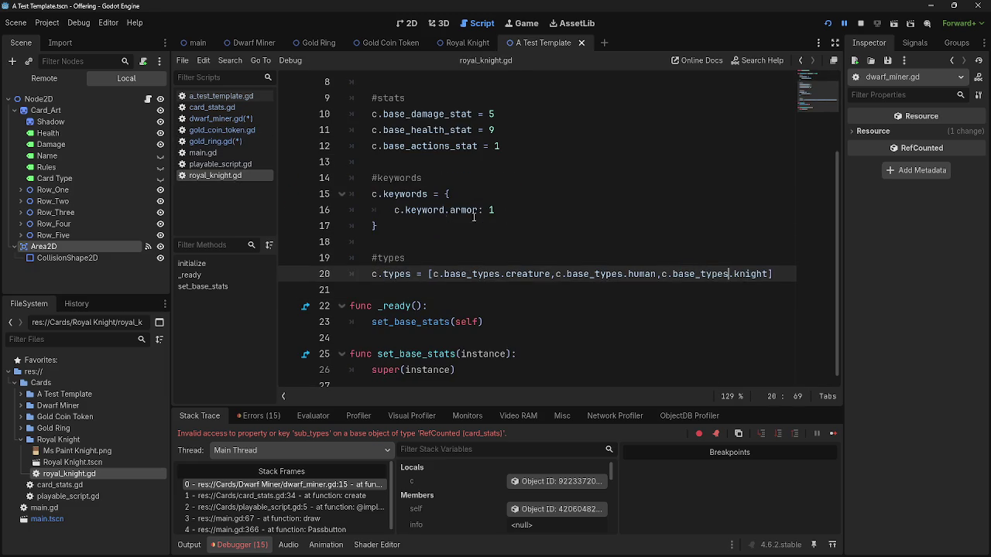
left_click(531, 225)
key("ctrl+s")
Recheck gold_ring.gd, gold_coin_token.gd, dwarf_miner.gd and card_stats.gd, then open a_test_template.gd.
left_click(211, 142)
left_click(222, 130)
left_click(216, 118)
left_click(225, 108)
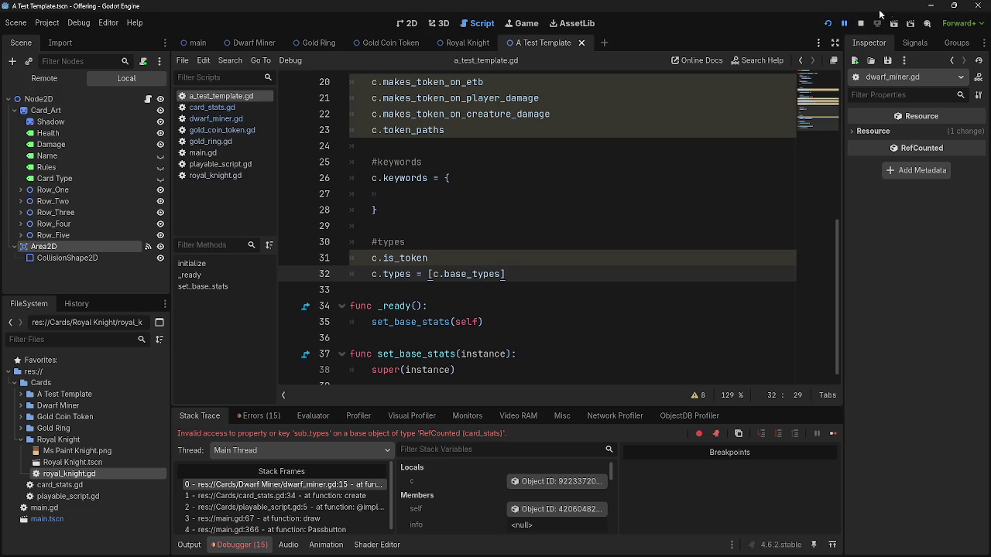
left_click(843, 24)
Stop the game, recheck dwarf_miner.gd and gold_ring.gd, rerun, and play the dwarf card centre-board.
left_click(859, 26)
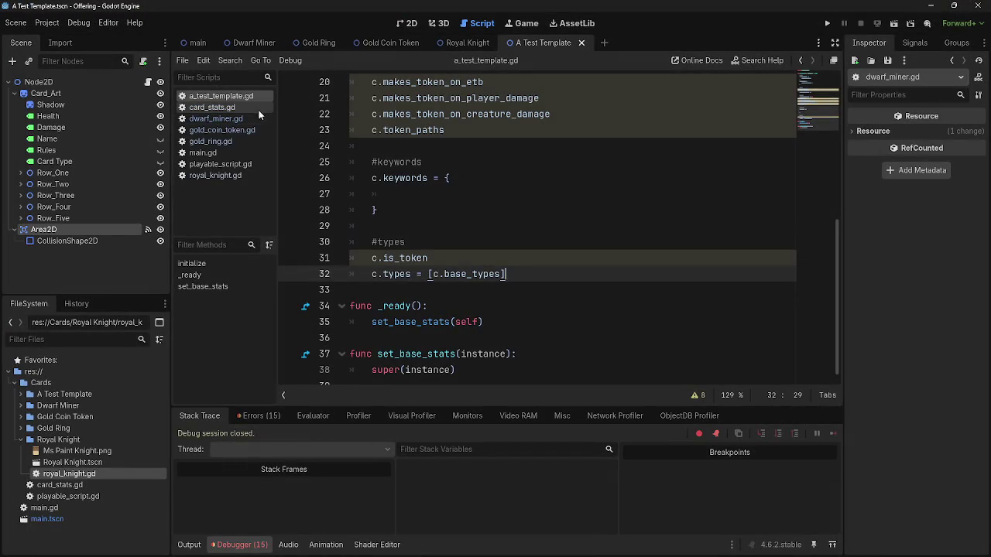
left_click(208, 118)
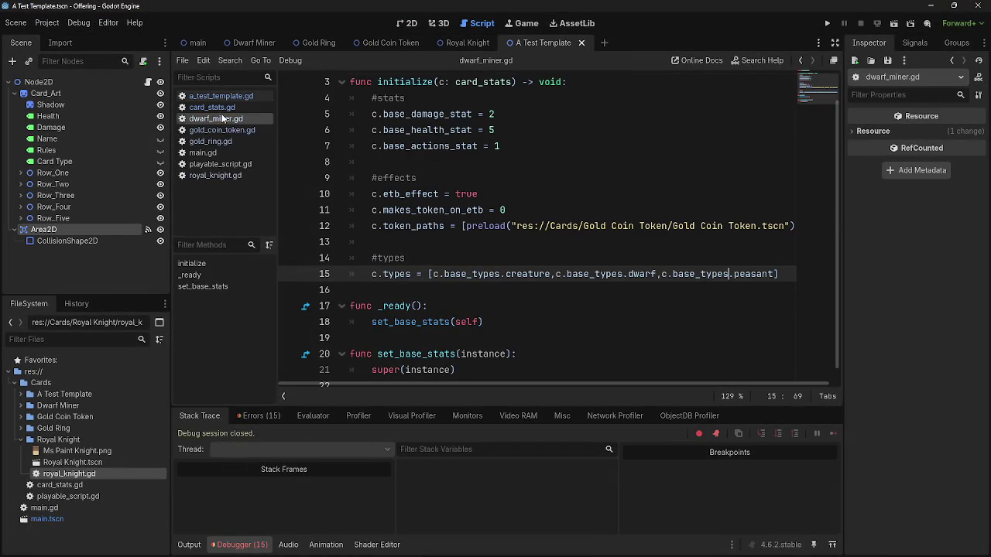
left_click(220, 141)
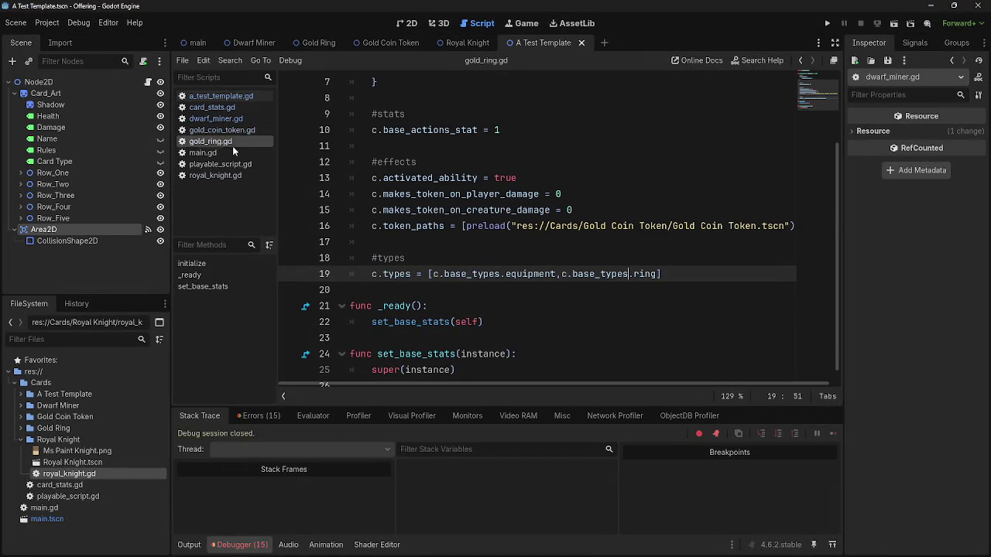
left_click(228, 96)
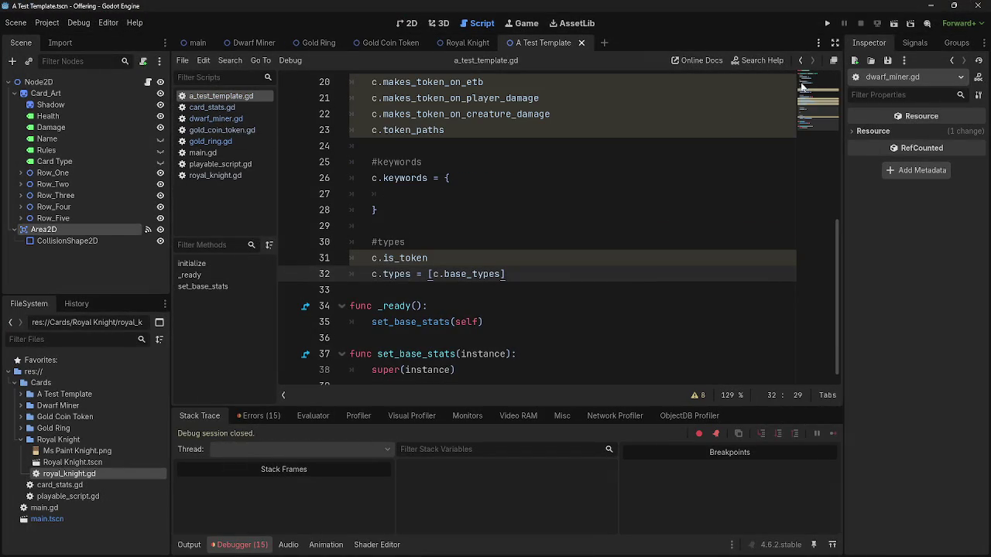
left_click(827, 24)
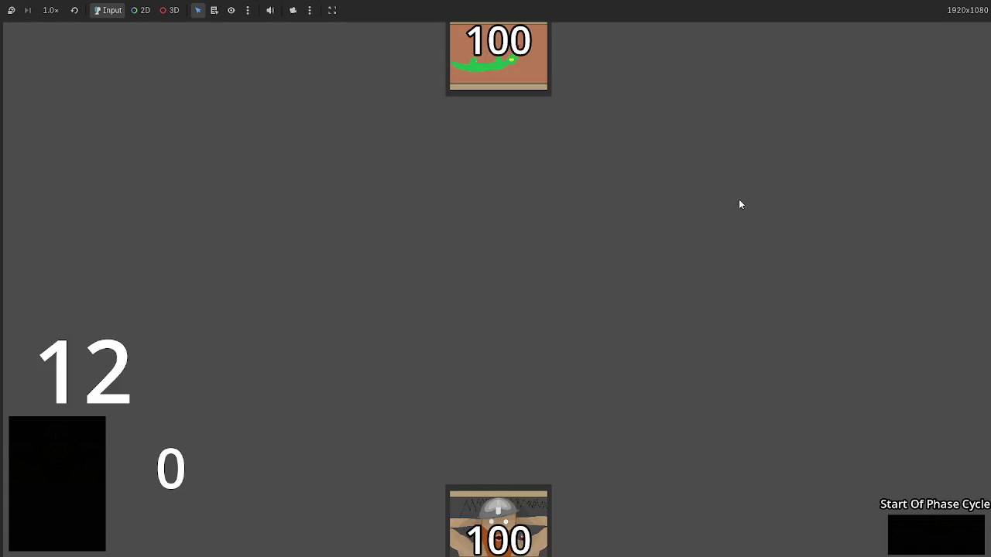
left_click_drag(542, 512, 537, 293)
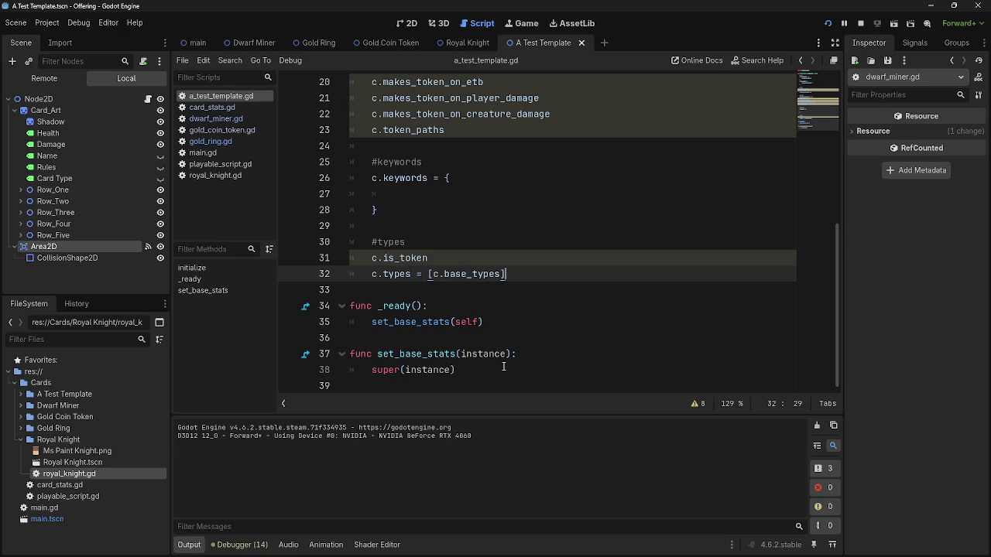
Switch to card_stats.gd and put the caret on empty line 38 inside is_type.
left_click(227, 109)
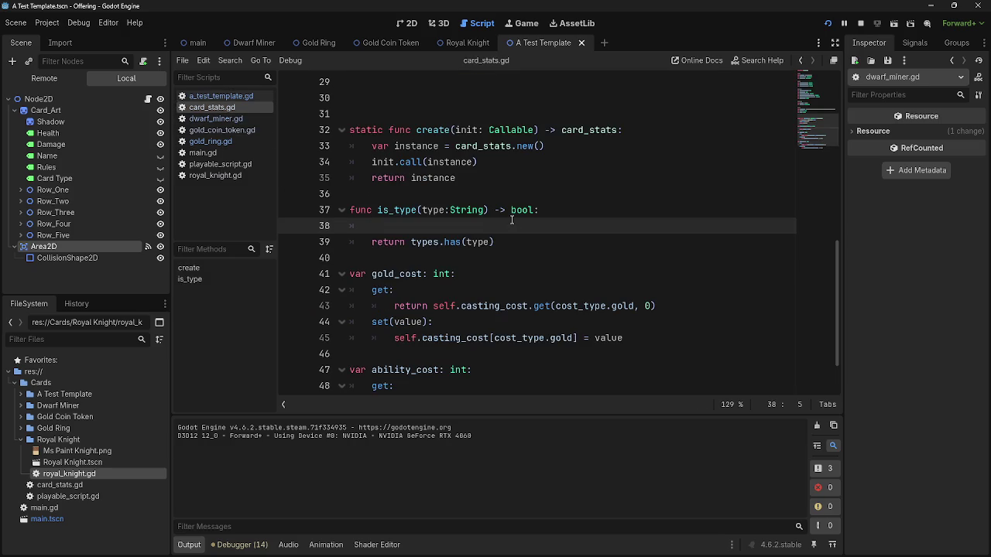
key("alt+Tab")
key("Escape")
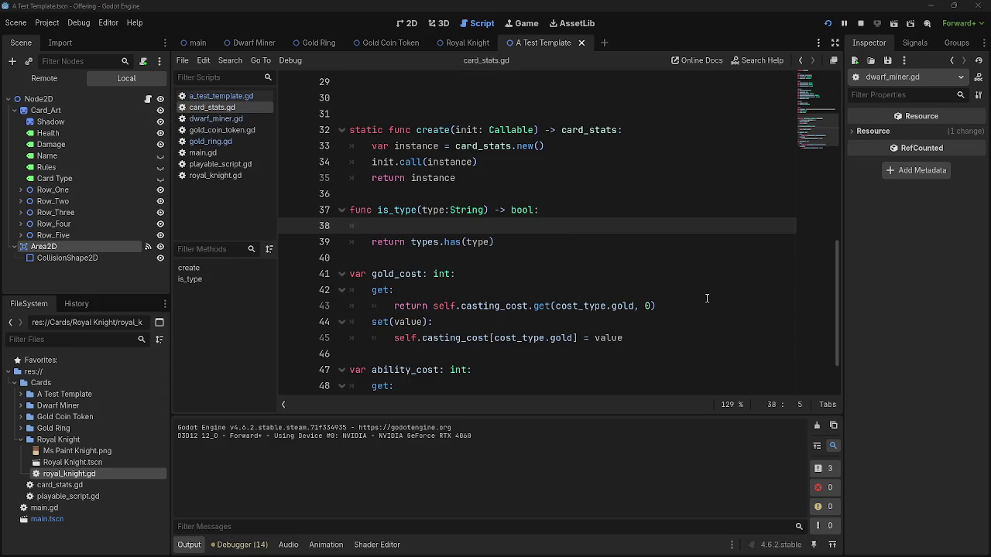
left_click(505, 258)
left_click(496, 226)
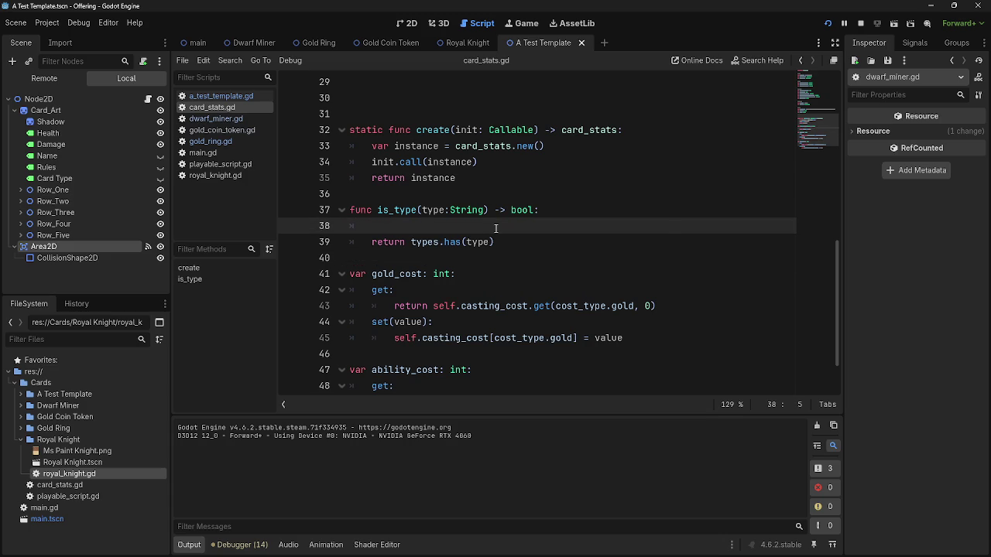
Add print(types) to is_type, then play a dwarf card and close the game.
type("print(a")
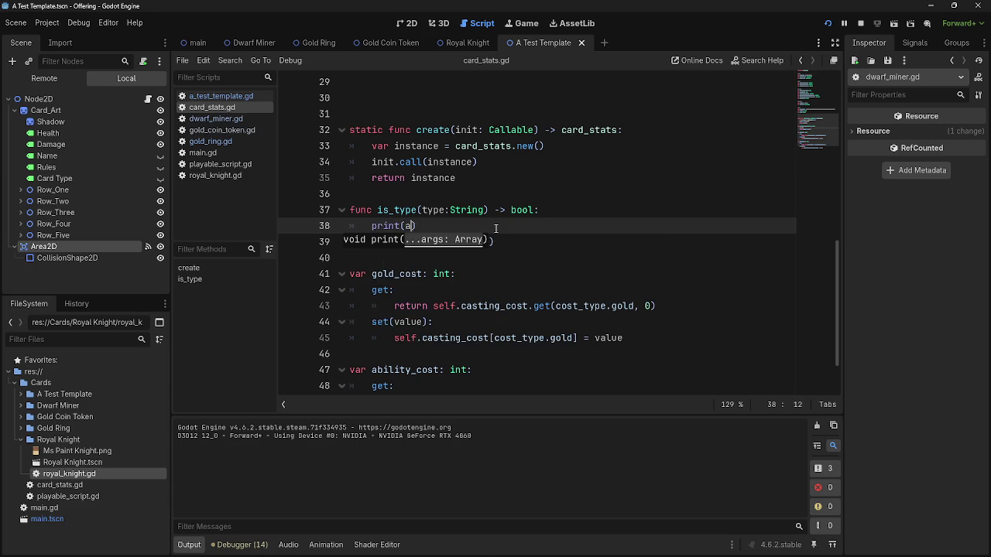
key("BackSpace")
type("types)")
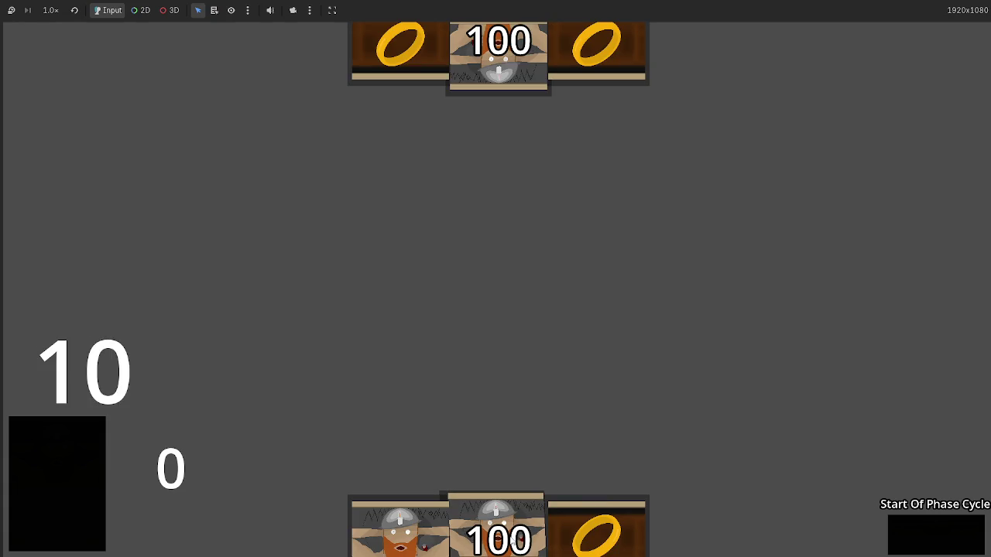
left_click_drag(500, 527, 499, 334)
key("F8")
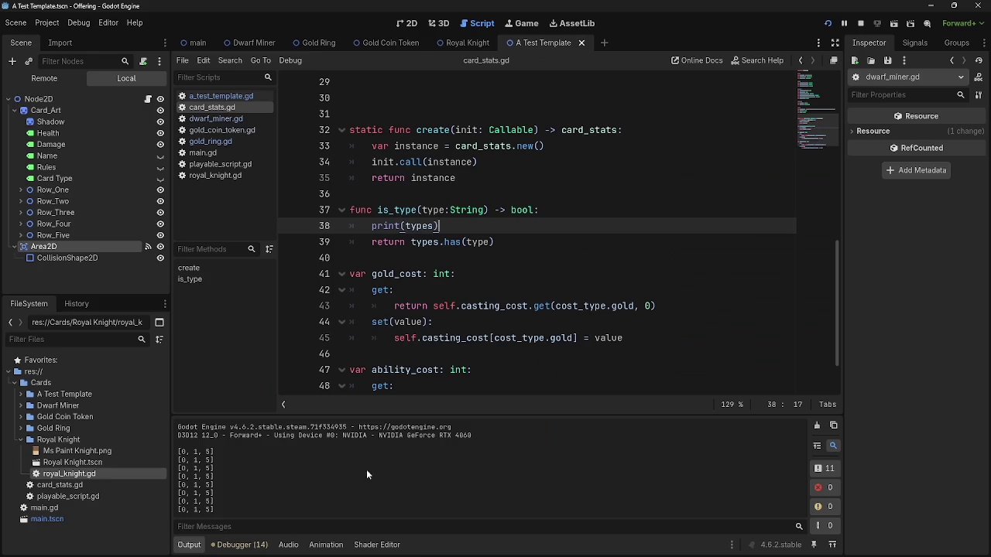
Match the printed [0, 1, 5] against the base_types enum values creature through peasant.
mouse_move(252, 485)
left_mouse_down()
mouse_move(178, 433)
mouse_move(209, 507)
left_mouse_up()
left_click(232, 495)
scroll(444, 281, "up", 2)
double_click(469, 130)
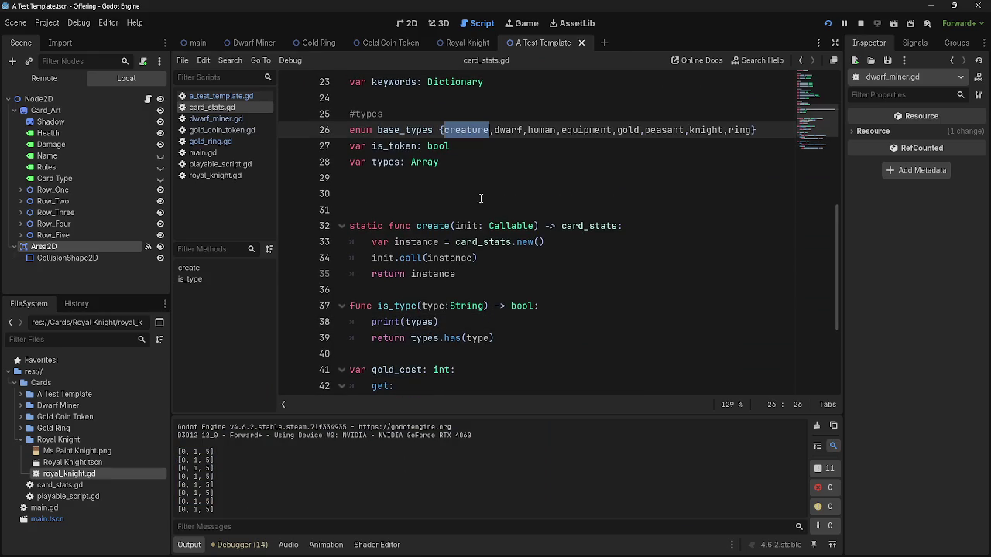
double_click(508, 130)
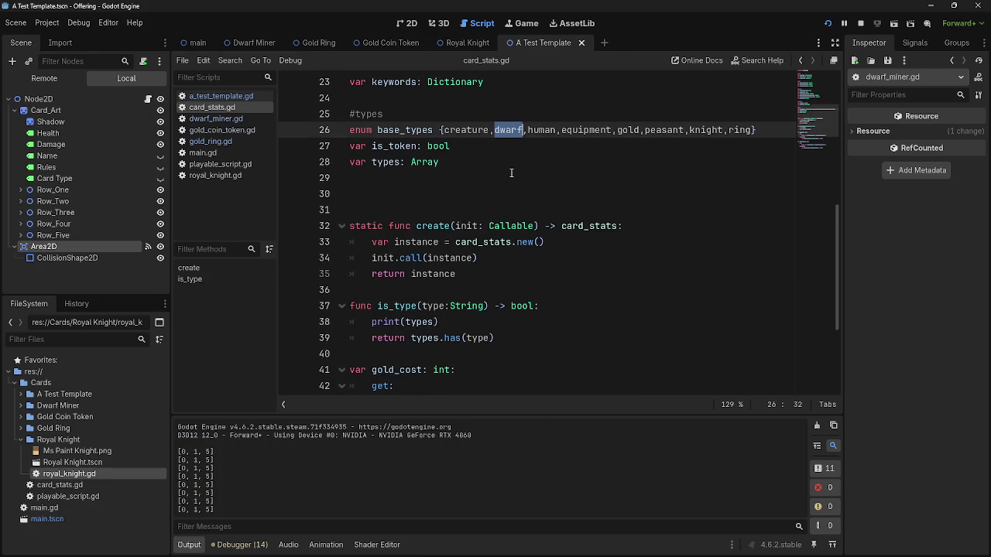
double_click(470, 130)
double_click(509, 130)
double_click(543, 130)
double_click(584, 130)
double_click(631, 130)
double_click(647, 130)
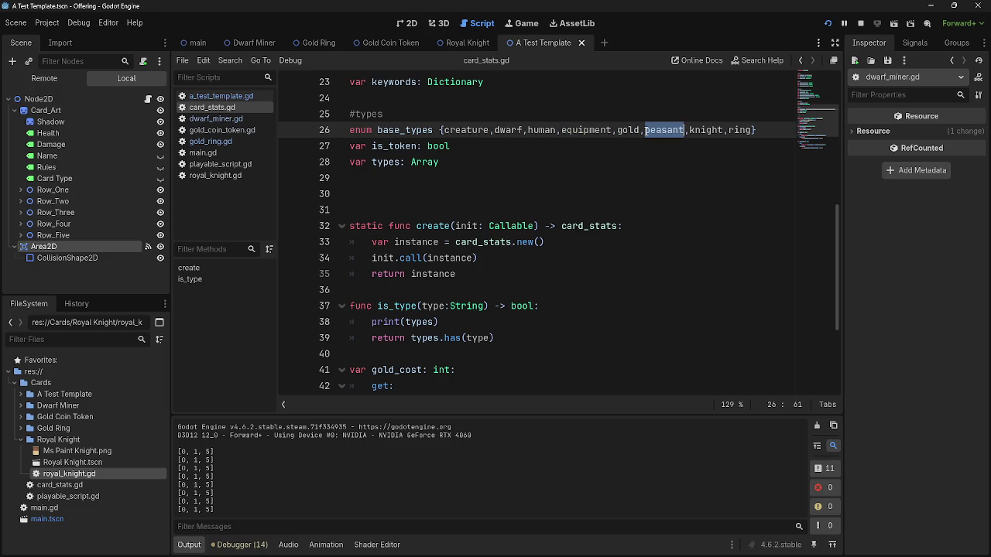
double_click(377, 114)
double_click(508, 130)
double_click(664, 130)
left_click(640, 177)
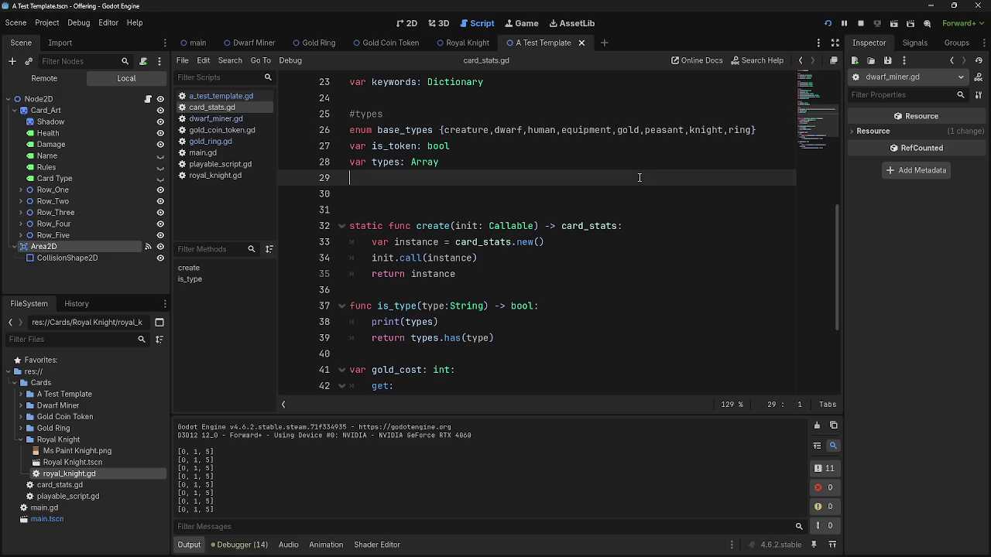
scroll(635, 261, "down", 1)
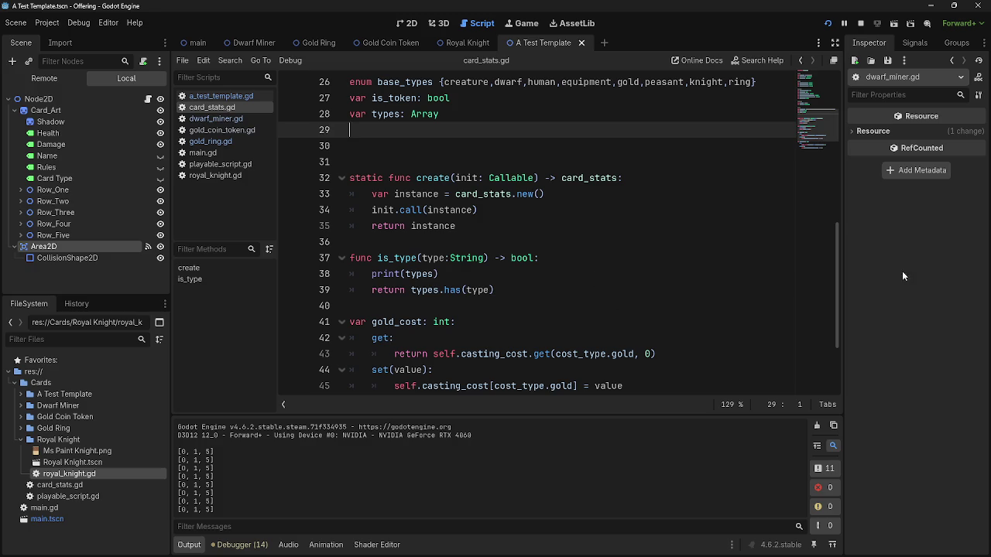
Replace print(types) with a 'for i in types:' loop containing pass.
left_click(540, 275)
key("Return")
type("var keys")
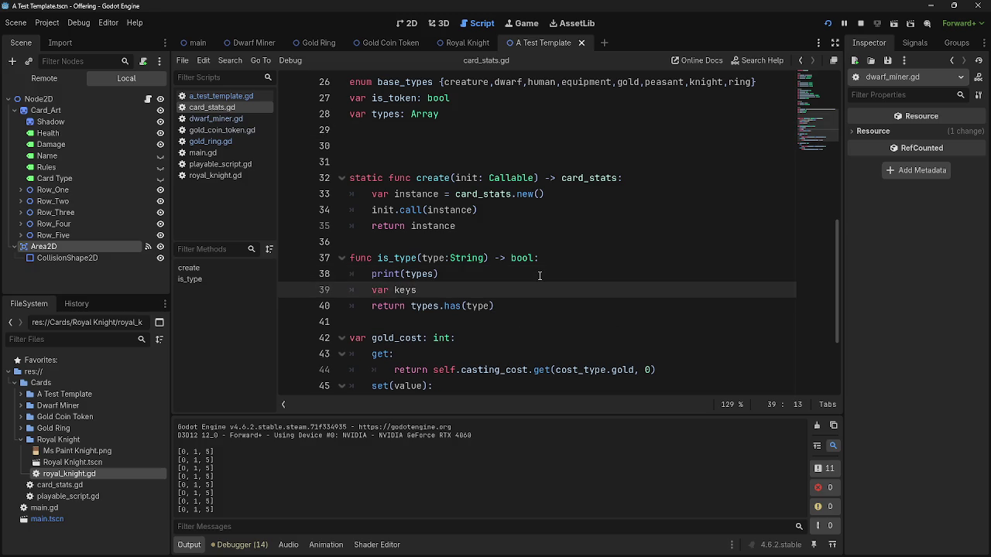
key("ctrl+BackSpace")
key("ctrl+BackSpace")
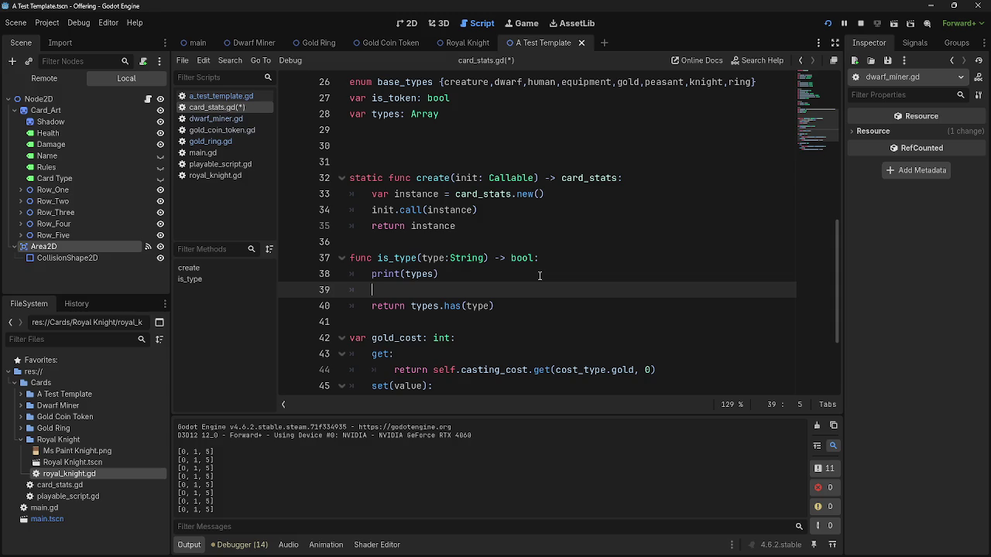
type("for i types")
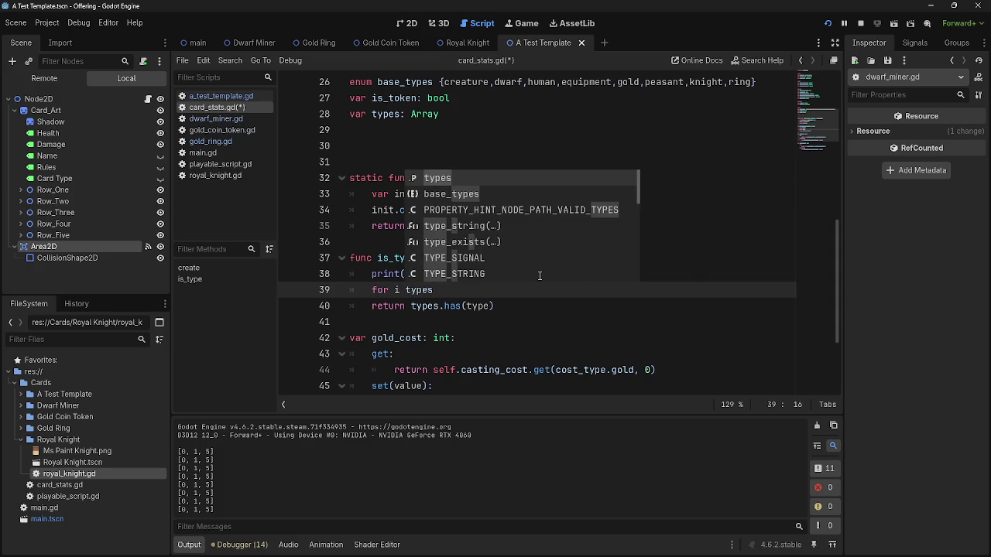
type(":")
key("Return")
type("pass")
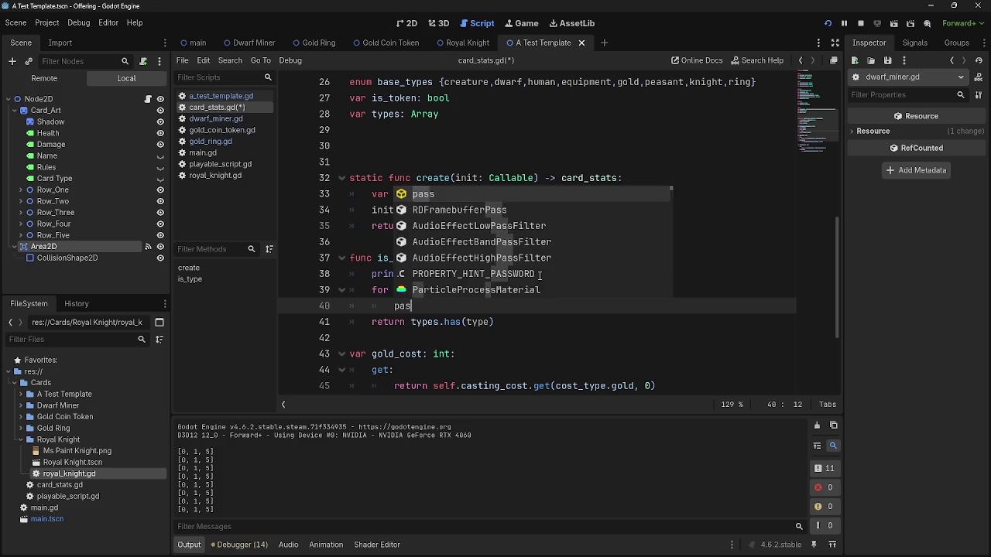
key("Up")
key("Up")
key("shift+Home")
key("shift+Home")
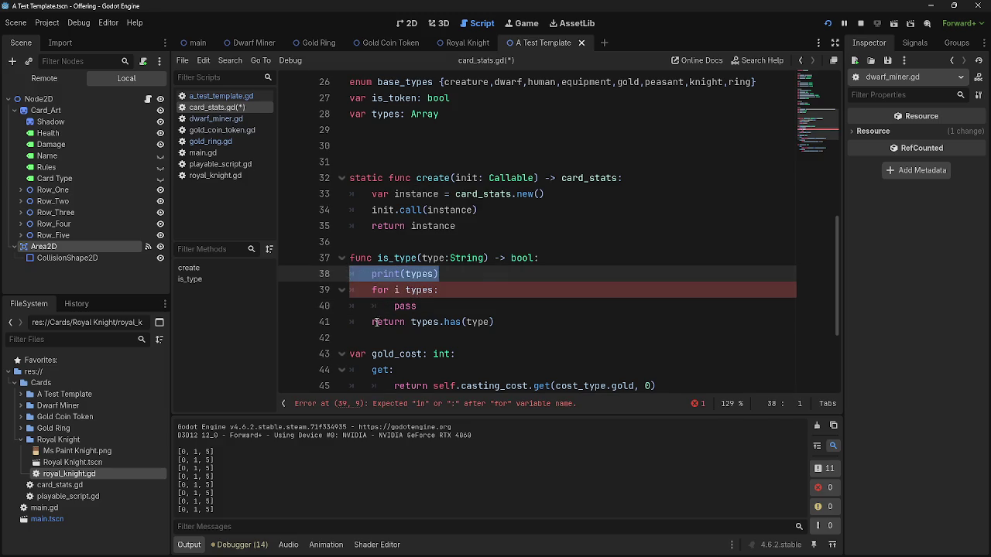
key("BackSpace")
key("BackSpace")
left_click(463, 275)
key("Return")
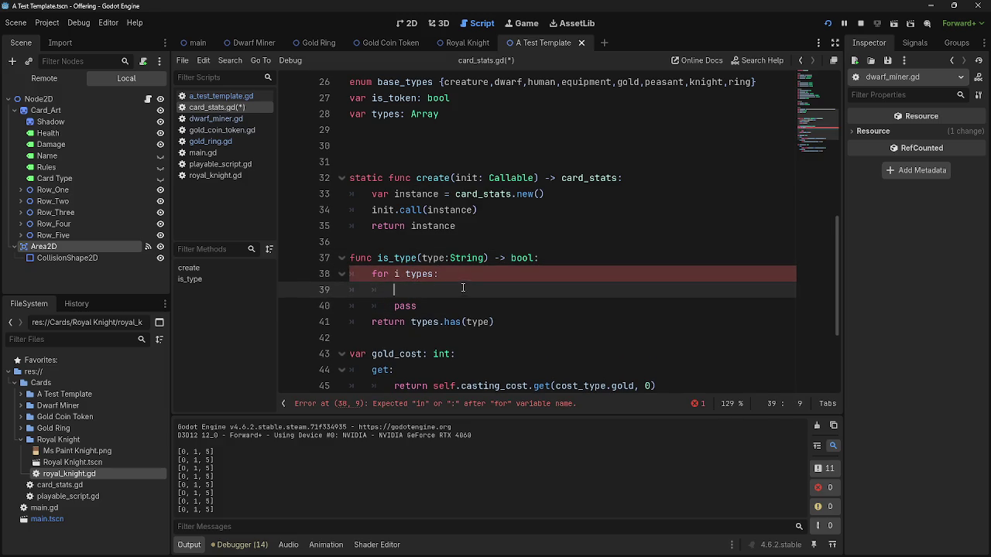
left_click(401, 274)
type("in")
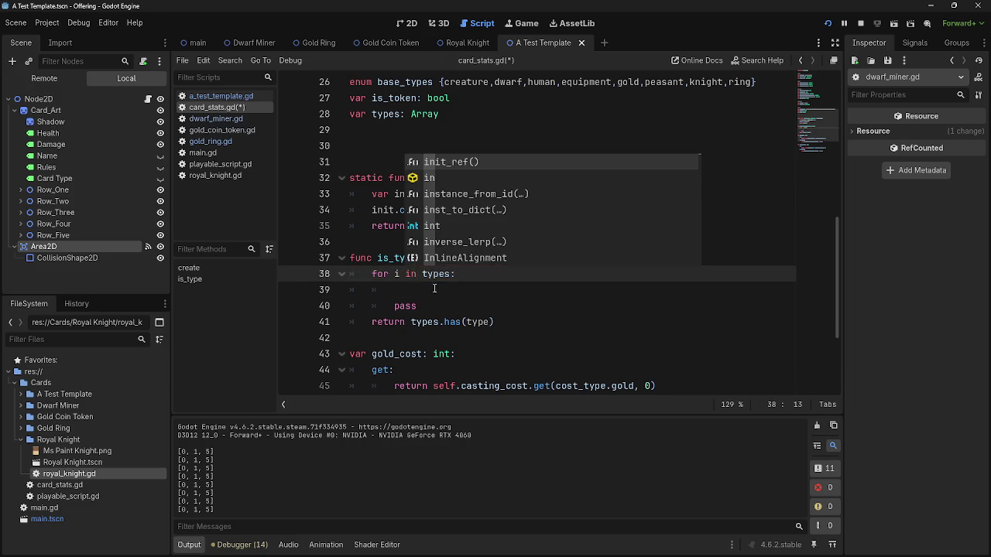
left_click(439, 291)
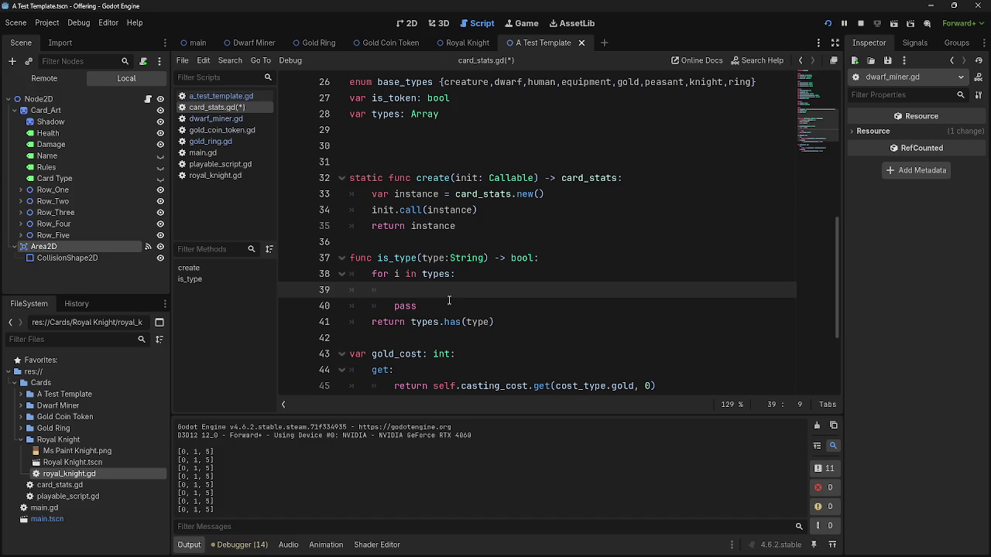
Add 'keys = []' as the first line of is_type, then view dwarf_miner.gd.
left_click(570, 263)
key("Return")
type("ke")
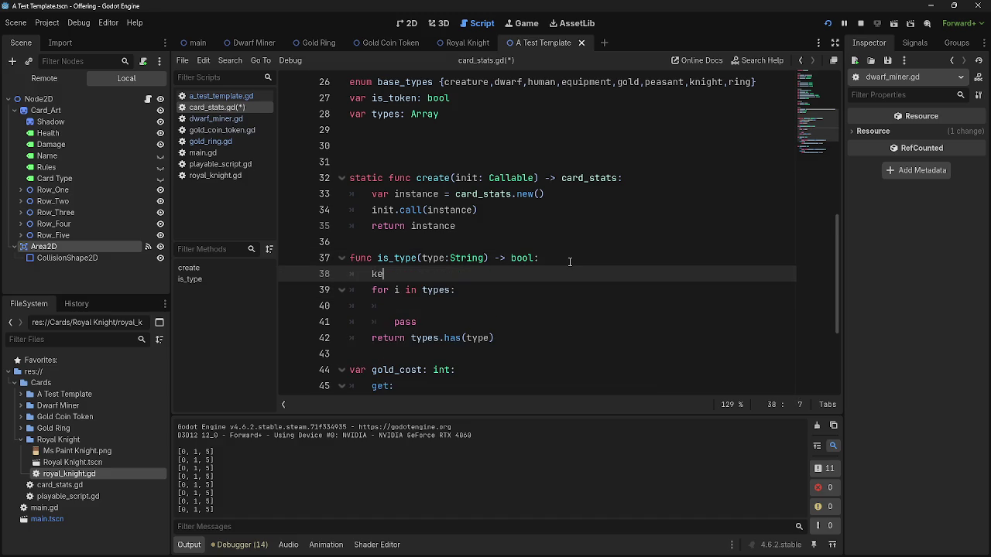
type("ys = ")
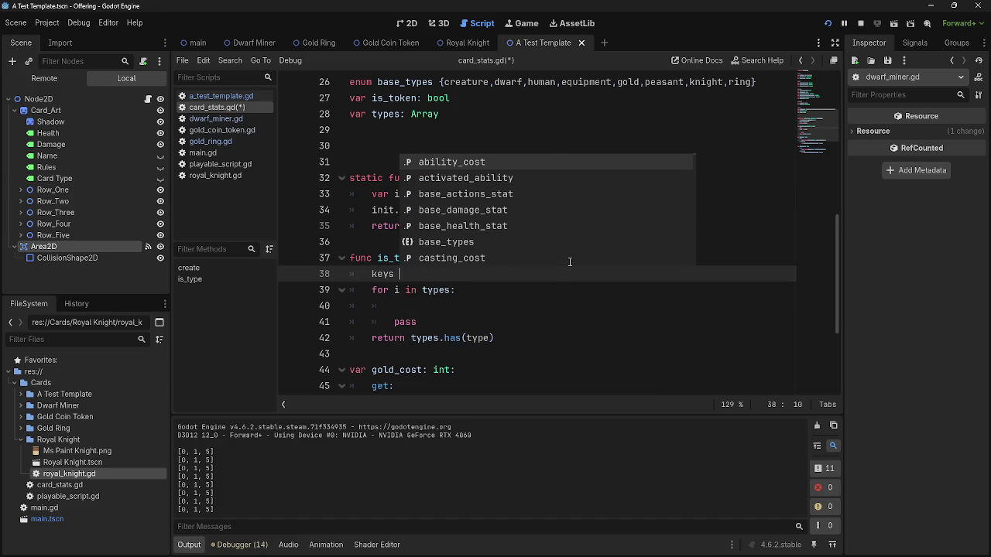
type("[")
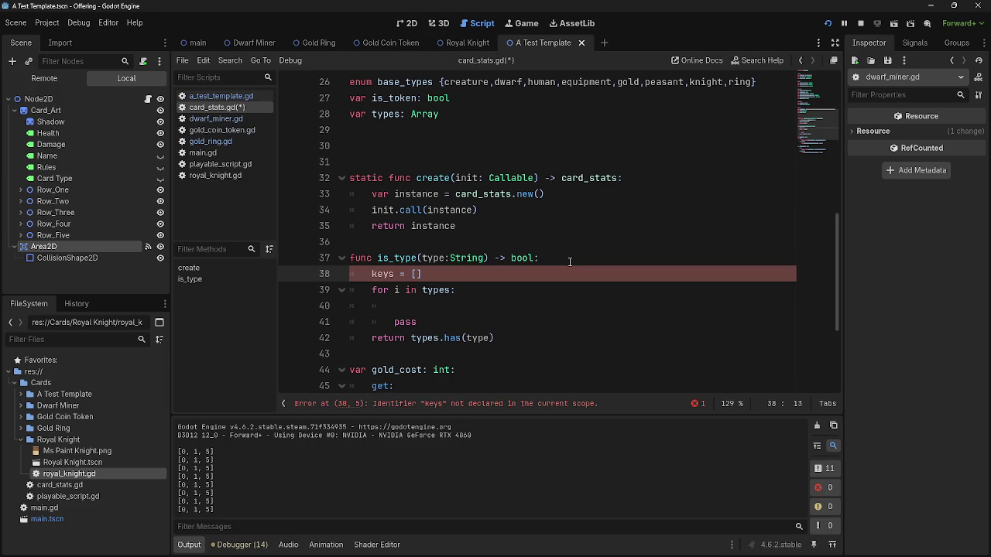
left_click(216, 118)
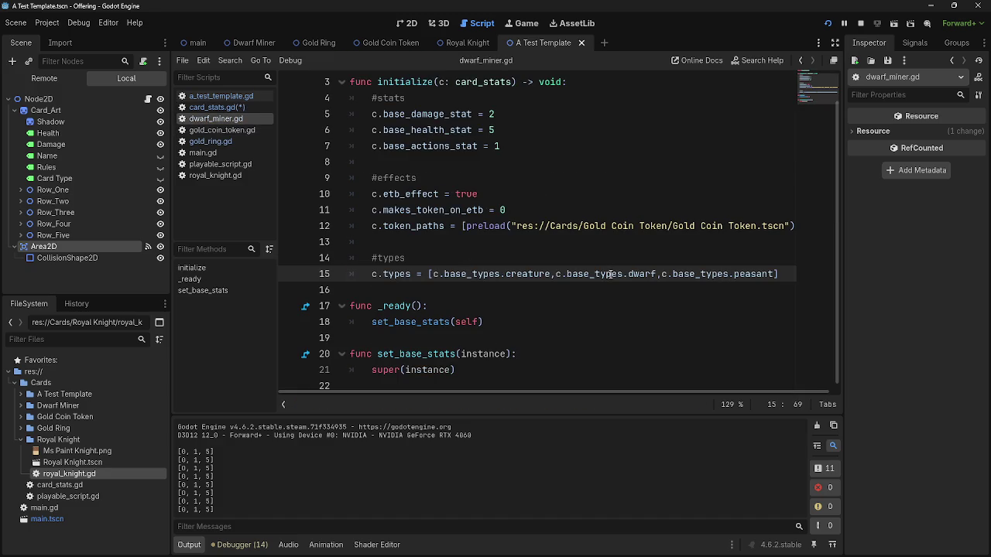
Return to card_stats.gd and put the caret at keys = [] on line 38.
left_click(219, 107)
left_click(416, 275)
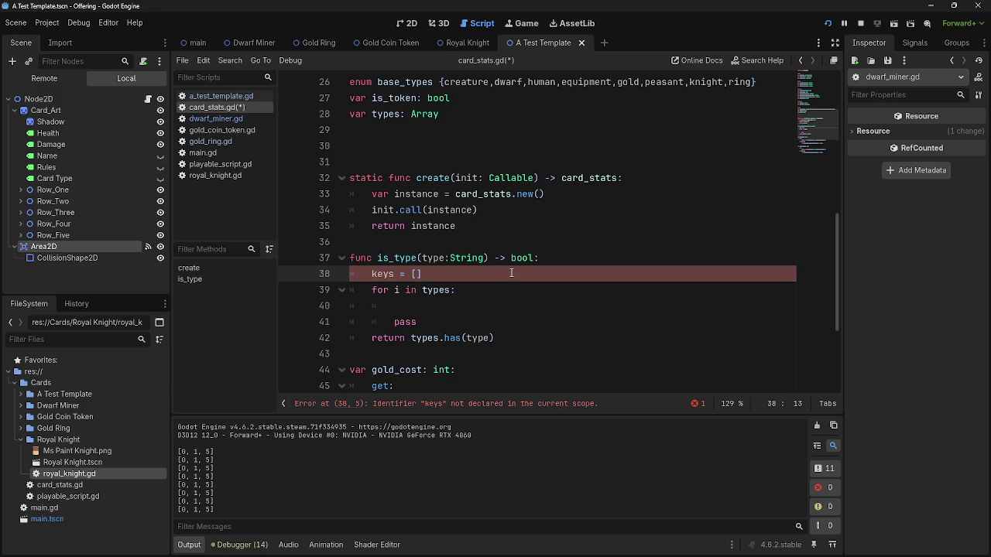
key("alt+Tab")
key("alt+Tab")
key("alt+Tab")
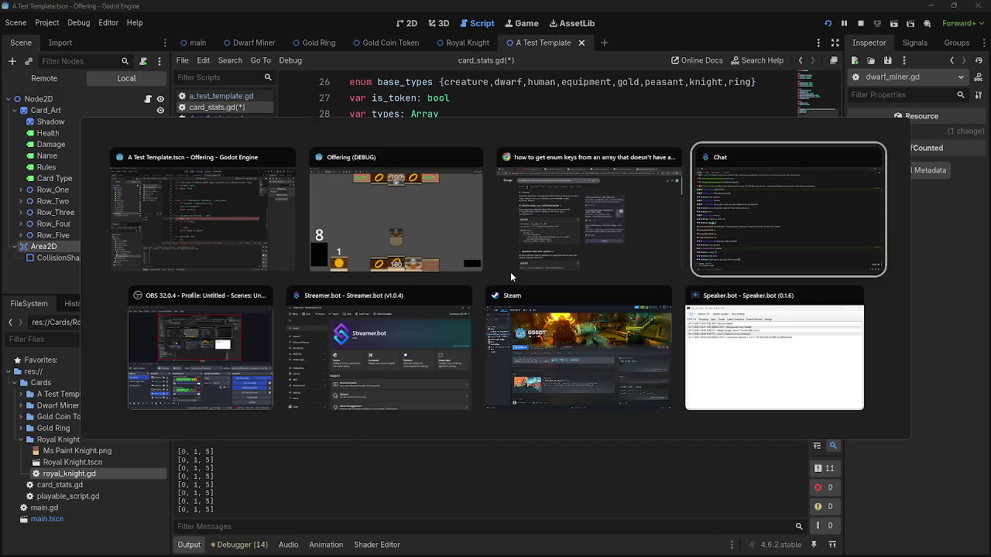
key("Escape")
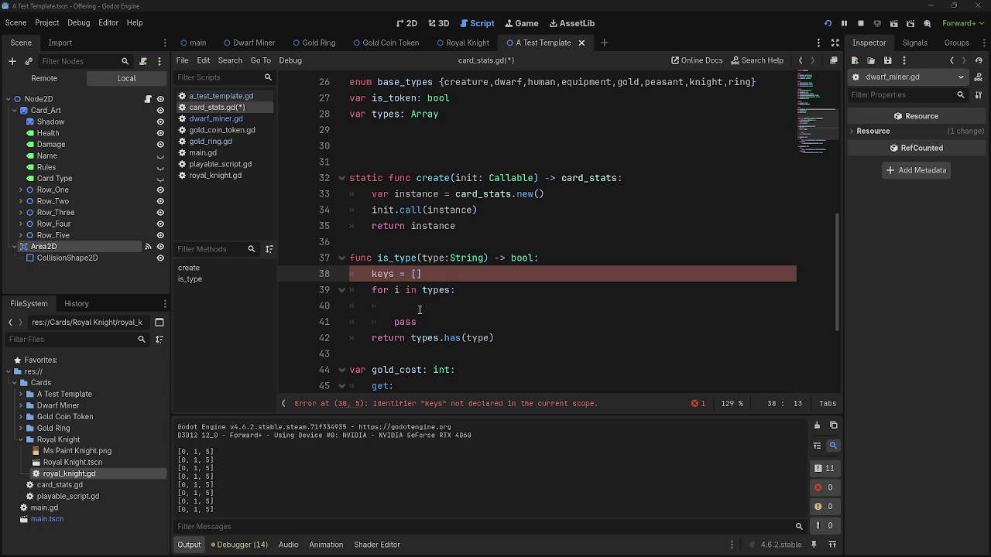
key("alt+Tab")
key("Right")
Prefix line 38 with 'var' to declare keys, then move into the loop body.
left_click(371, 274)
type("var")
double_click(406, 274)
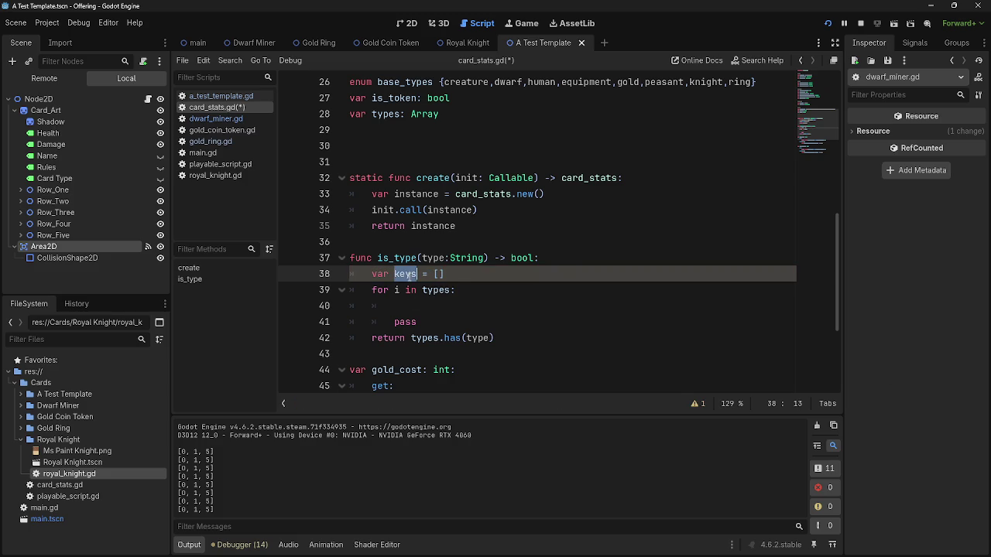
left_click(439, 274)
key("Right")
key("alt+Tab")
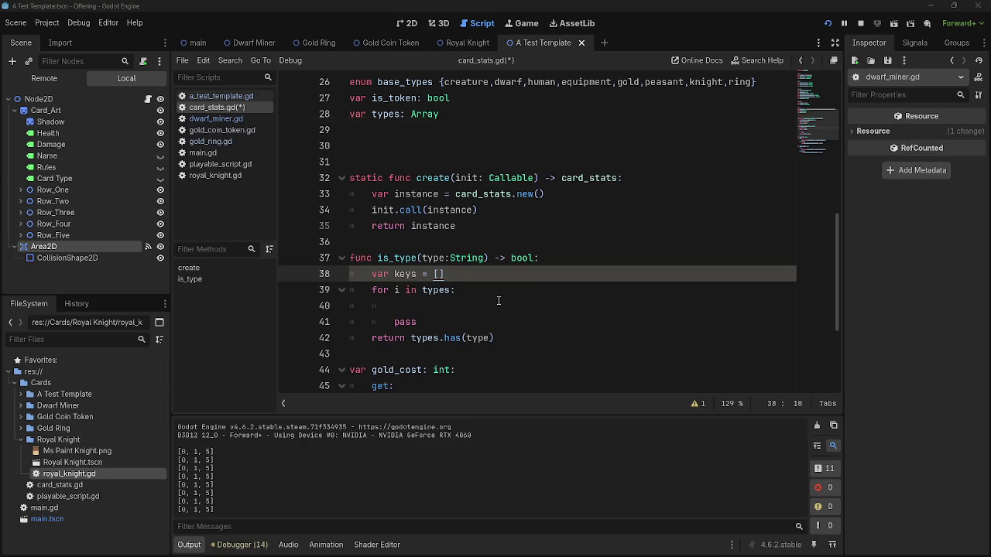
key("alt+Tab")
key("alt+Tab")
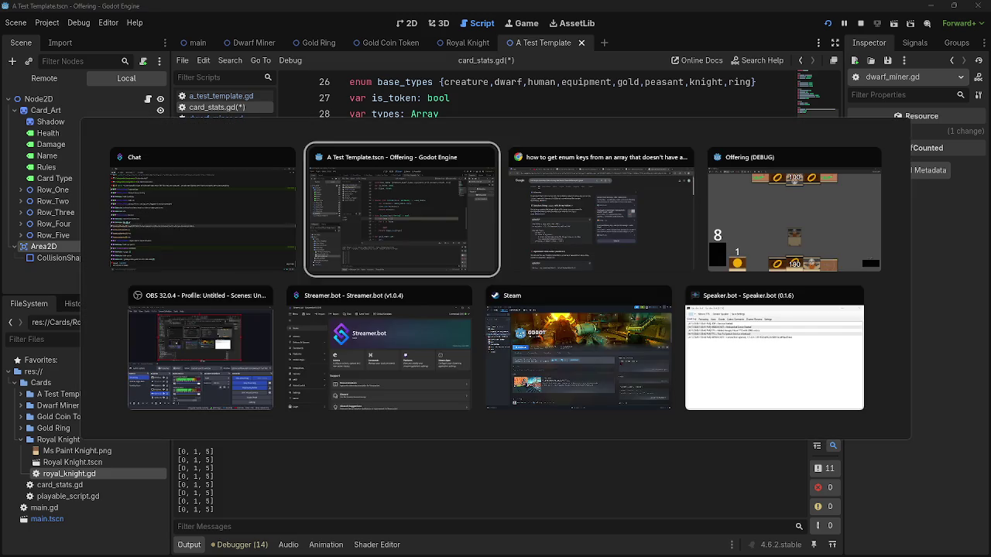
key("Escape")
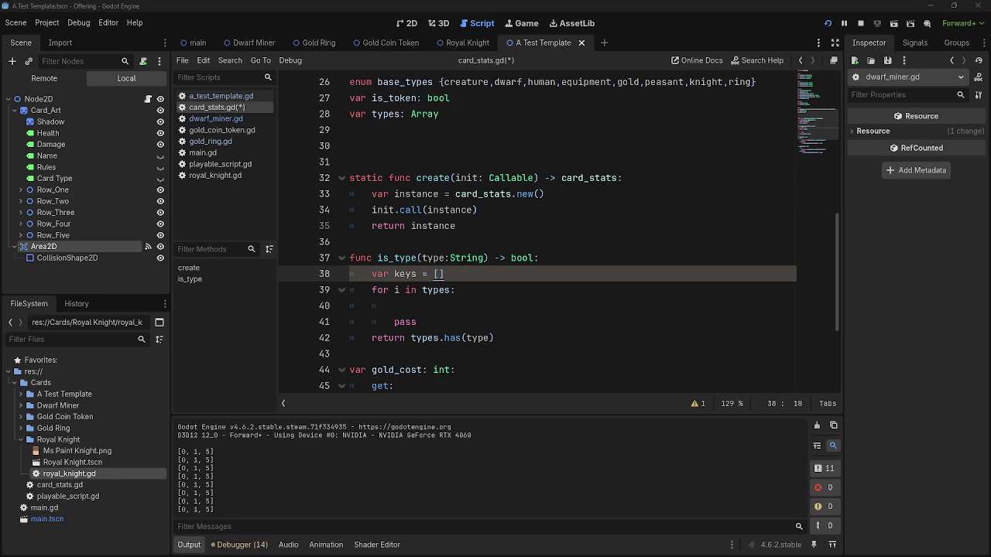
left_click(458, 295)
Start writing keys.append( on the empty line inside is_type's loop.
left_click(440, 306)
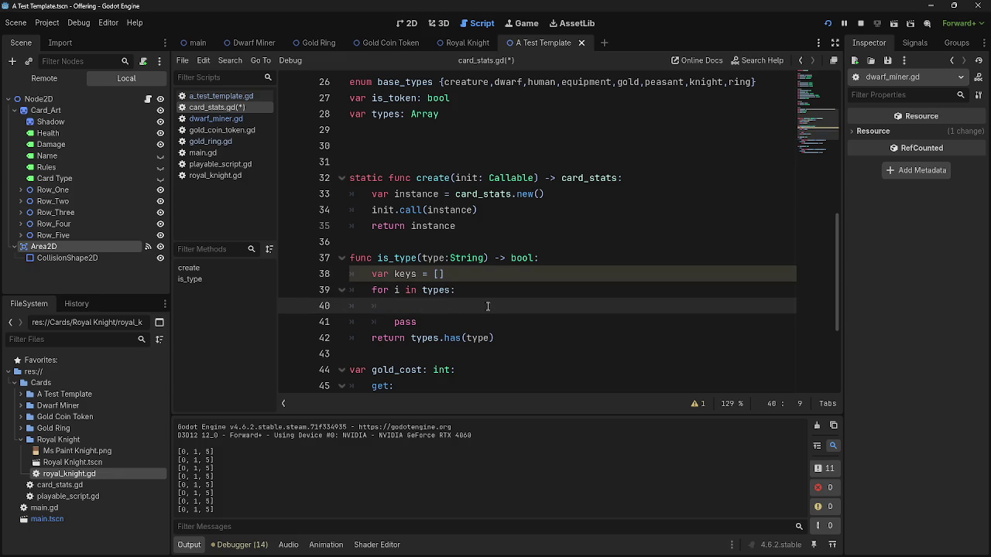
left_click_drag(371, 293, 476, 293)
left_click(477, 292)
left_click(464, 302)
type("keys")
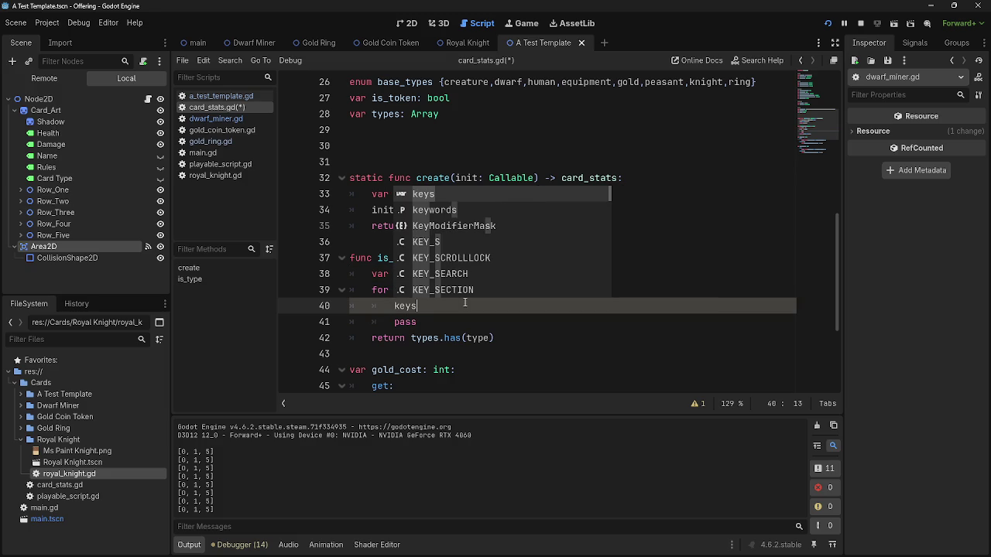
type(".append")
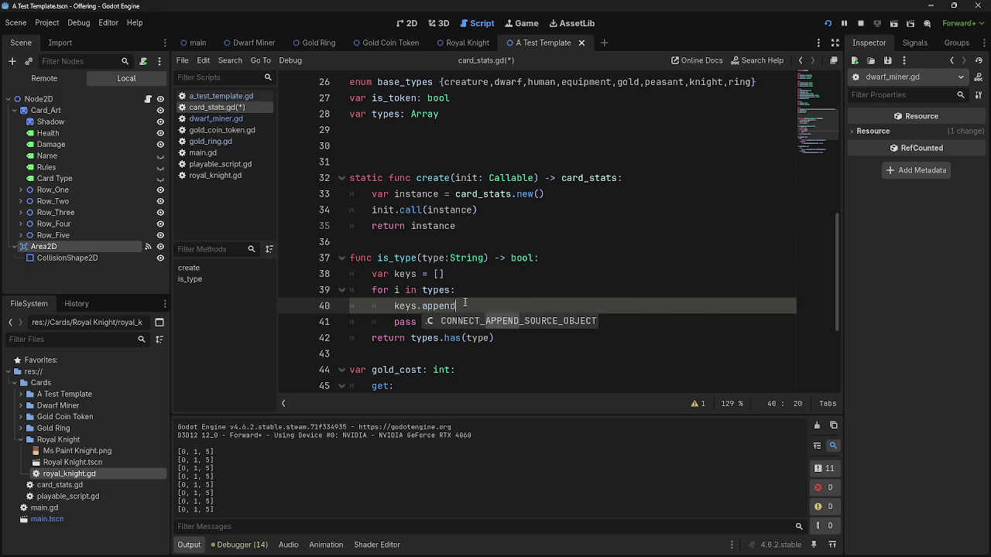
type("(")
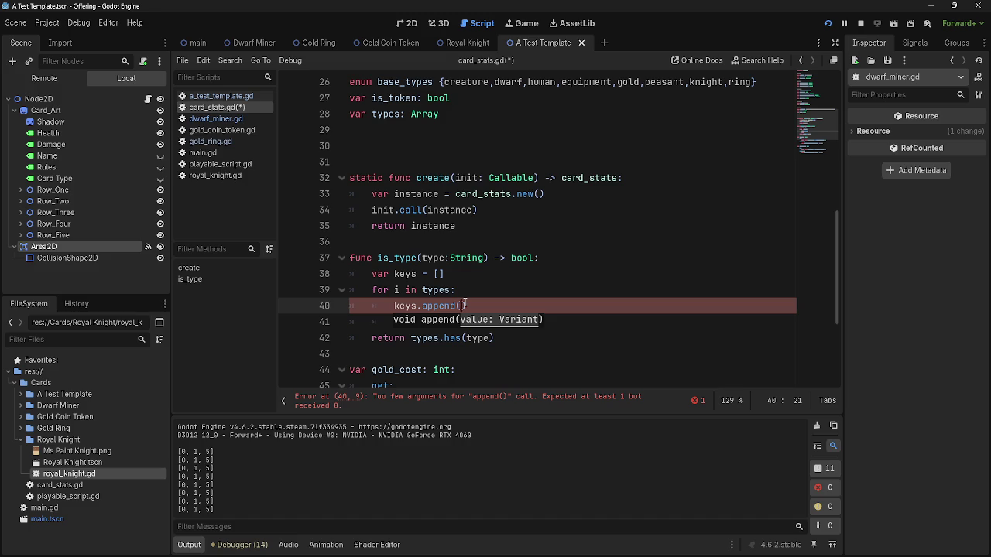
type("types")
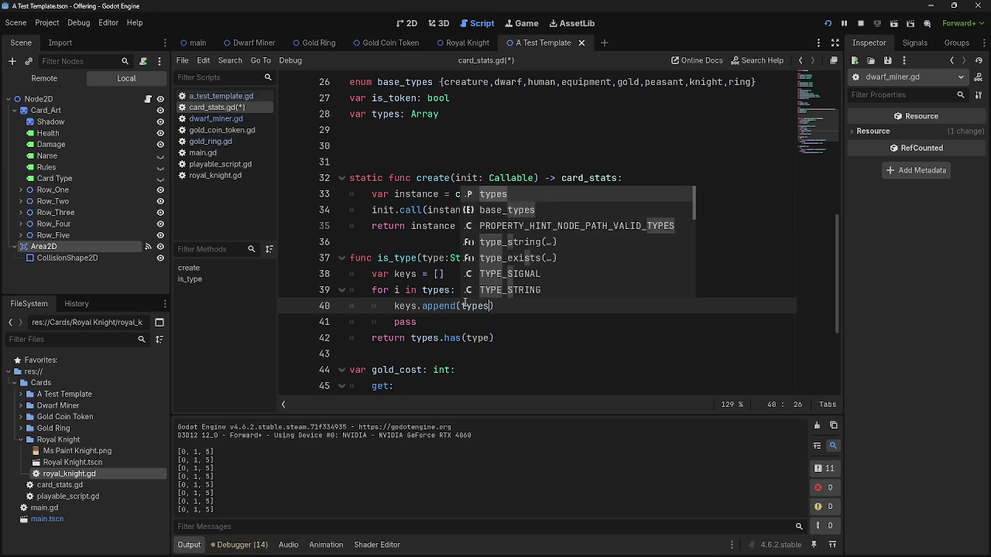
key("BackSpace")
key("BackSpace")
key("BackSpace")
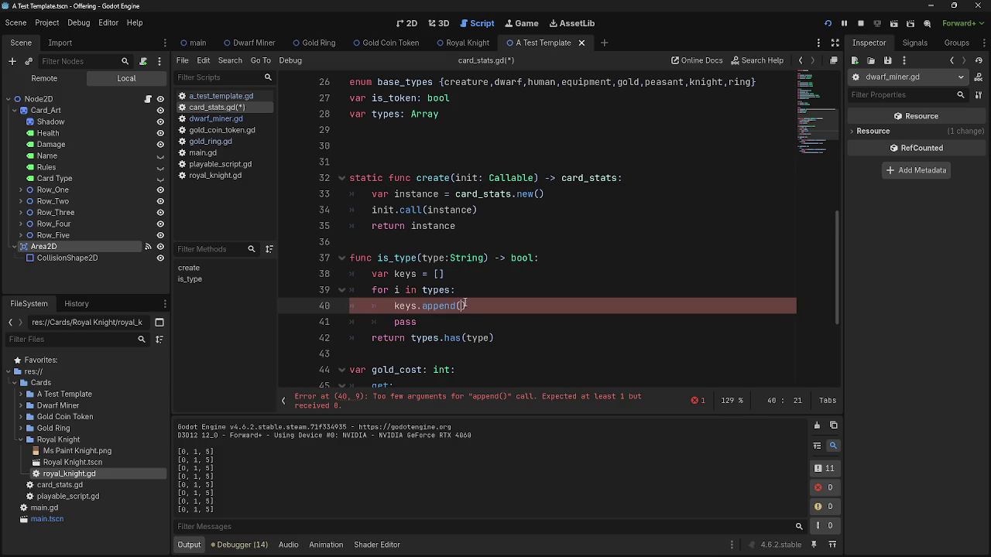
Complete the argument as base_types.keys() using the keys() autocomplete entry.
type("base_")
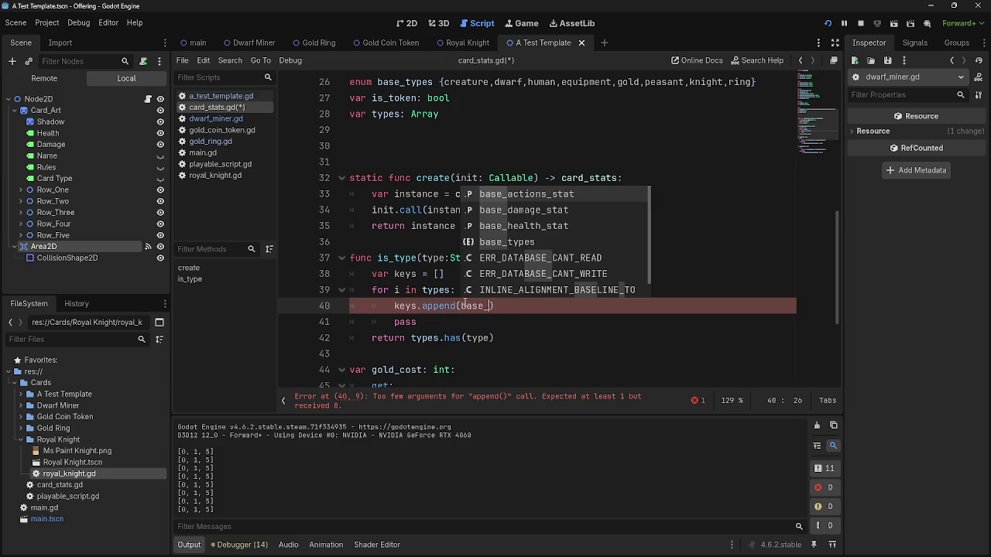
type("types")
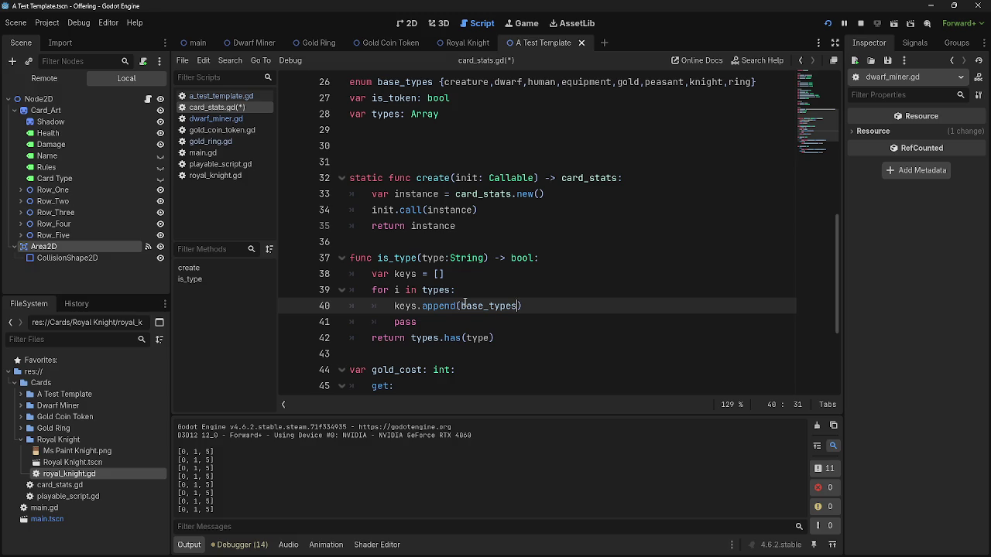
type("/keys")
key("BackSpace")
key("BackSpace")
key("BackSpace")
key("BackSpace")
type(".keys")
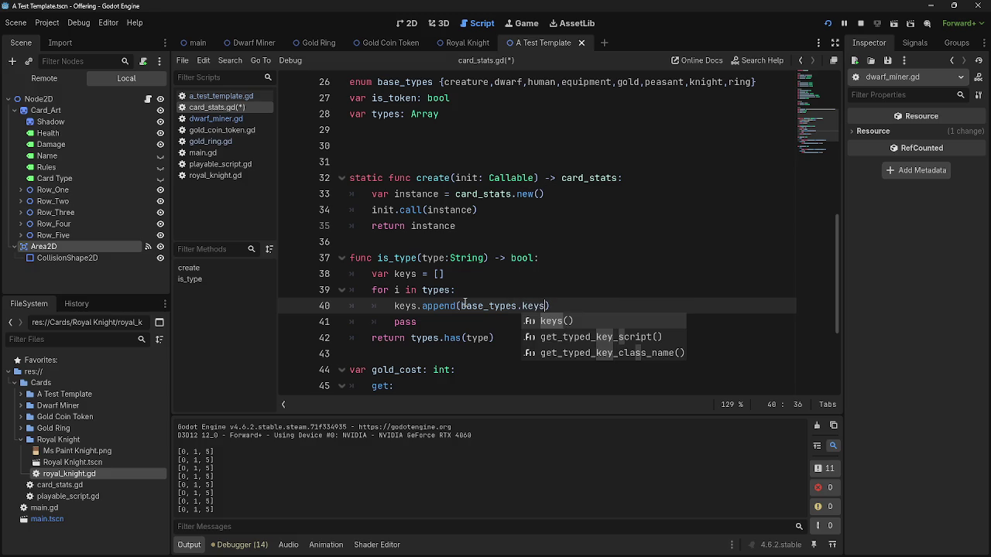
key("Return")
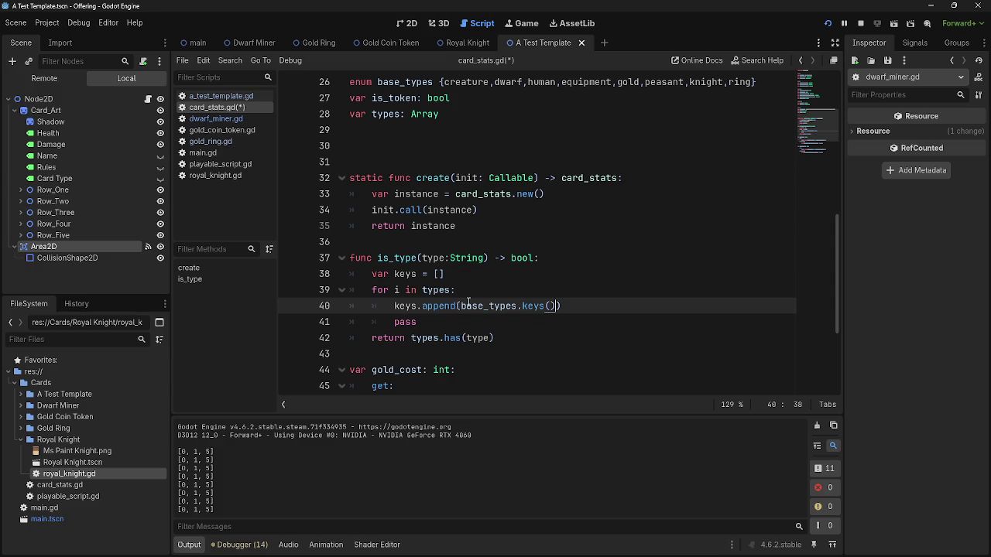
left_click_drag(461, 306, 565, 306)
left_click(557, 306)
type("[]")
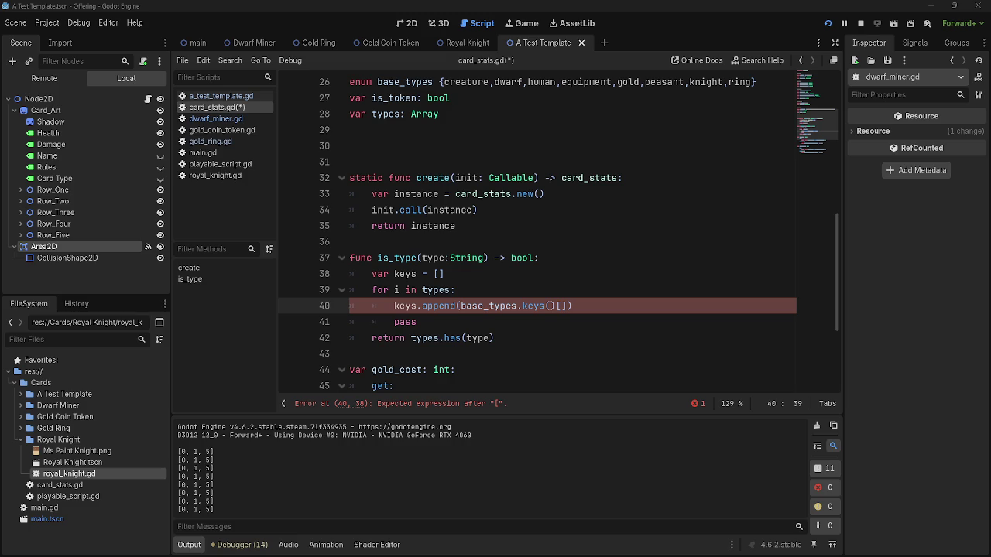
Glance at the browser answer, then return to card_stats.gd in Godot.
key("alt+Tab")
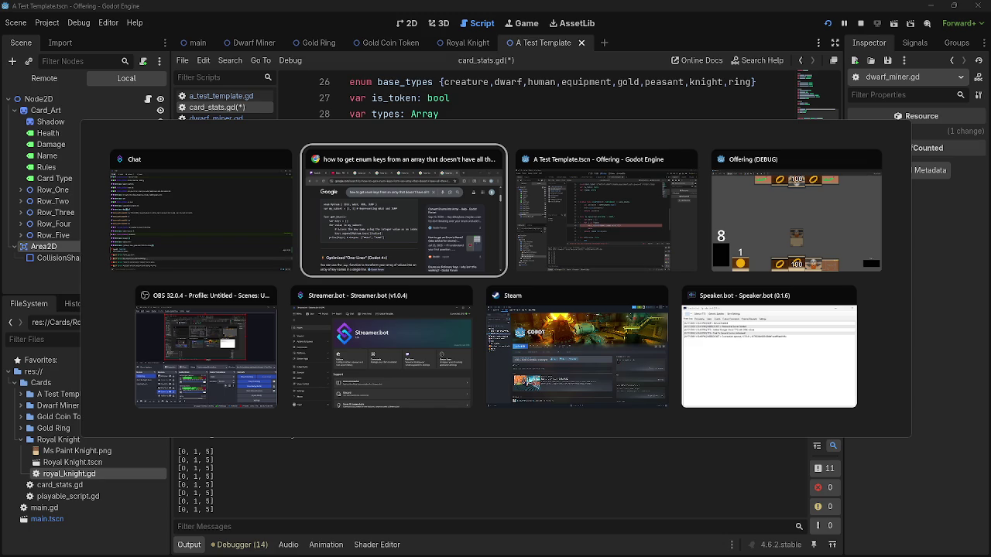
key("Escape")
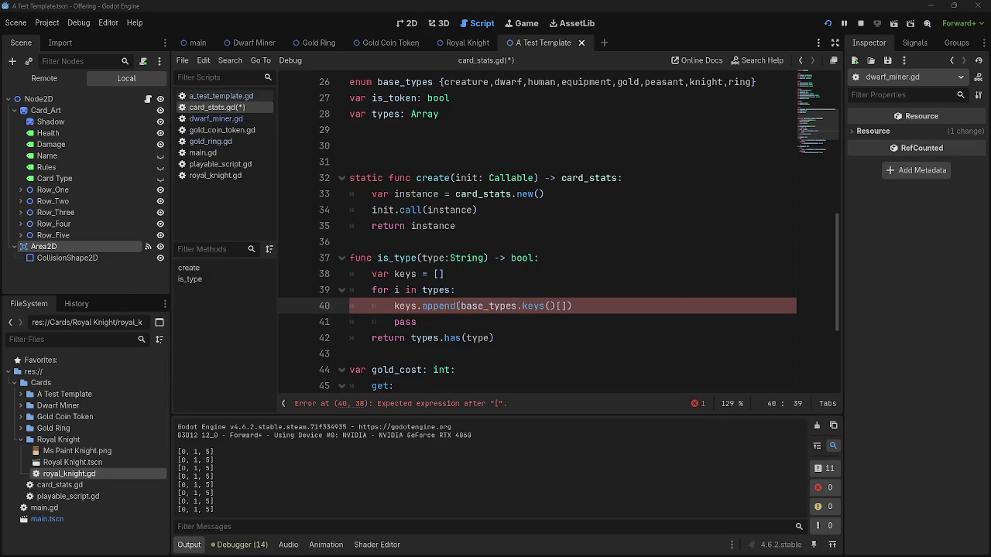
key("alt+Tab")
key("Escape")
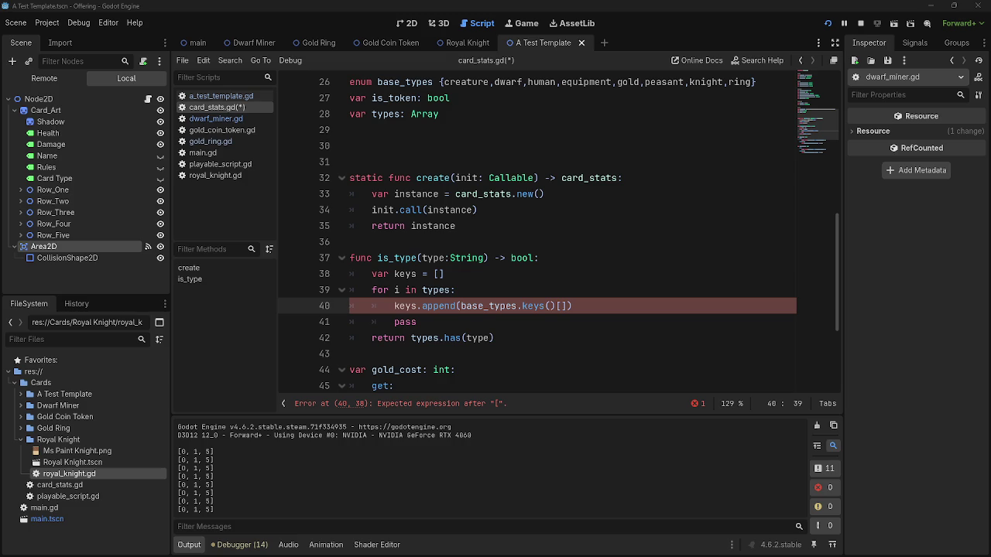
Fill the empty index on line 40 with i so it appends base_types.keys()[i].
left_click(562, 306)
key("Home")
key("ctrl+Right")
key("ctrl+Right")
key("ctrl+Right")
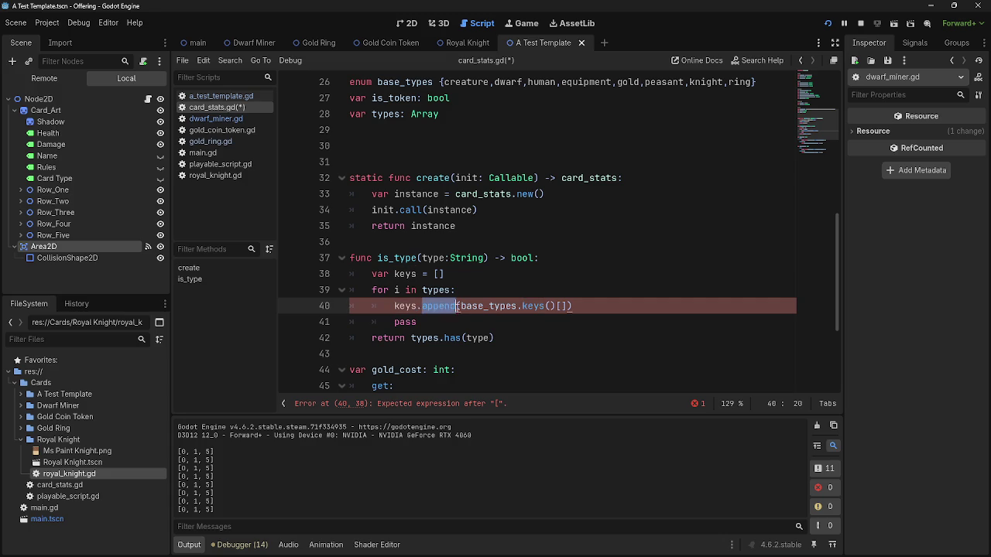
double_click(532, 307)
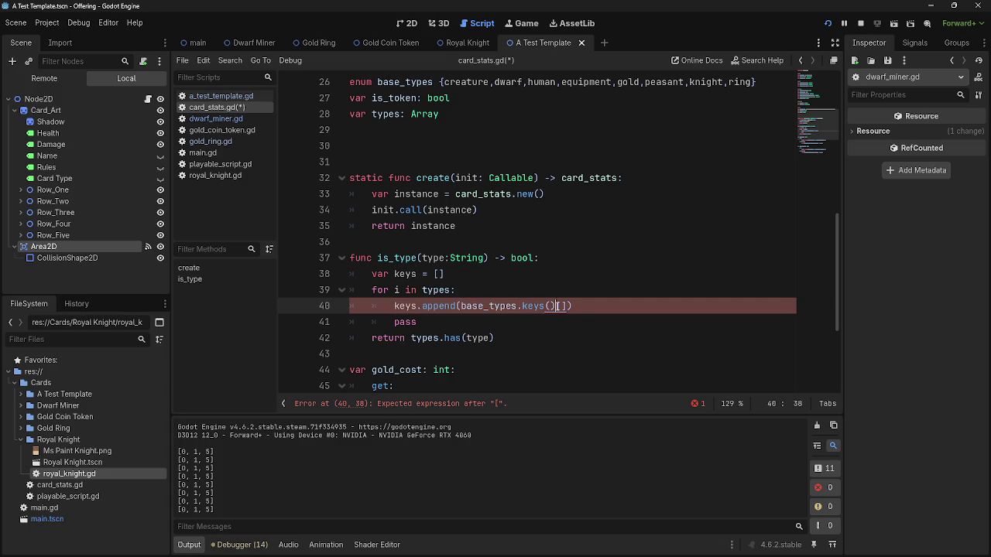
double_click(396, 290)
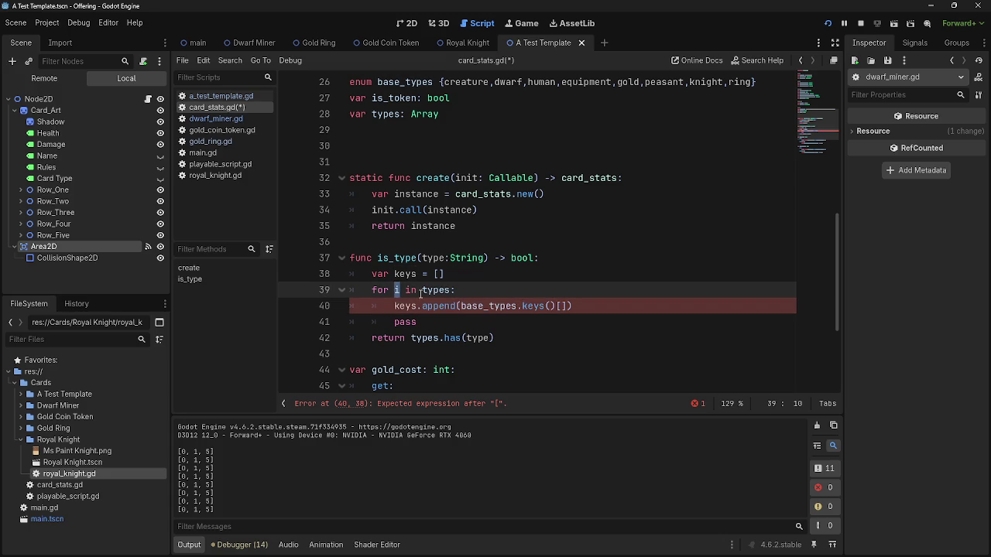
left_click(561, 305)
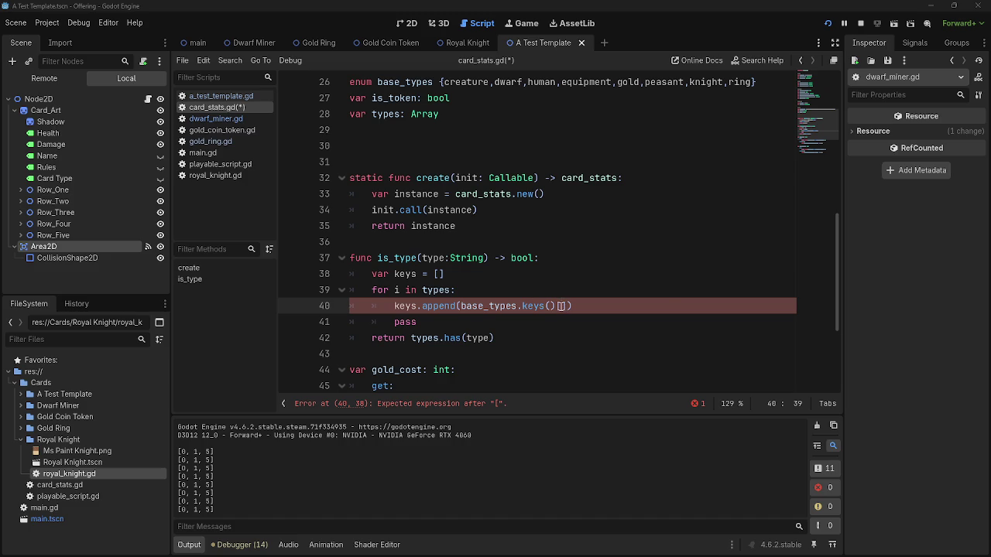
type("i")
key("End")
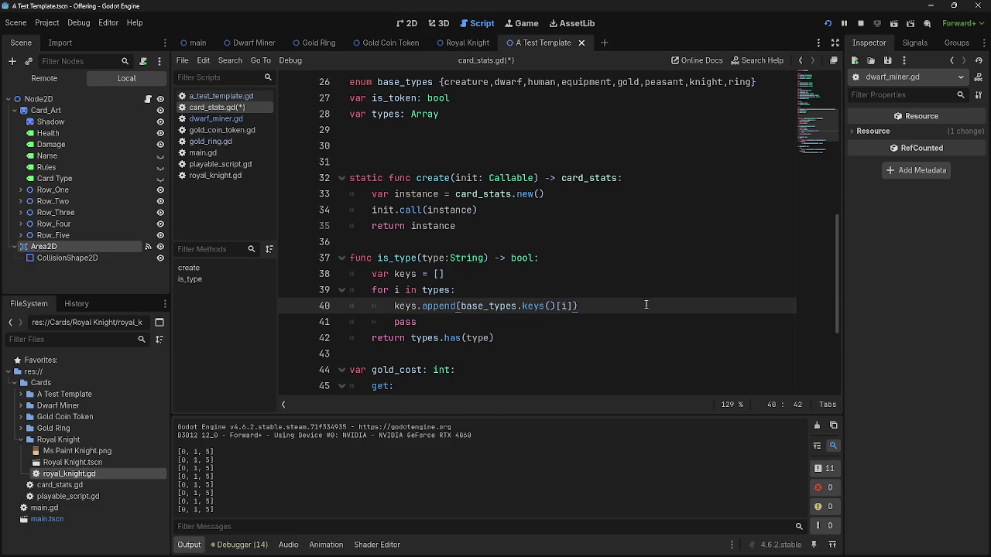
Check the loop variable i and the base_types enum against lines 38–40.
left_click(396, 289)
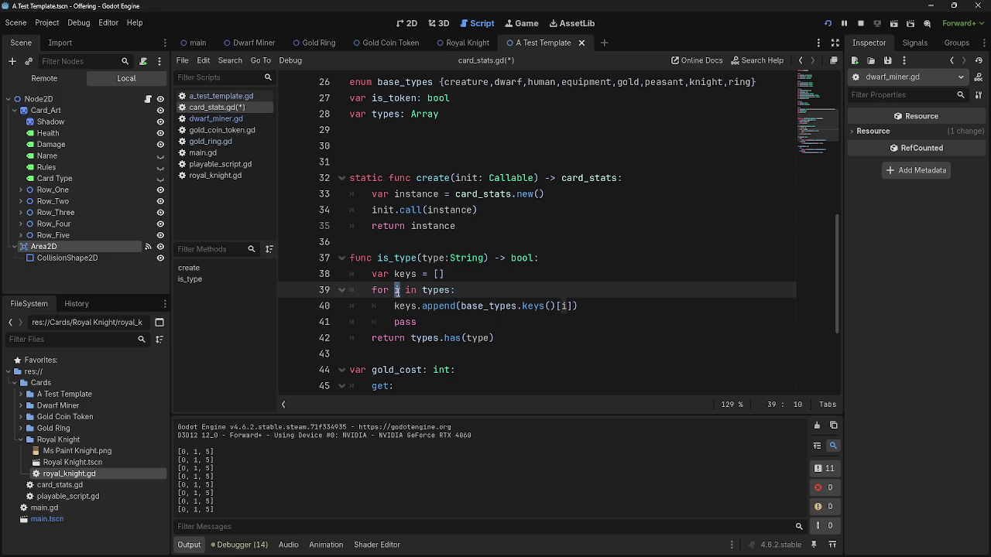
double_click(563, 306)
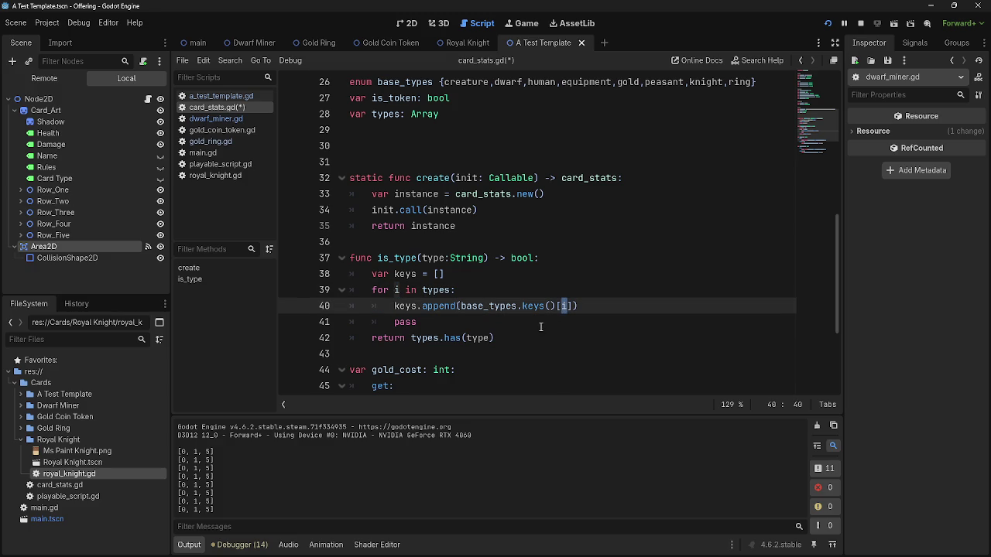
double_click(664, 82)
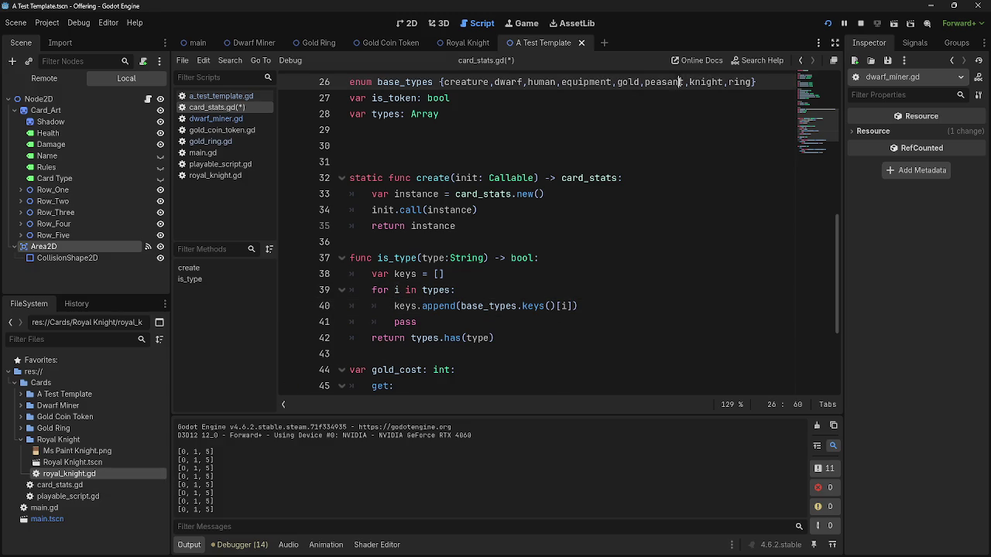
left_click(583, 305)
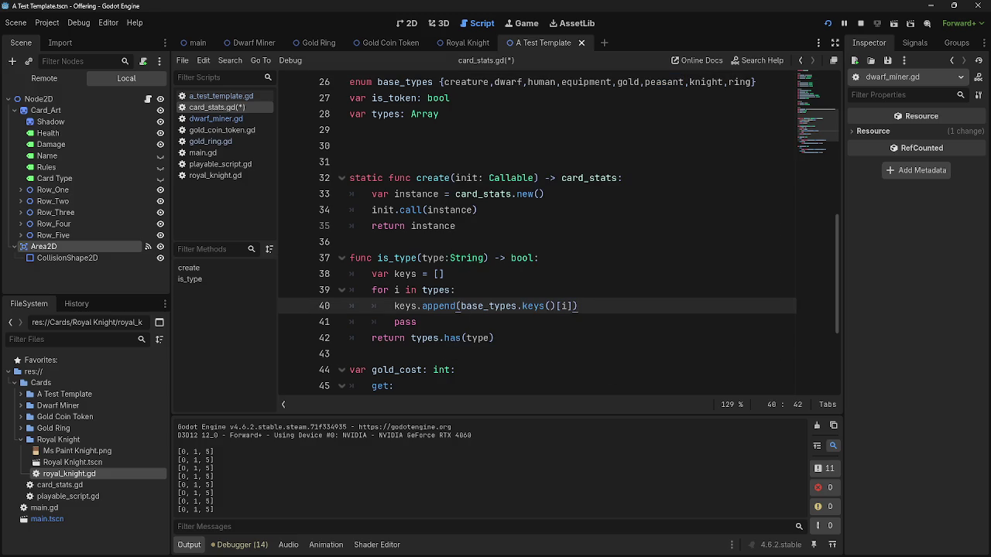
left_click(584, 268)
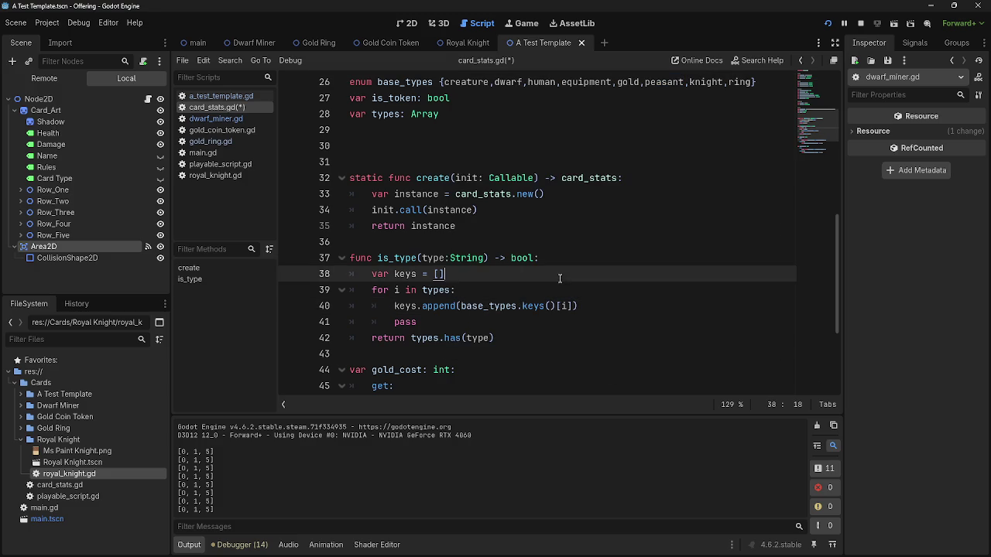
left_click(547, 296)
Compare with the gold_ring.gd and gold_coin_token.gd scripts, then return to card_stats.gd.
key("alt+Tab")
left_click(207, 132)
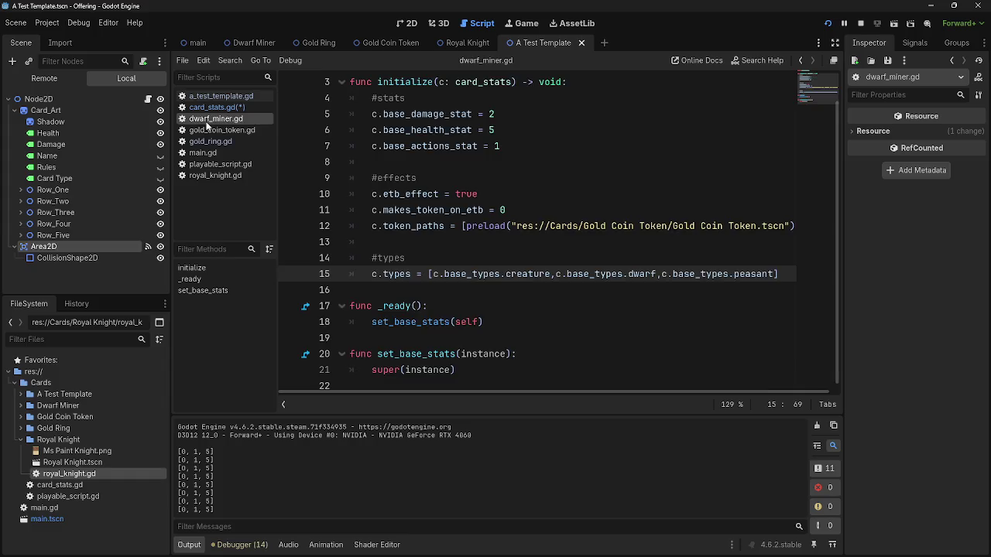
left_click(211, 143)
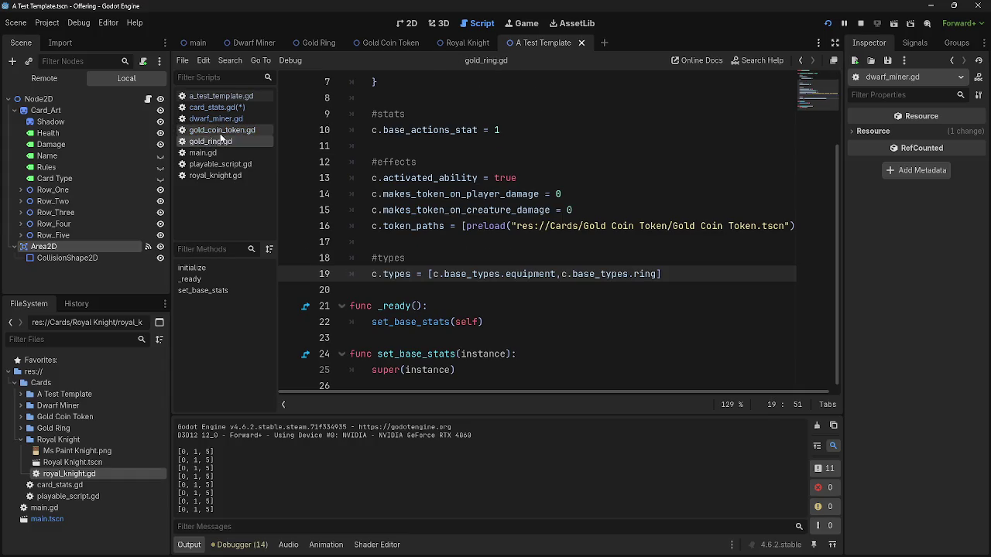
left_click(219, 133)
left_click(212, 107)
Save card_stats.gd and test-run the game by playing the Dwarf Miner card.
key("ctrl+s")
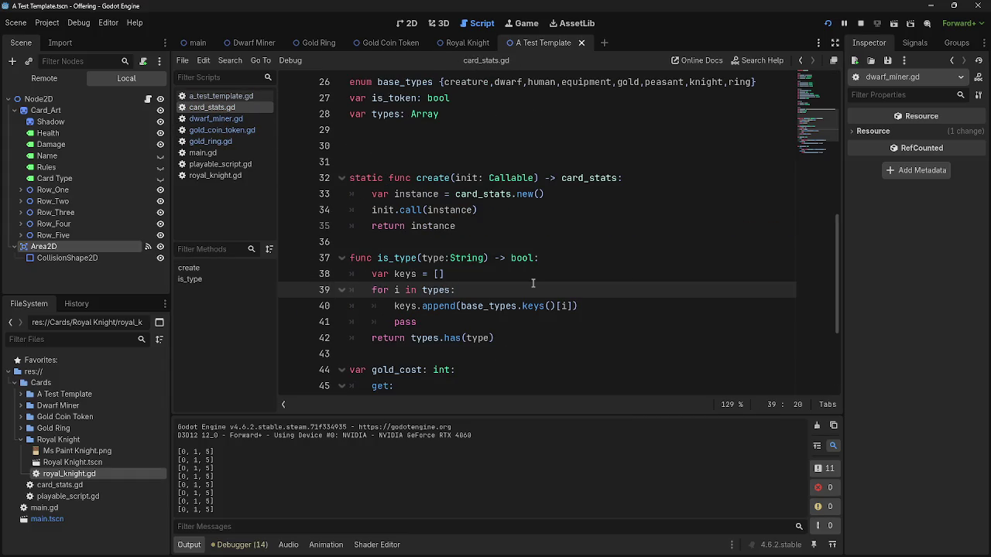
key("F5")
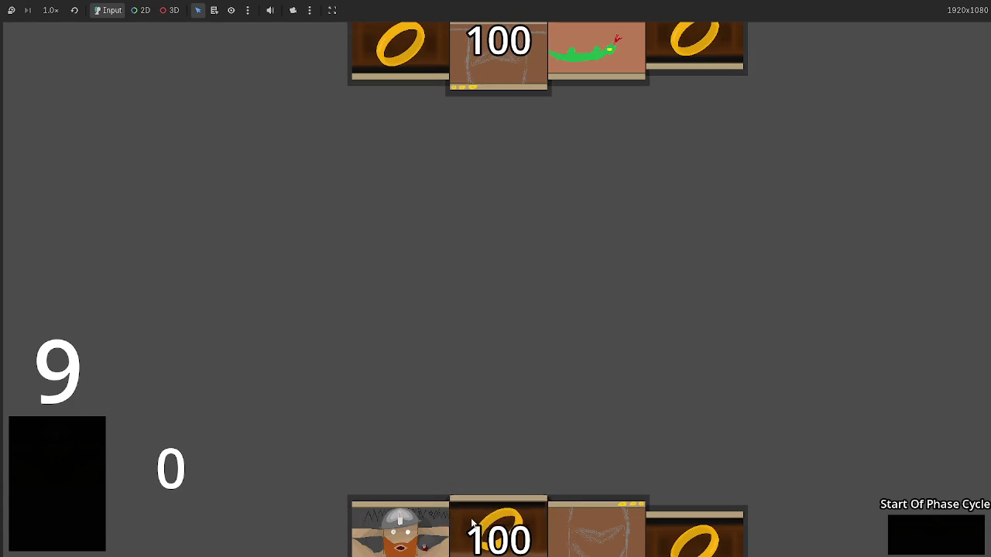
left_click(417, 505)
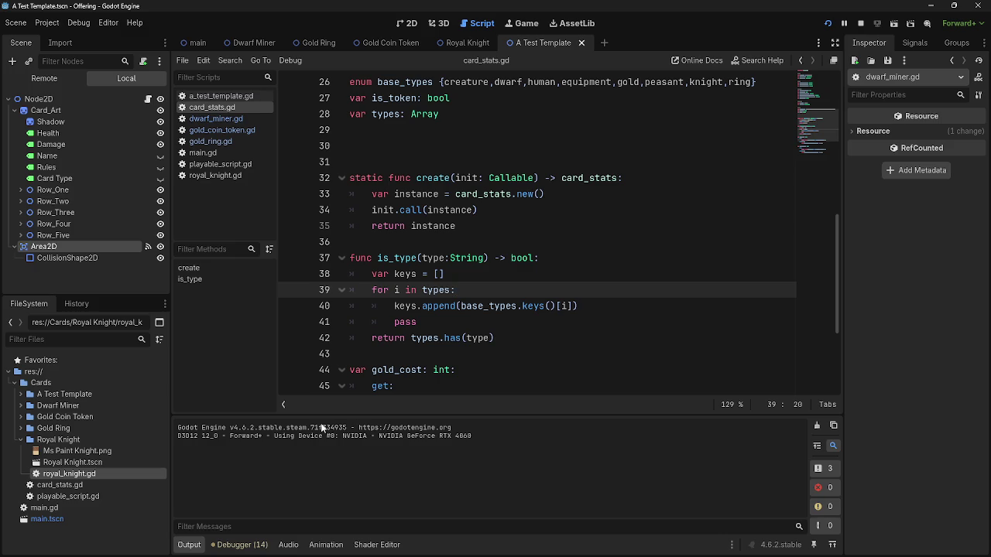
Inspect the types, keys and return lines, then open a new line after line 40.
double_click(477, 338)
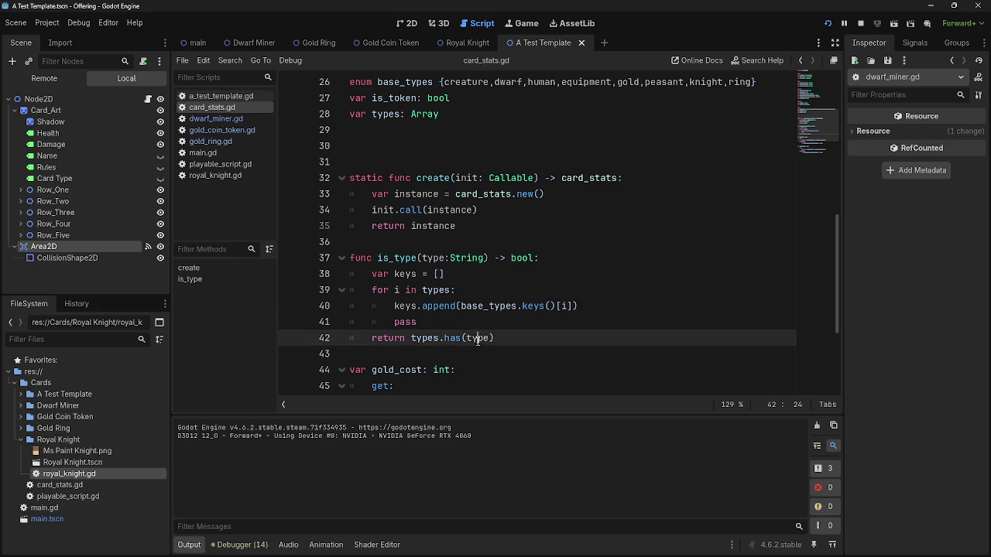
double_click(406, 305)
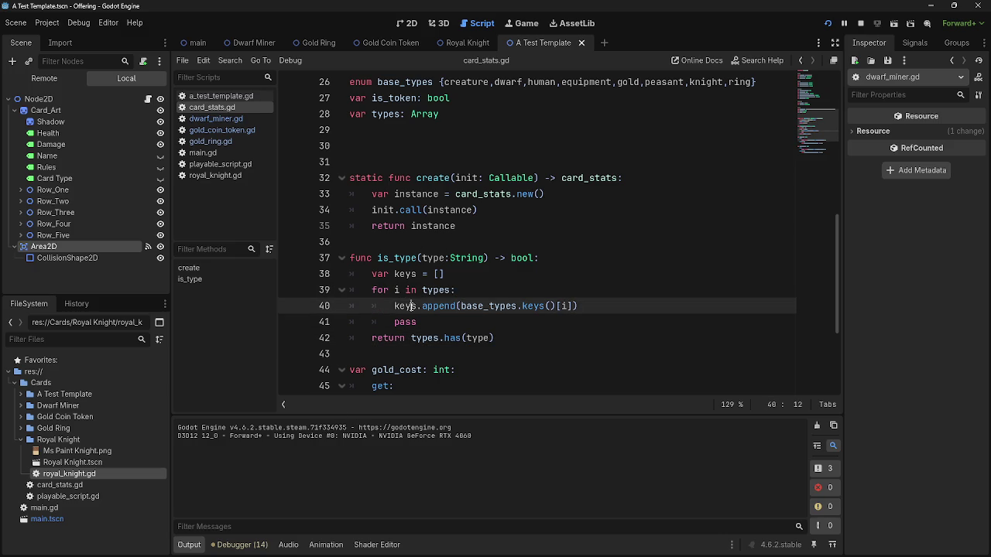
double_click(434, 292)
double_click(412, 306)
left_click(418, 308)
left_click(529, 345)
triple_click(530, 345)
left_click(660, 307)
key("Return")
Move return types.has(type) under the loop, delete pass, and outdent the return.
mouse_move(520, 354)
left_mouse_down()
mouse_move(364, 355)
mouse_move(423, 323)
left_mouse_up()
triple_click(453, 338)
key("BackSpace")
key("BackSpace")
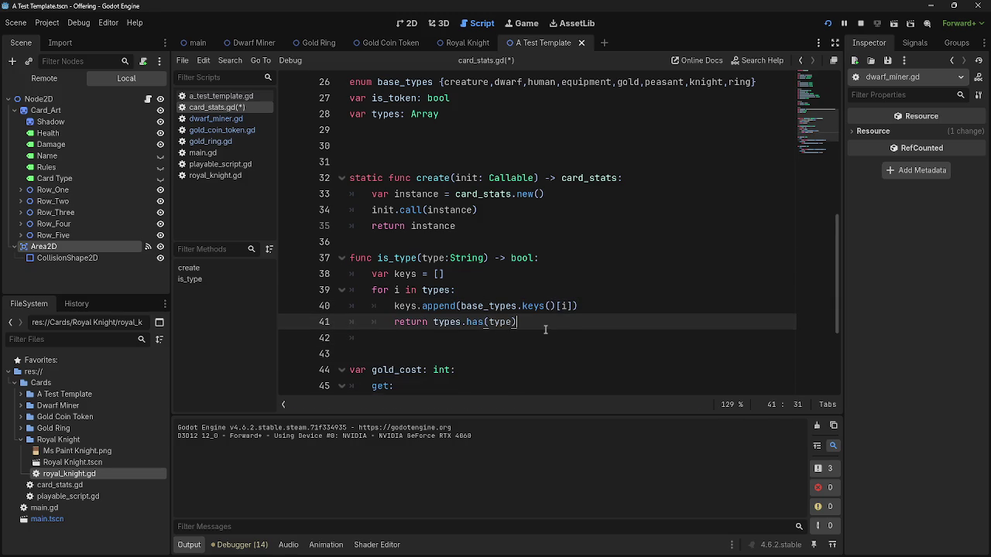
left_click(472, 343)
key("BackSpace")
key("BackSpace")
left_click(389, 322)
key("BackSpace")
left_click(650, 323)
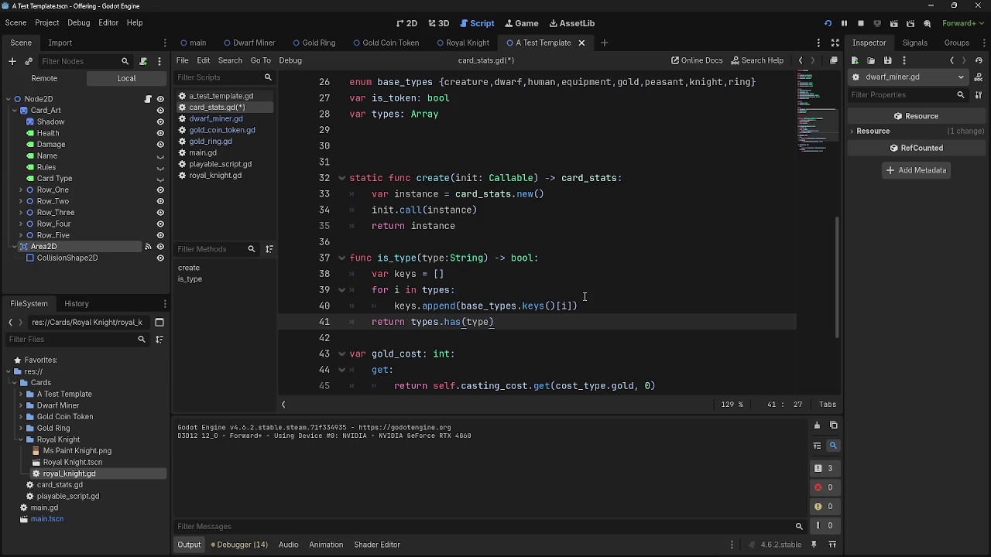
Try a new line inside the loop, remove it, and check line 41's indentation.
left_click(578, 306)
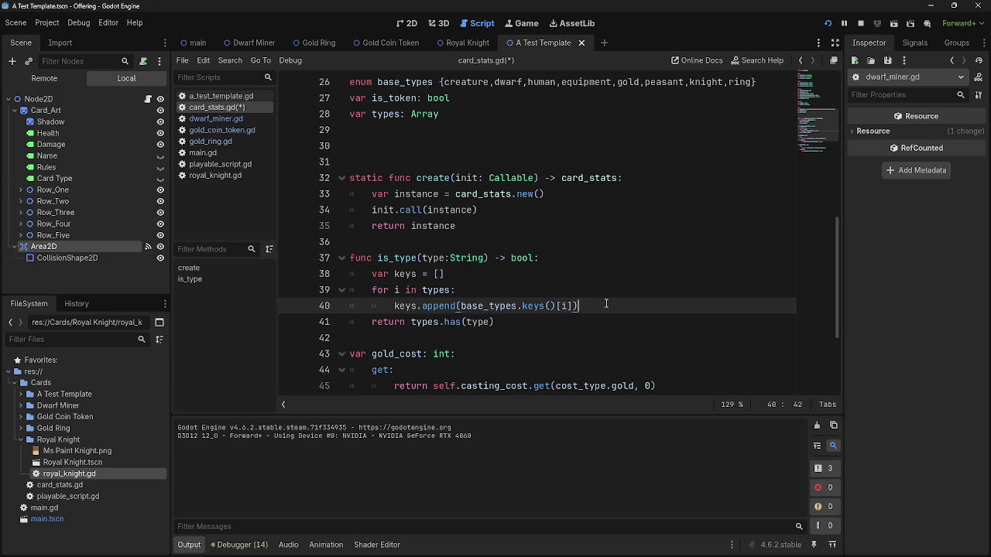
key("Return")
key("BackSpace")
key("BackSpace")
key("BackSpace")
key("Down")
key("shift+Home")
key("shift+Home")
key("End")
key("shift+Home")
key("shift+Home")
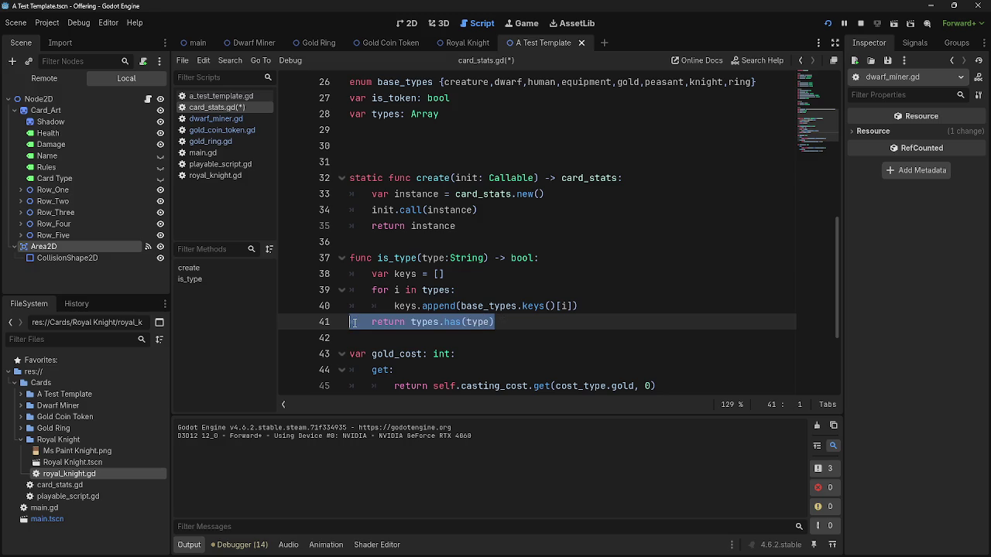
Select the return types.has(type) statement on line 41 repeatedly to check its extent.
key("shift+Home")
key("End")
left_click_drag(510, 321, 372, 322)
left_click_drag(495, 322, 374, 324)
key("End")
key("shift+Home")
key("shift+Home")
key("shift+Home")
left_click_drag(531, 320, 370, 322)
left_click(486, 332)
left_click_drag(503, 322, 371, 322)
left_click(539, 326)
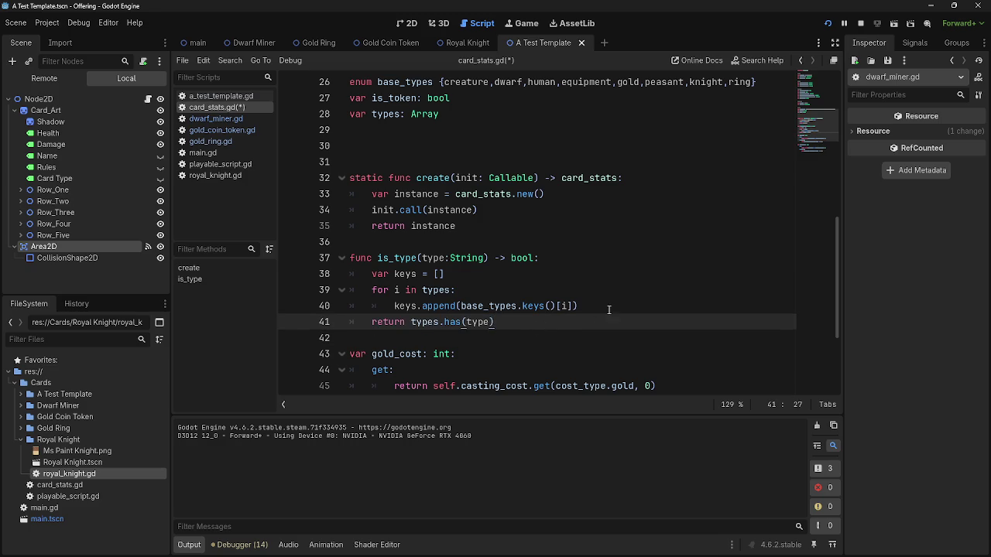
left_click(609, 311)
double_click(479, 321)
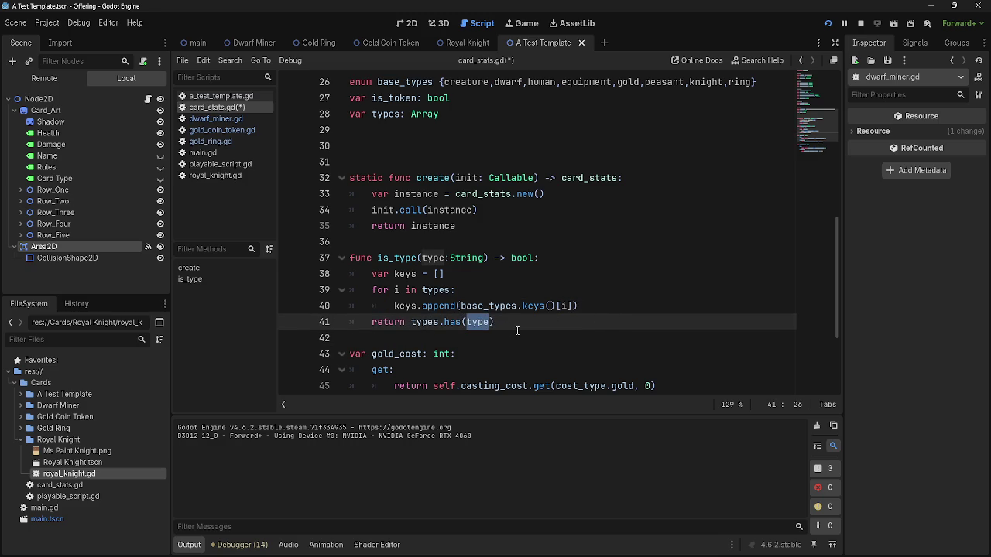
Check the is_type String parameter, then start a new line inside the loop.
left_click(438, 257)
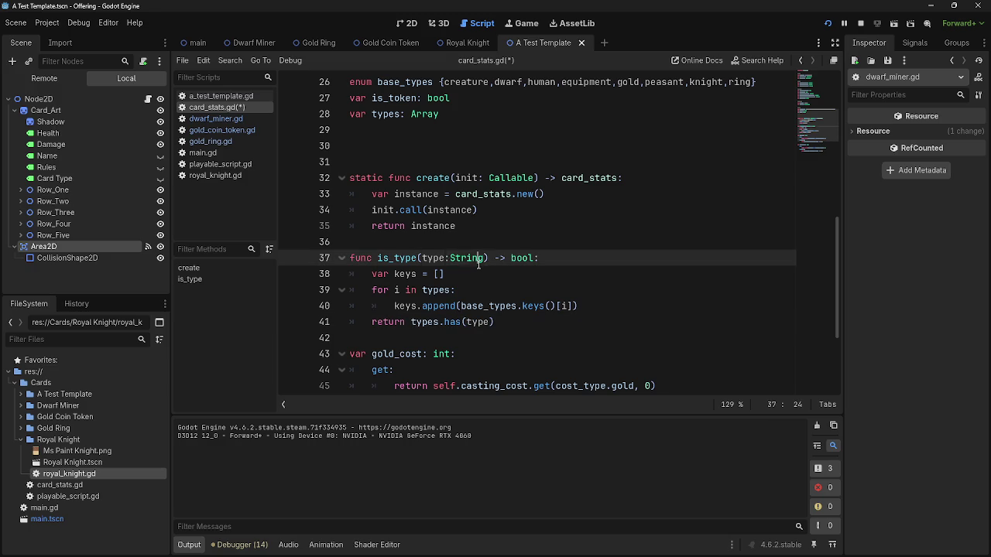
left_click(459, 259, "ctrl")
left_click(460, 260)
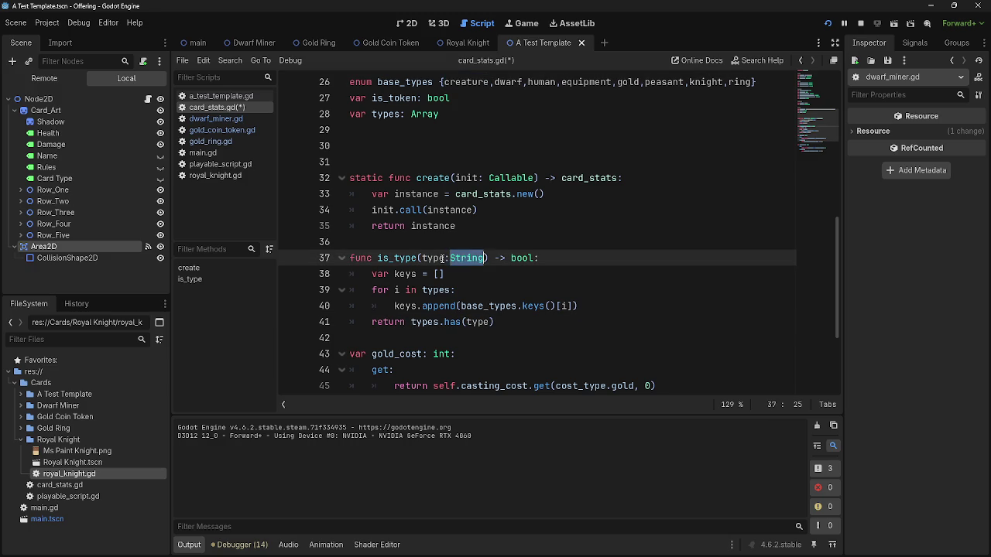
double_click(451, 259)
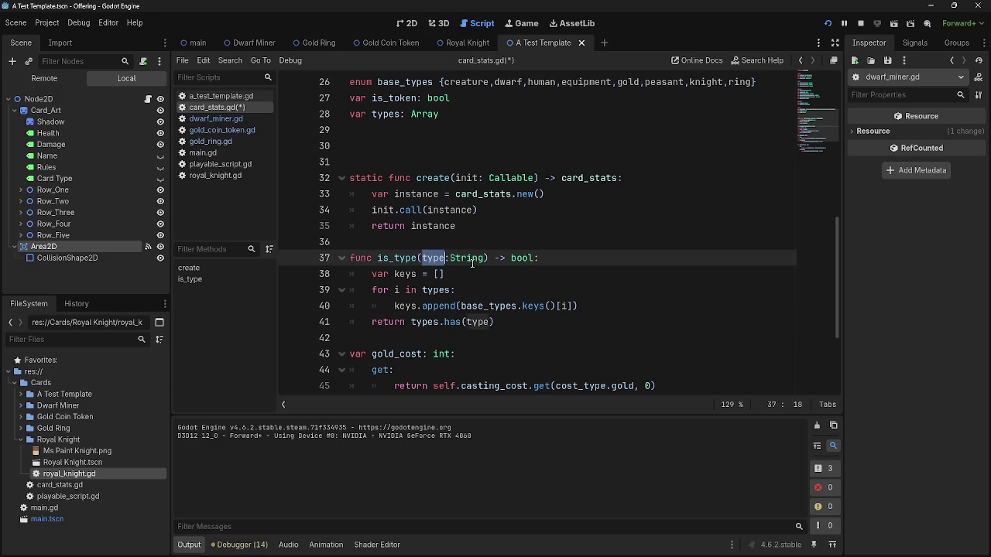
left_click(466, 259)
left_click(573, 304)
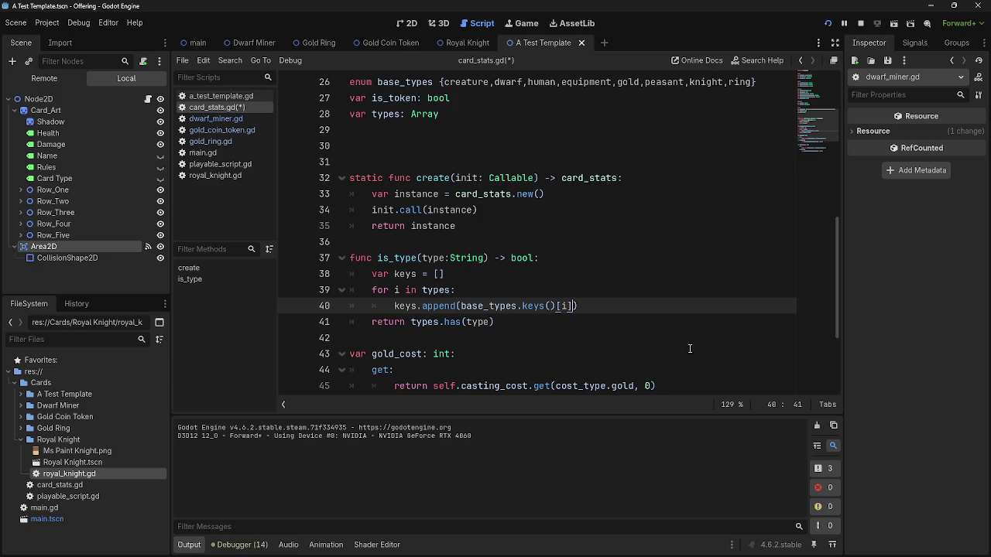
left_click(589, 307)
mouse_move(588, 307)
left_mouse_down()
mouse_move(362, 291)
mouse_move(373, 291)
left_mouse_up()
left_click(647, 309)
key("Return")
Add a print(keys) debug line, run the game, and play the dwarf card to check output.
type("print(")
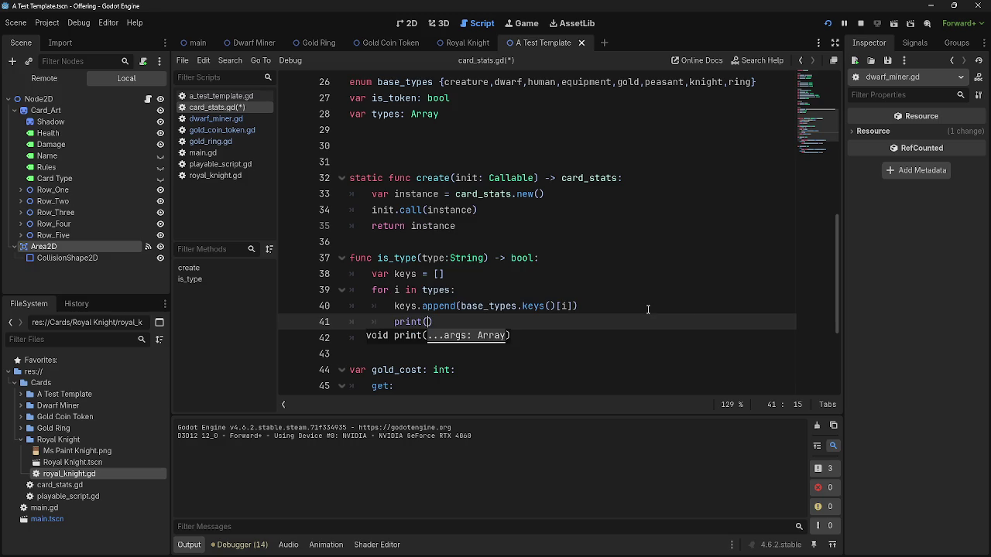
type("keys")
key("Escape")
key("F5")
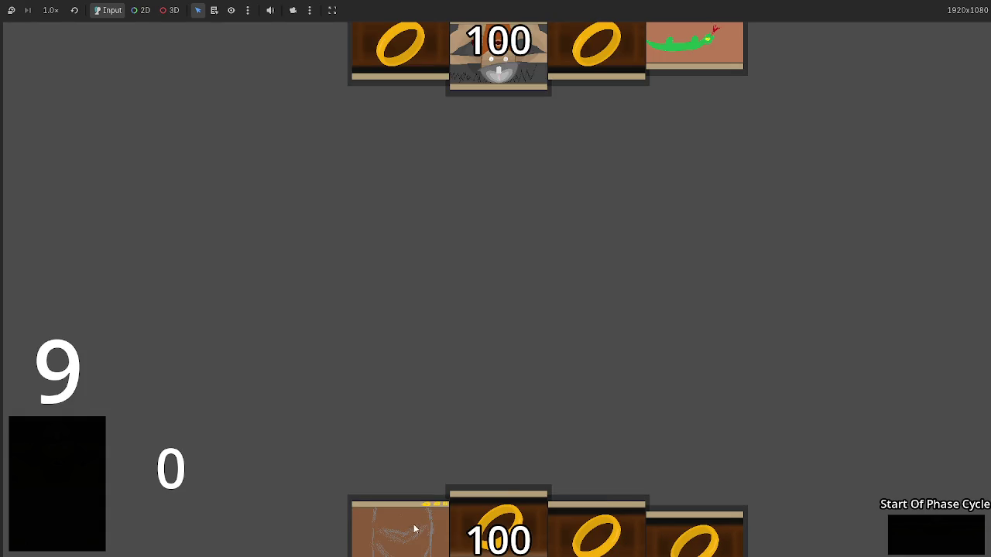
mouse_move(313, 526)
left_mouse_down()
mouse_move(426, 283)
mouse_move(443, 383)
left_mouse_up()
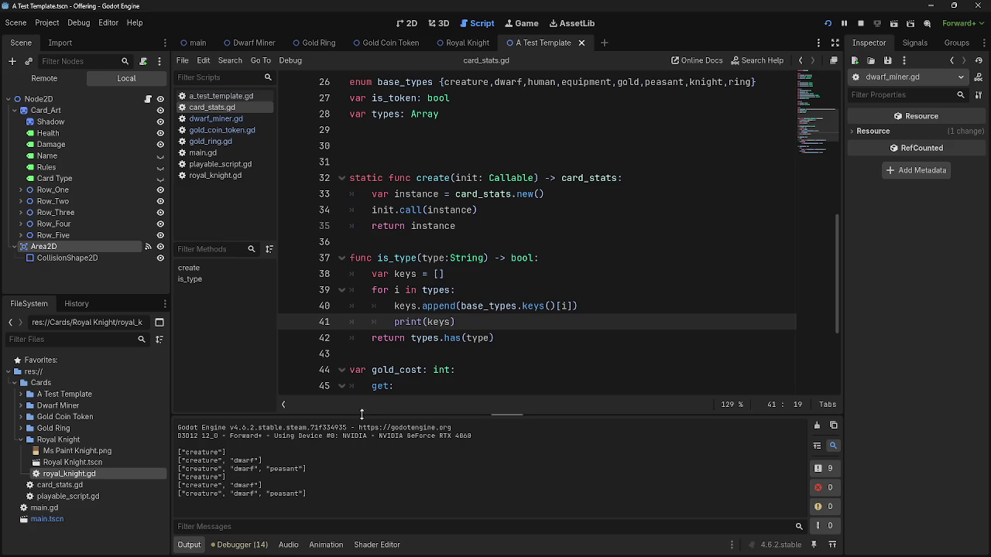
key("alt+Tab")
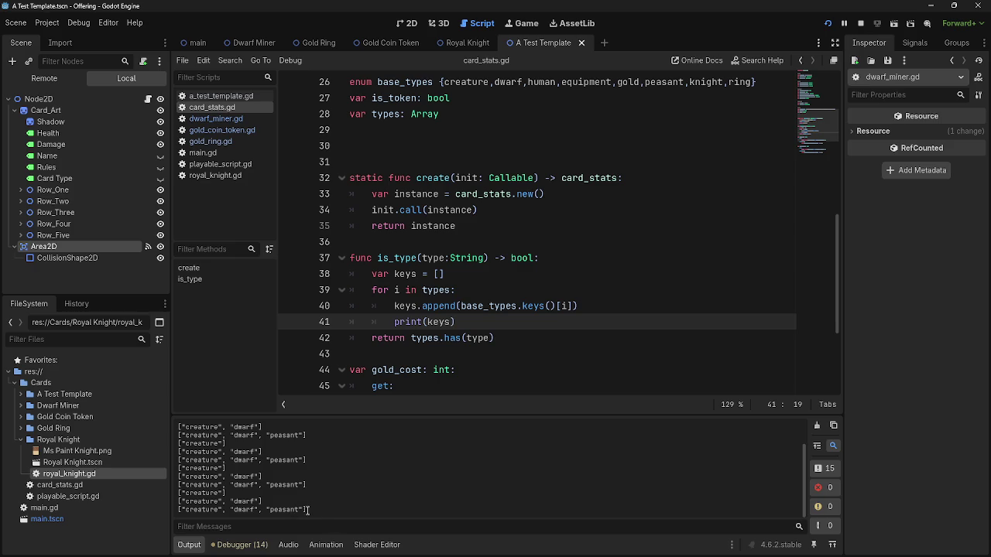
left_click_drag(321, 511, 177, 511)
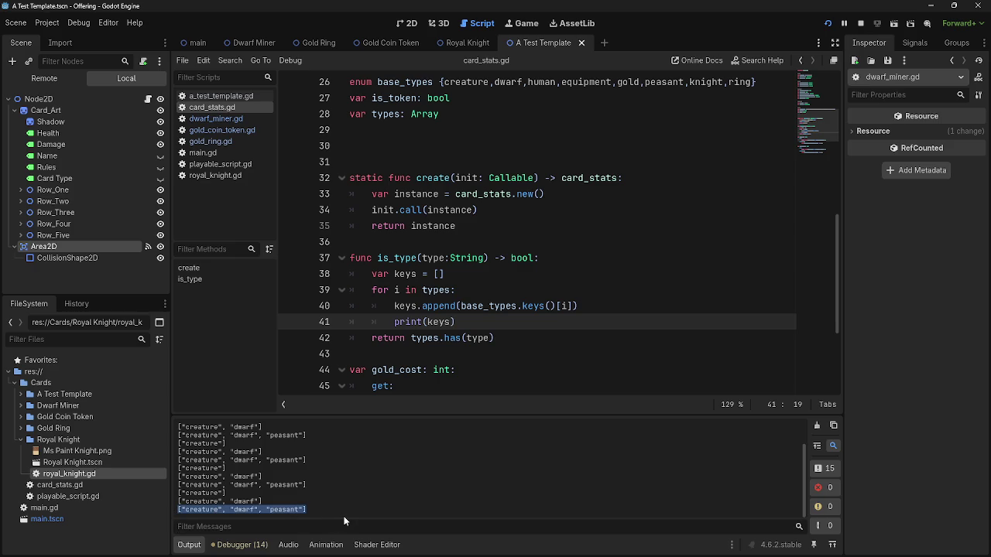
Change the return line to keys.has(type) and run the project again.
left_click(435, 341)
double_click(433, 338)
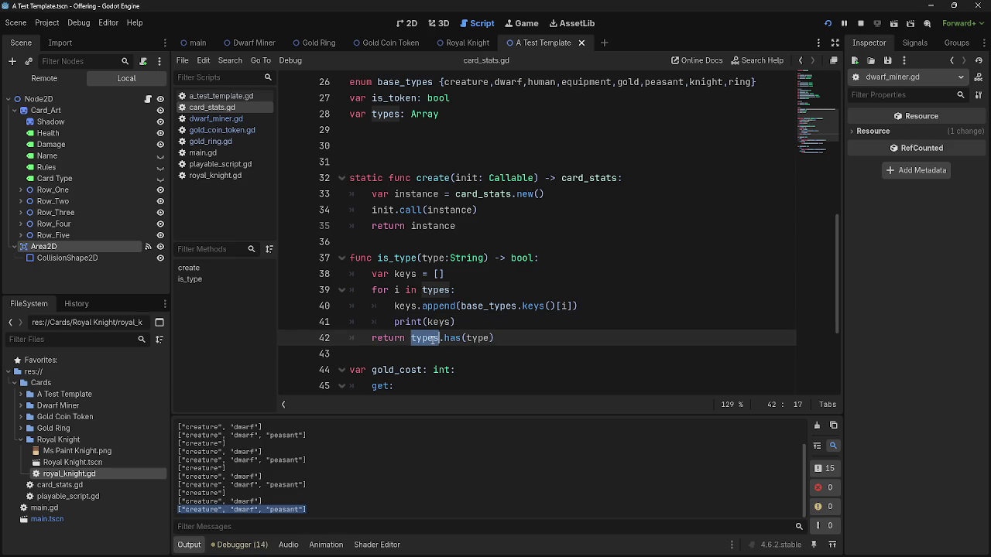
type("keys")
key("Escape")
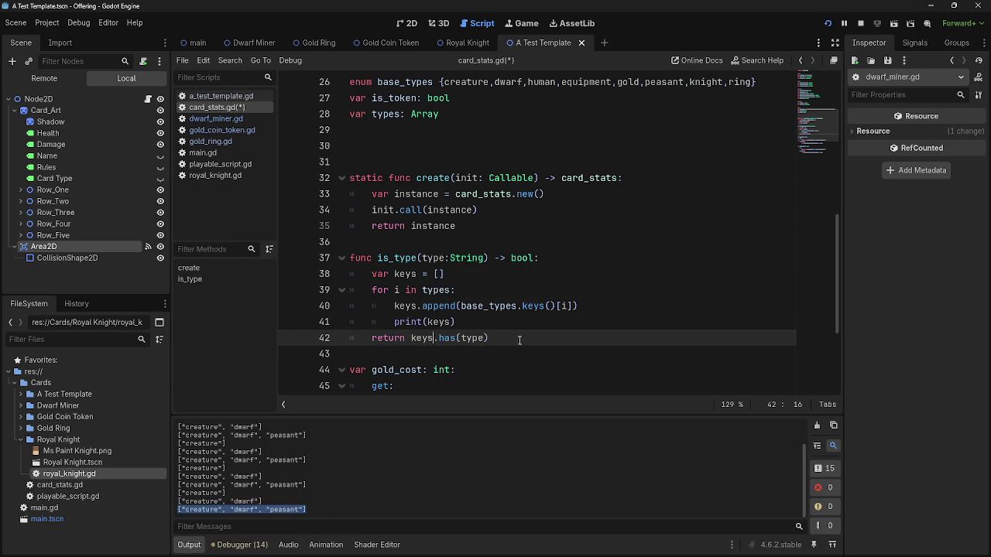
left_click(836, 24)
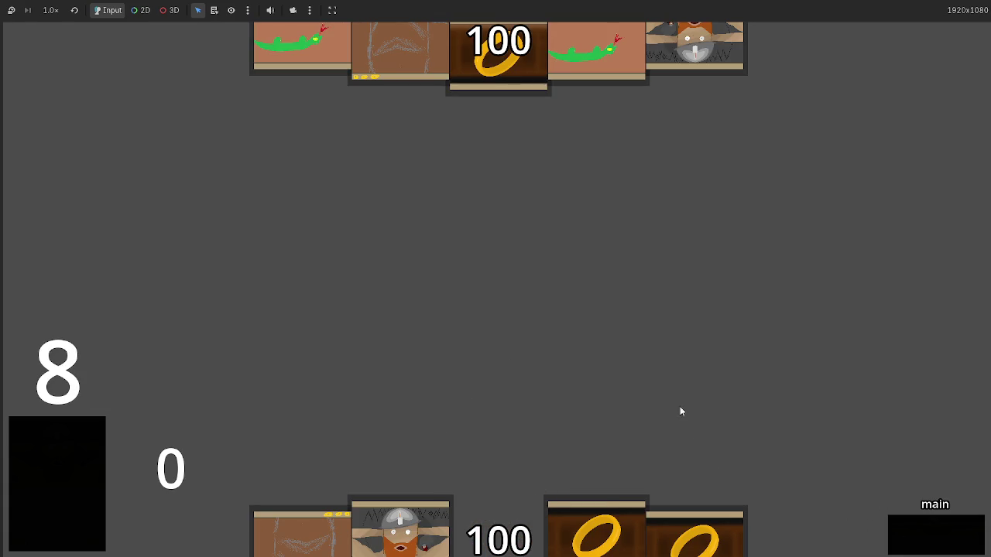
Restart the game, play a card, and read the printed output in the editor.
key("F5")
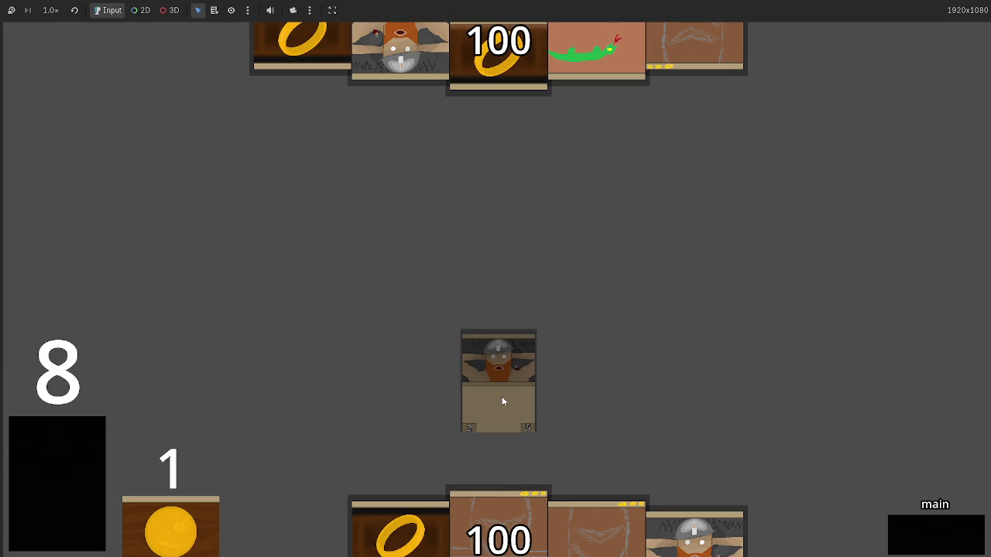
key("F8")
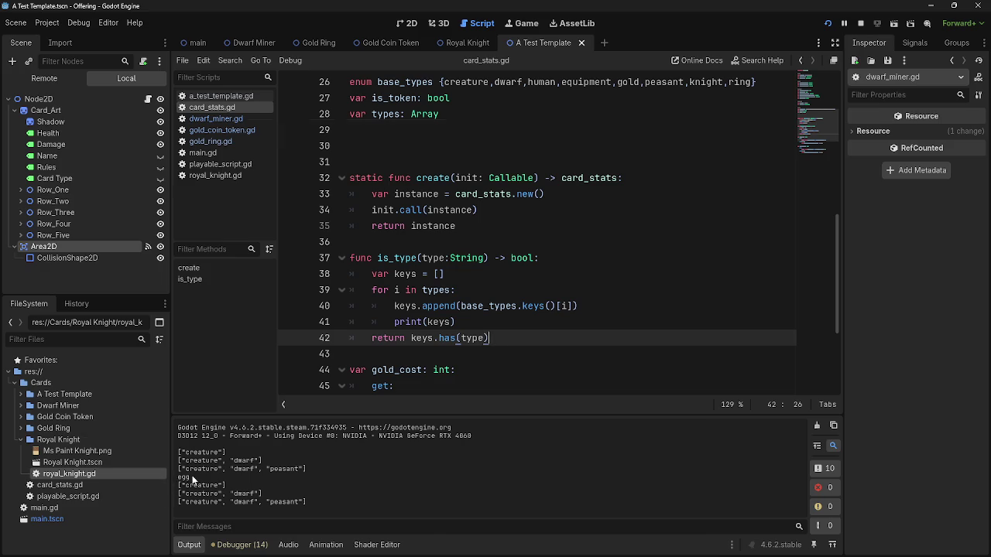
key("alt+Tab")
left_click(587, 372)
key("alt+Tab")
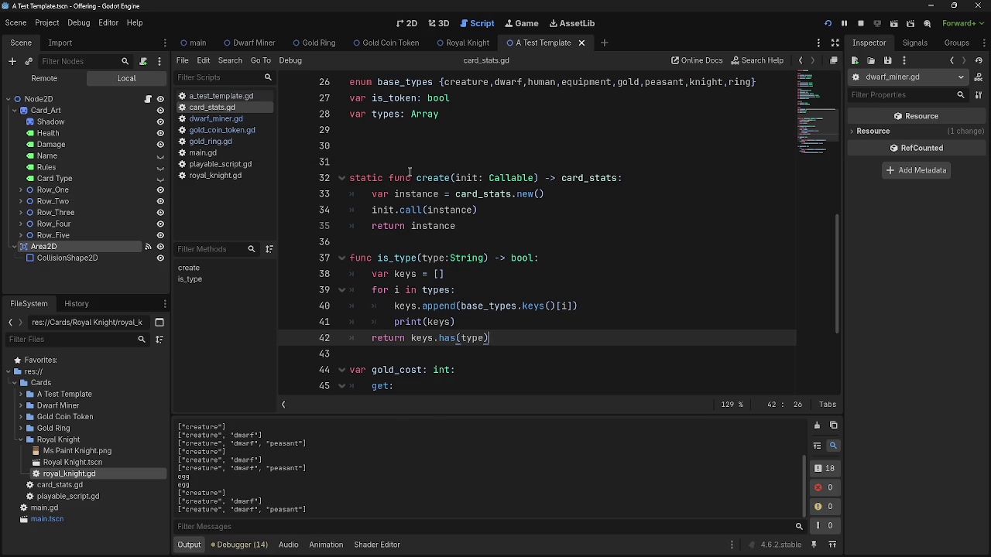
Delete the print(keys) debug line, leaving return keys.has(type) in is_type.
triple_click(469, 322)
key("BackSpace")
key("BackSpace")
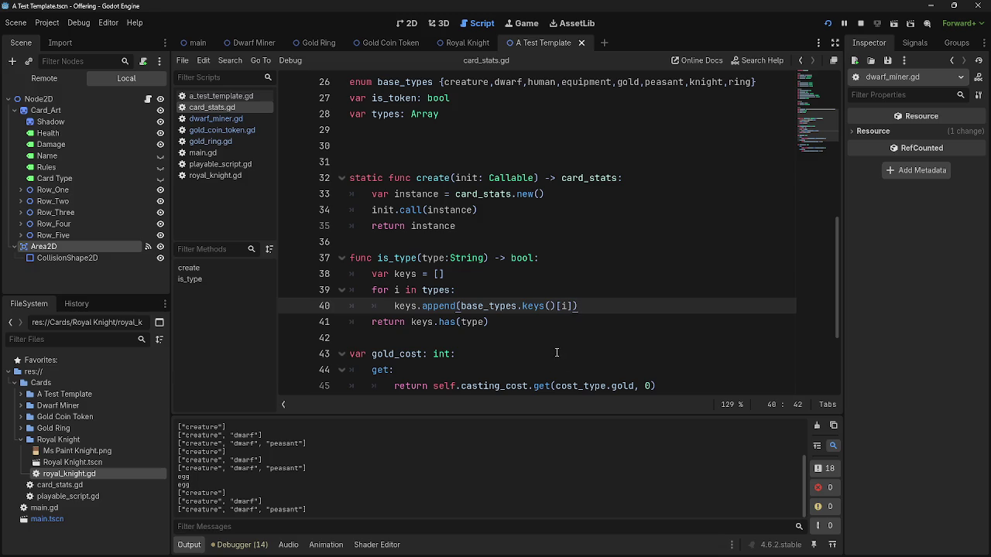
left_click(539, 328)
left_click(422, 322)
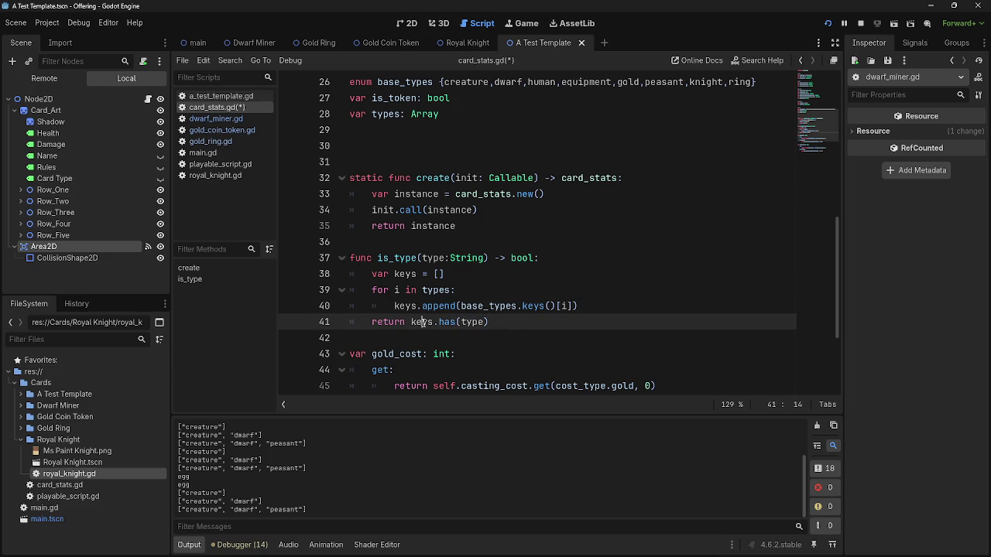
left_click(499, 324)
double_click(422, 322)
left_click(521, 321)
Look through dwarf_miner.gd, gold_coin_token.gd, gold_ring.gd and playable_script.gd, ending in main.gd.
left_click(216, 118)
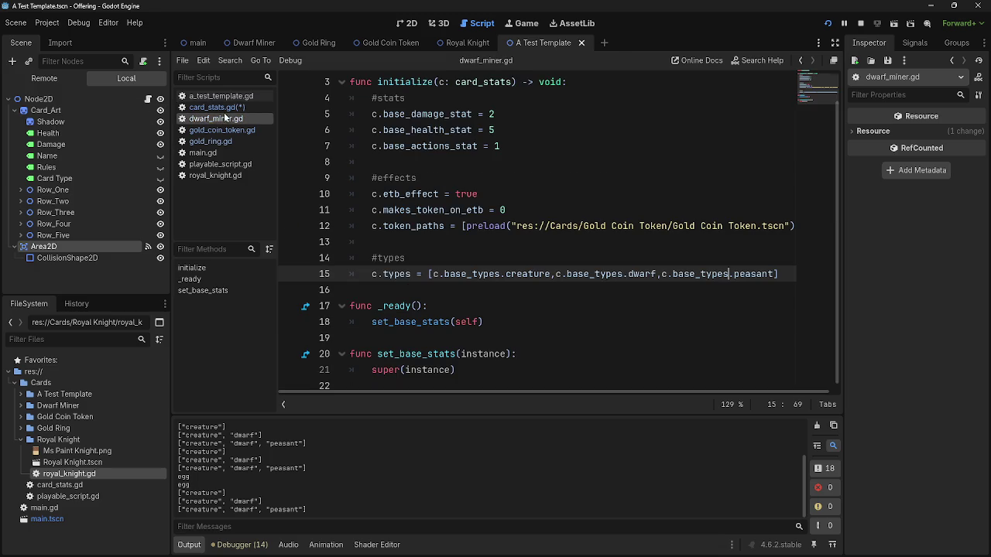
scroll(236, 504, "up", 3)
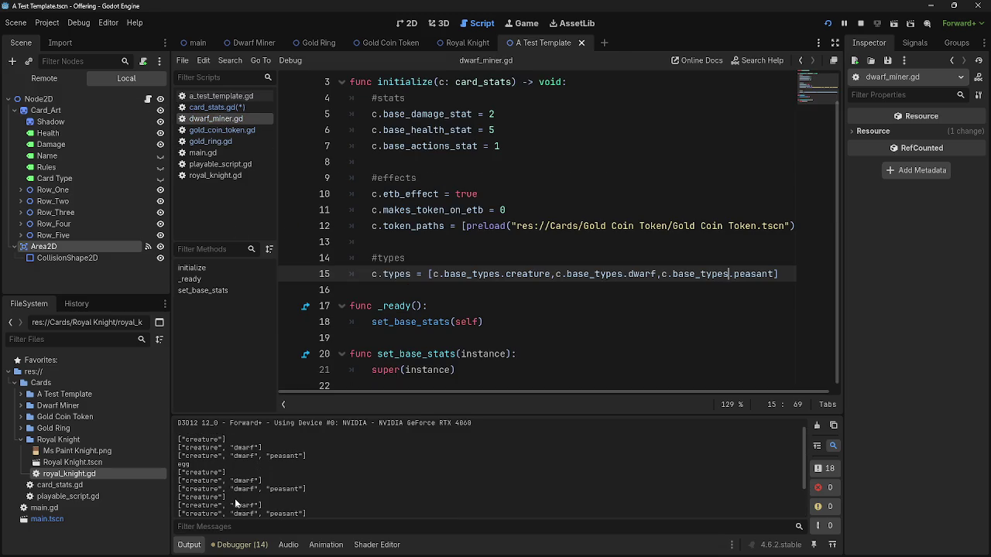
left_click(228, 130)
left_click(217, 141)
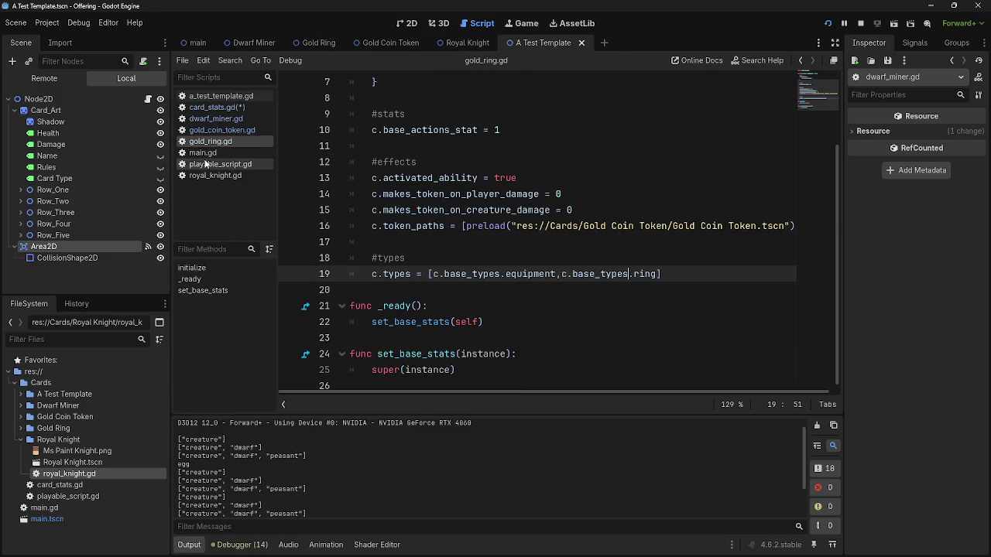
left_click(217, 164)
left_click(203, 152)
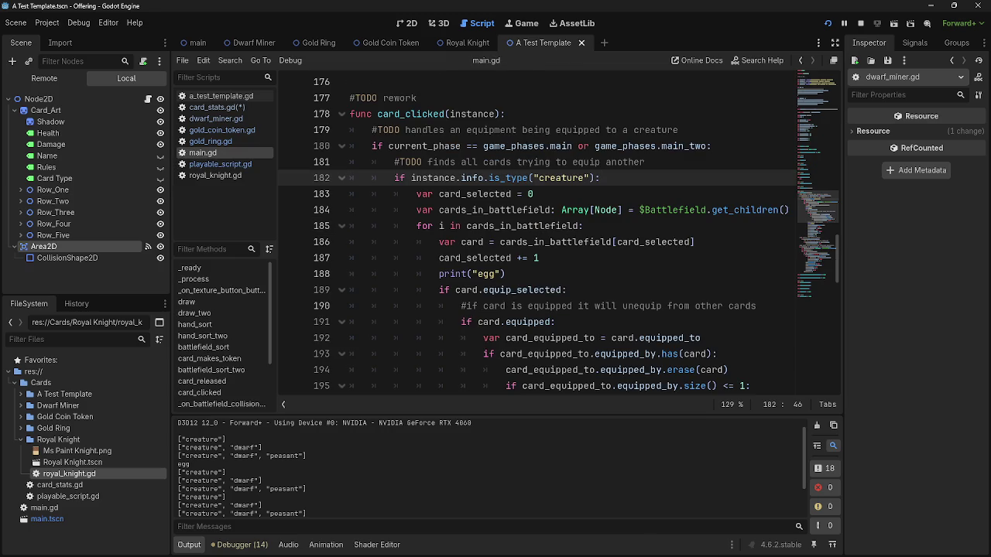
Review the is_type creature check on lines 181–183 of card_clicked.
key("super")
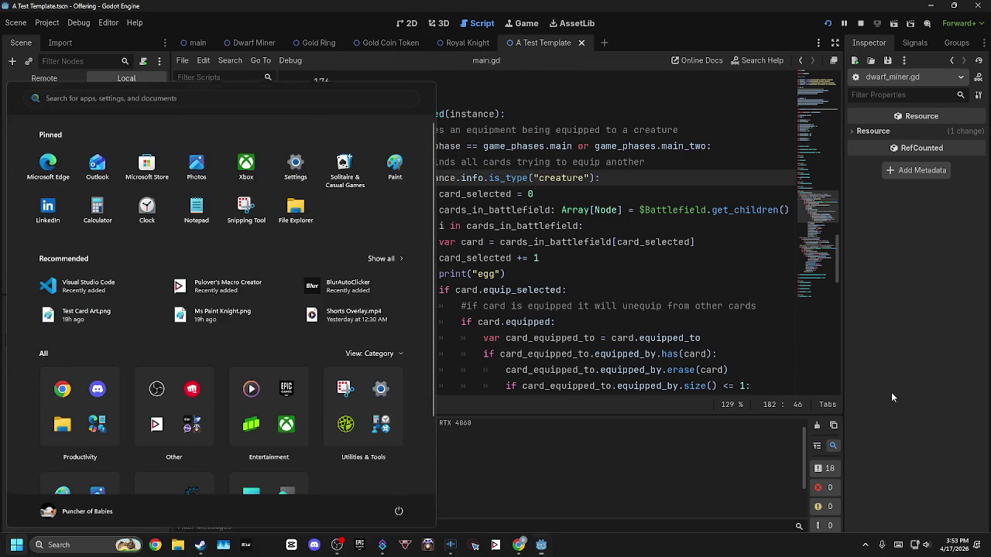
key("super")
double_click(575, 178)
left_click(609, 178)
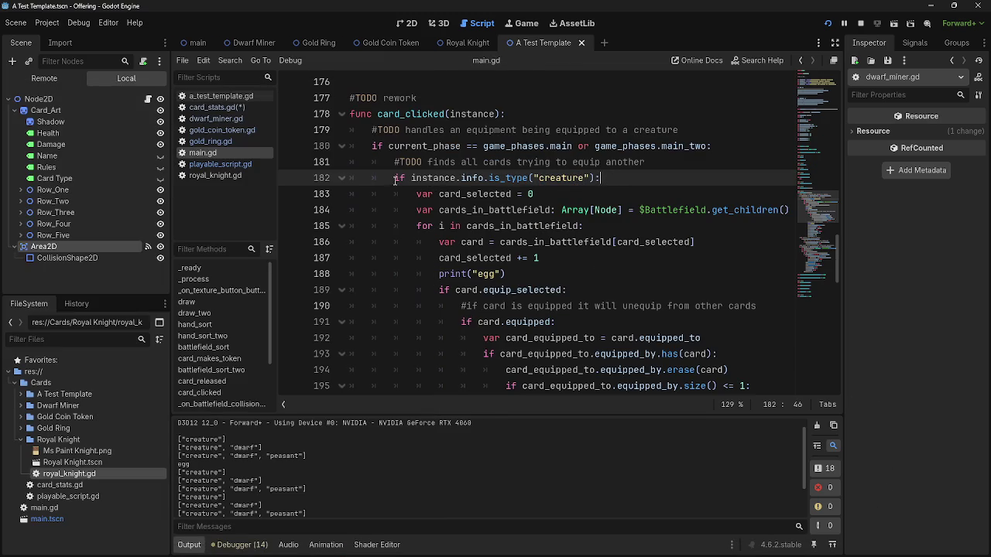
key("Down")
left_click(608, 179)
left_click_drag(608, 178, 398, 163)
left_click(394, 179)
Check the print("egg") line at 188, then run the project.
left_click(573, 264)
left_click_drag(536, 275, 438, 274)
left_click(516, 273)
left_click_drag(516, 274, 438, 274)
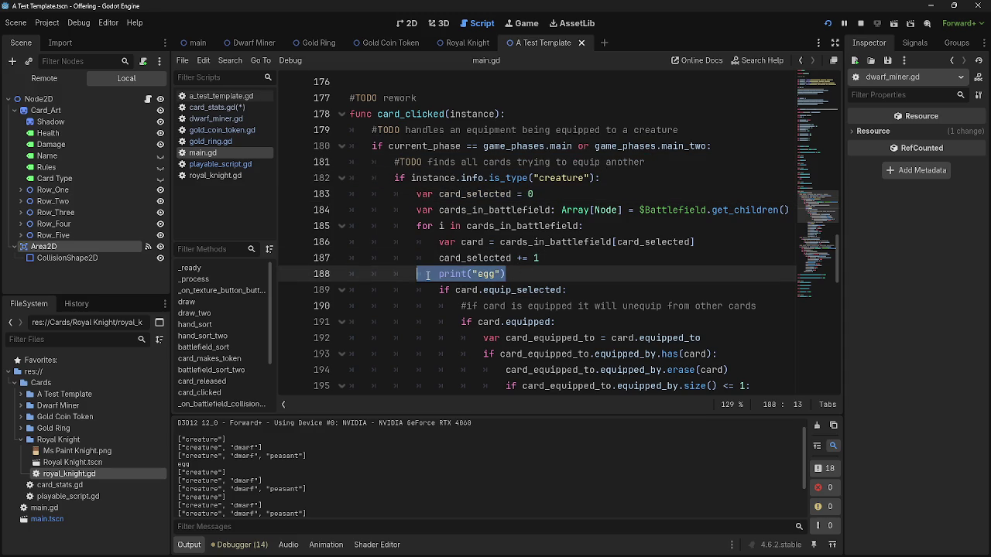
left_click(509, 273)
left_click(825, 24)
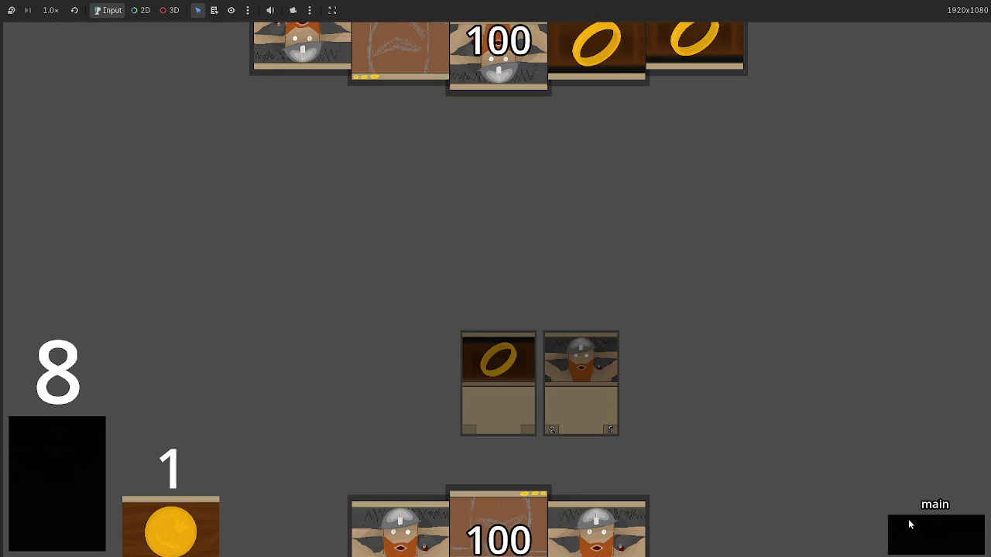
Advance through the attack, block, damage, main_two, end_turn and draw phases to draw cards.
left_click(928, 545)
left_click(928, 545)
left_click(928, 546)
left_click(928, 546)
left_click(928, 545)
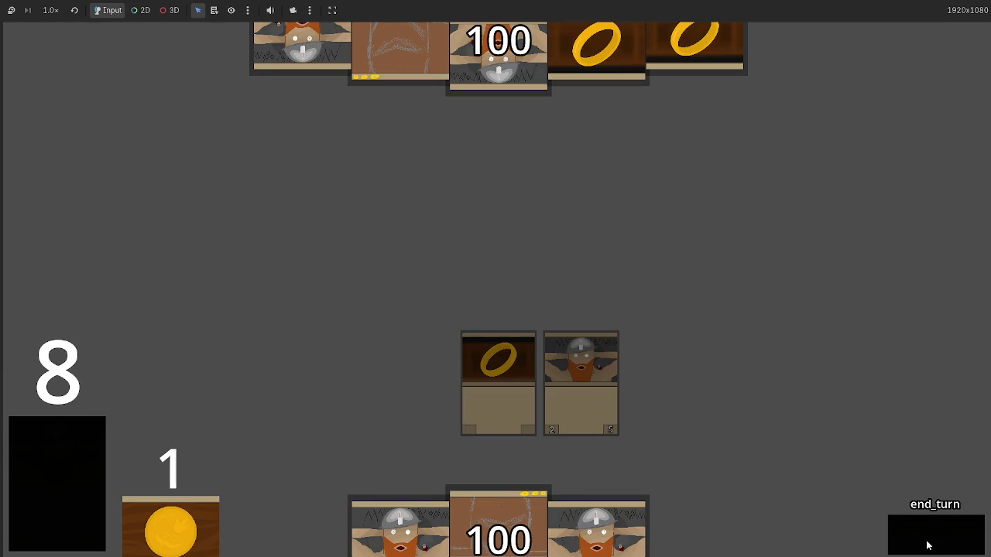
left_click(928, 546)
left_click(928, 546)
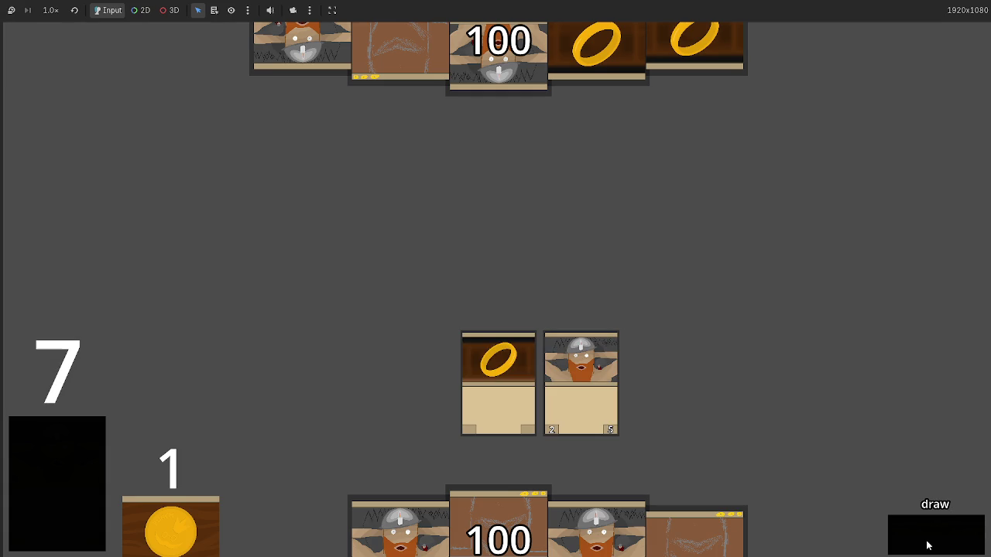
left_click(928, 546)
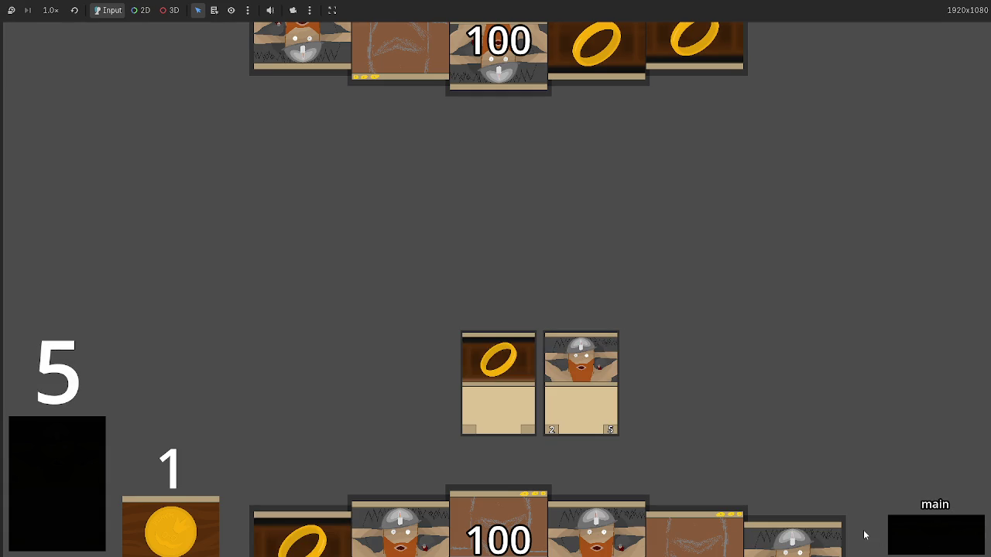
Activate the ring card, then advance through the attack, block and damage phases.
left_click(518, 422)
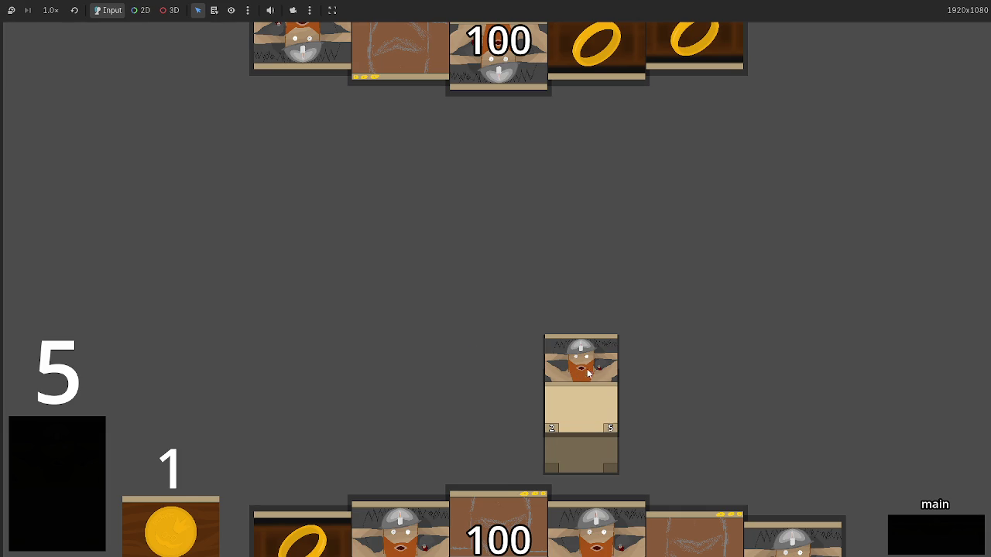
left_click(924, 545)
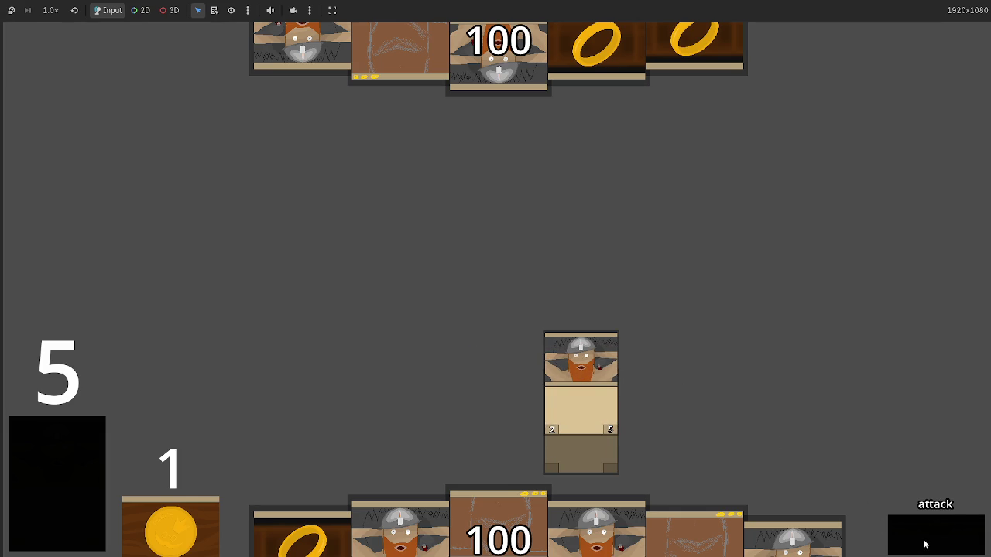
left_click(914, 536)
left_click(934, 534)
Stop the game and delete the print("egg2") line from card_clicked.
key("F8")
scroll(626, 302, "down", 4)
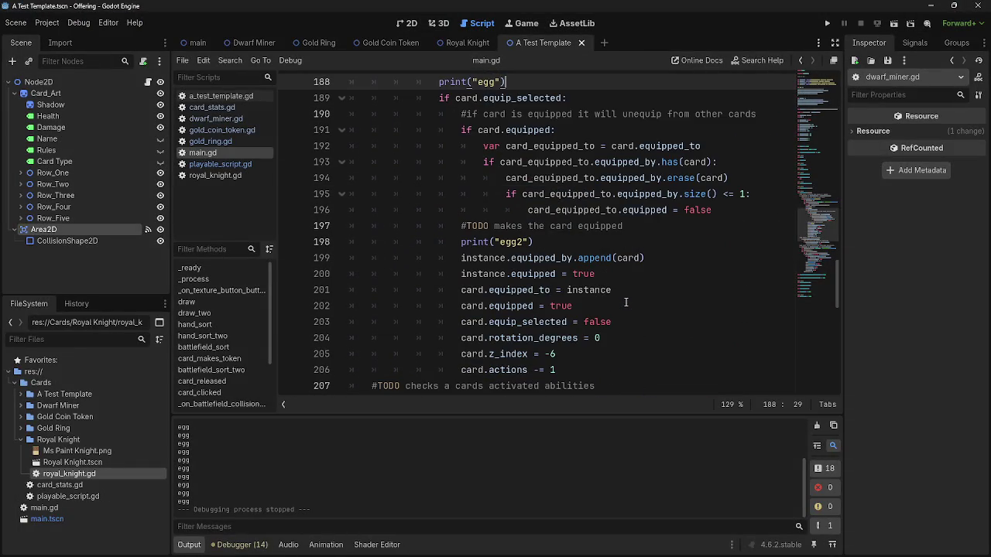
left_click_drag(577, 244, 325, 240)
key("BackSpace")
key("BackSpace")
Delete the print("egg") line at 188 and run the game again.
scroll(250, 503, "up", 5)
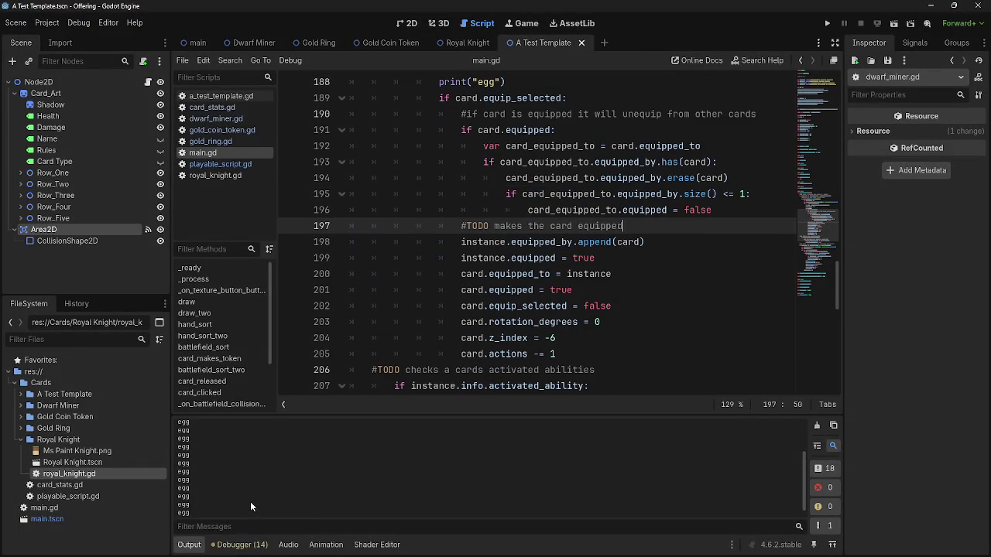
scroll(253, 494, "down", 2)
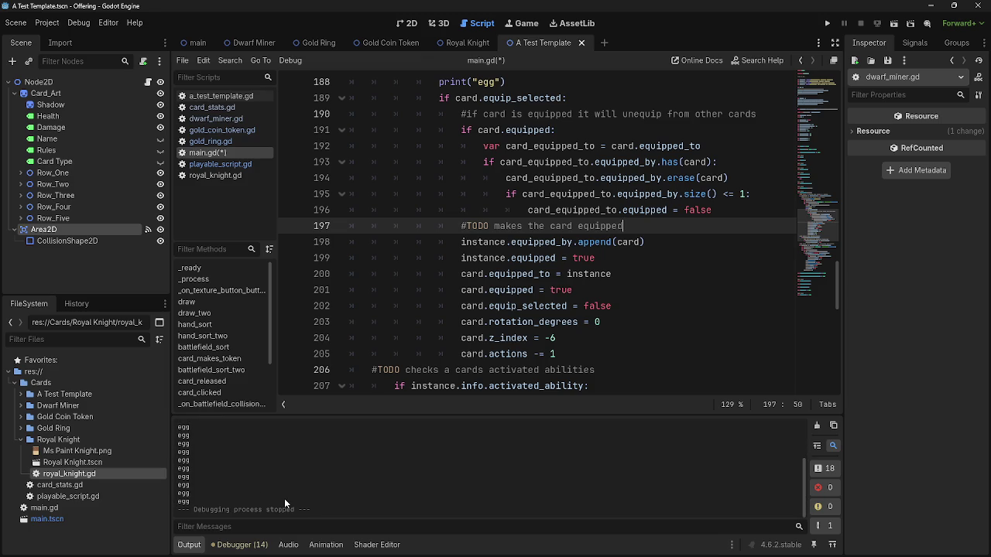
scroll(514, 301, "up", 4)
left_click_drag(505, 274, 343, 275)
key("BackSpace")
key("BackSpace")
scroll(659, 328, "down", 6)
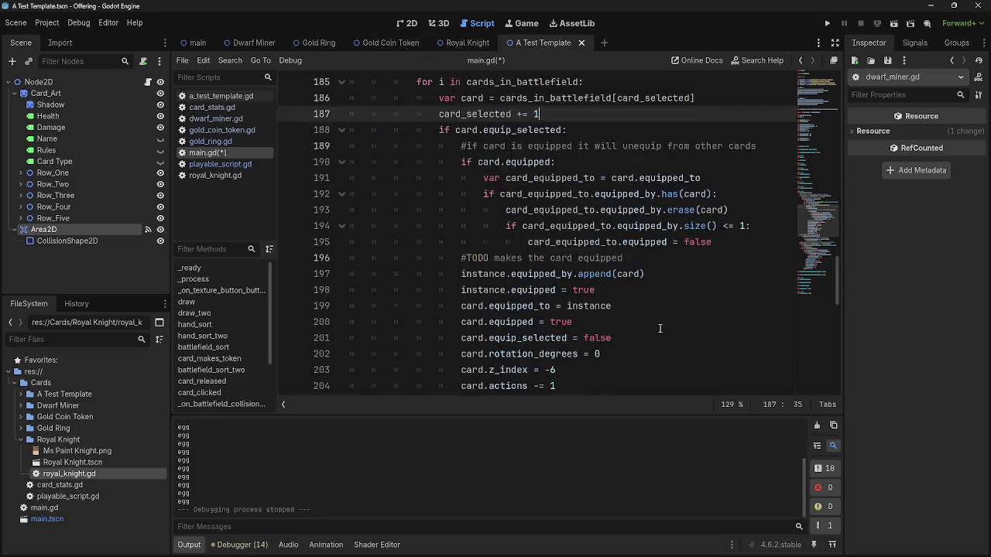
left_click(827, 24)
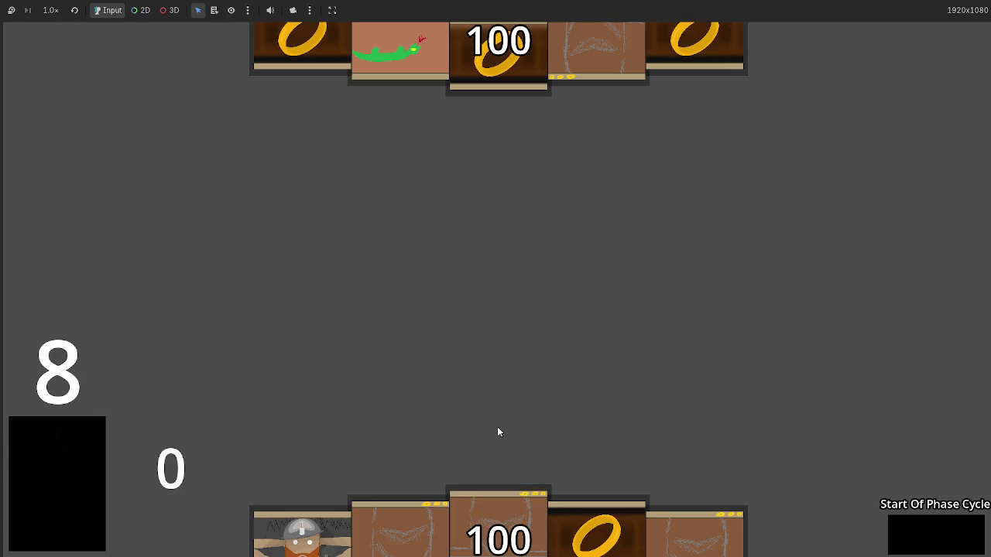
Drag a hand card to the board centre, then close the game with F8.
left_click_drag(509, 504, 507, 399)
left_click_drag(490, 496, 503, 333)
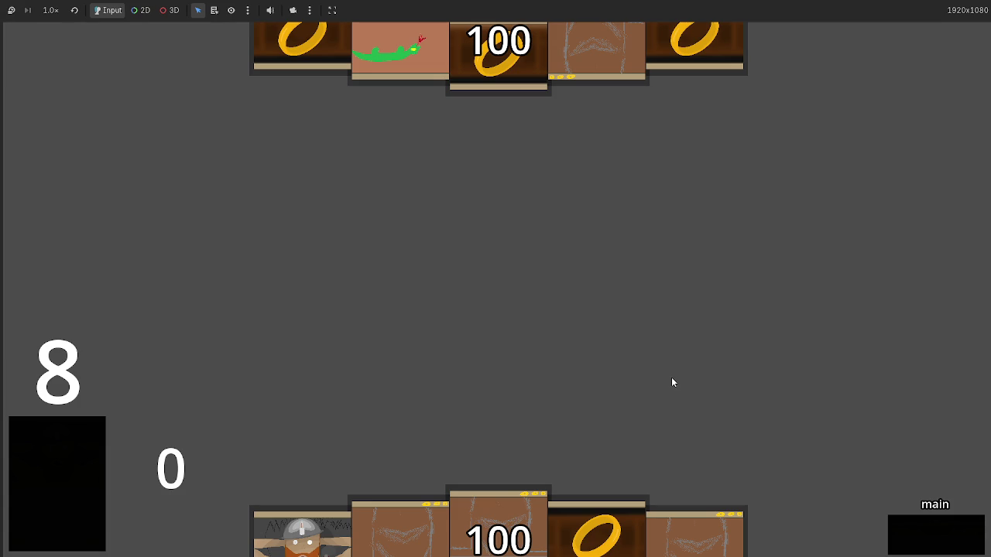
key("F8")
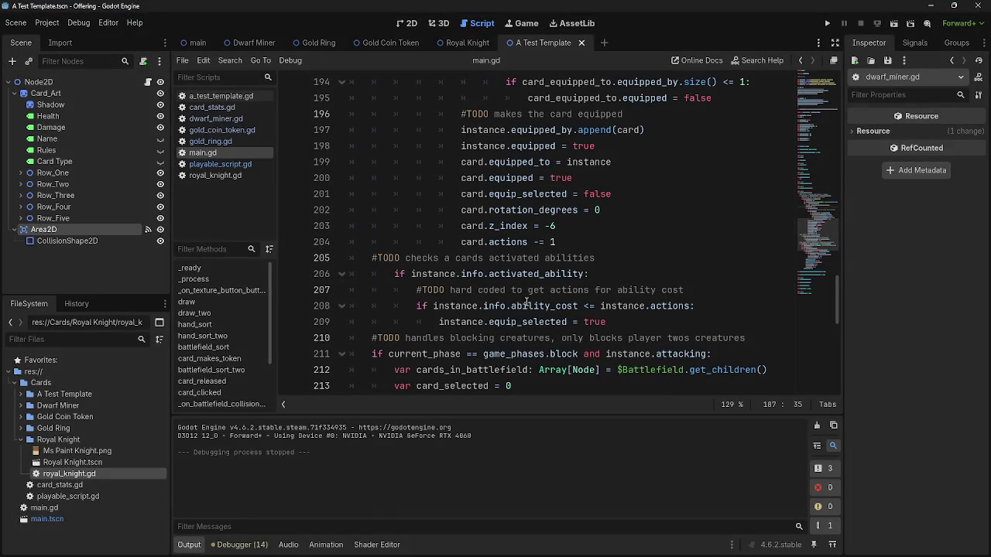
double_click(518, 274)
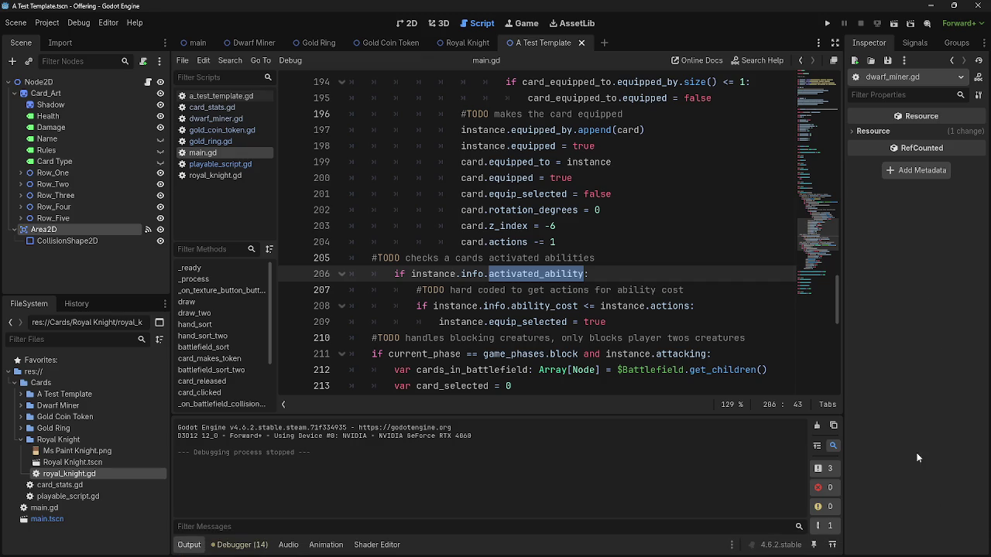
left_click(626, 275)
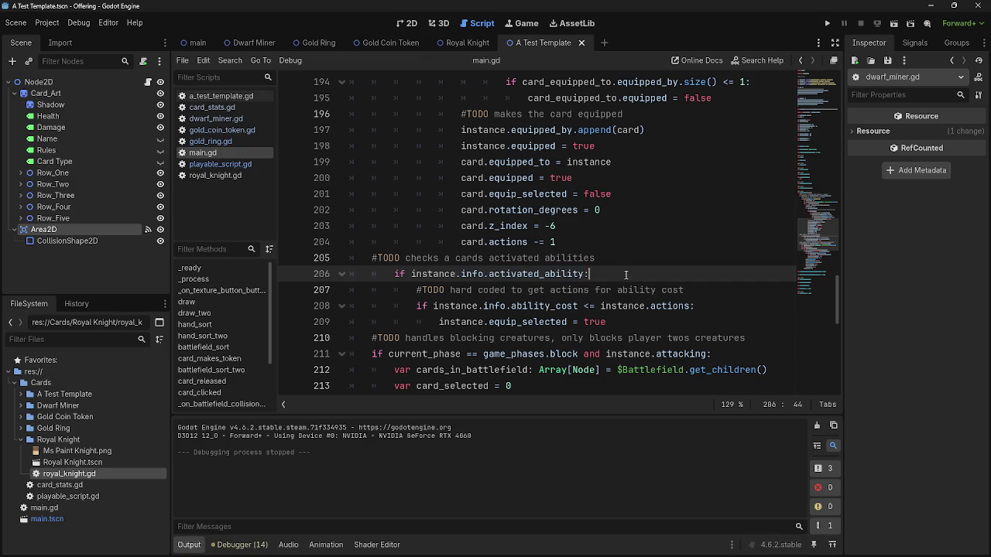
double_click(525, 305)
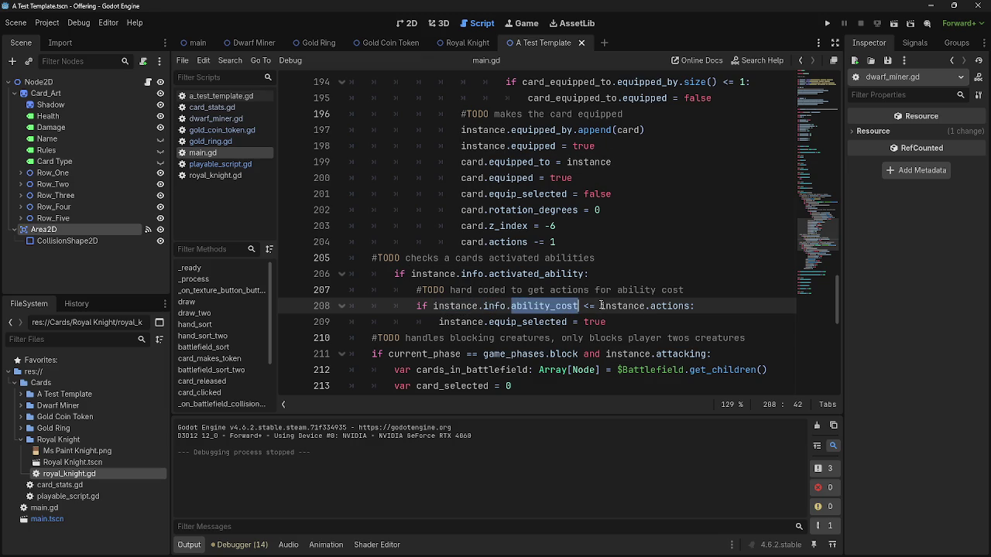
double_click(664, 305)
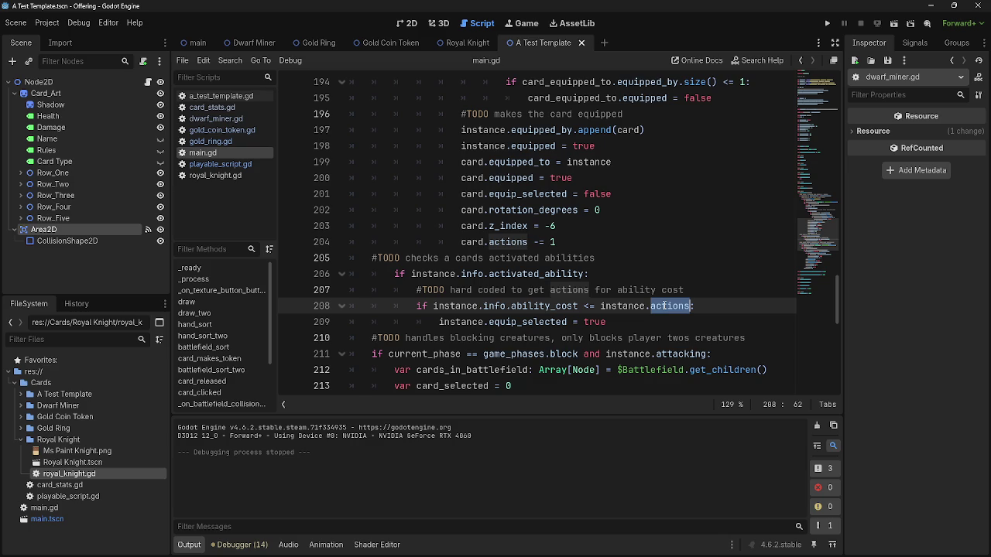
scroll(631, 271, "down", 2)
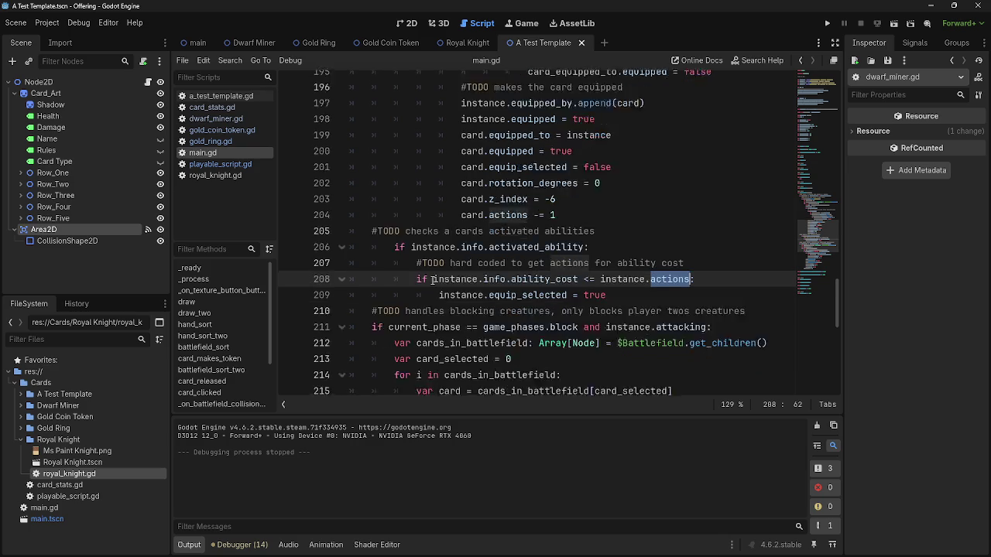
left_click(598, 237)
left_click(607, 228)
scroll(612, 232, "up", 1)
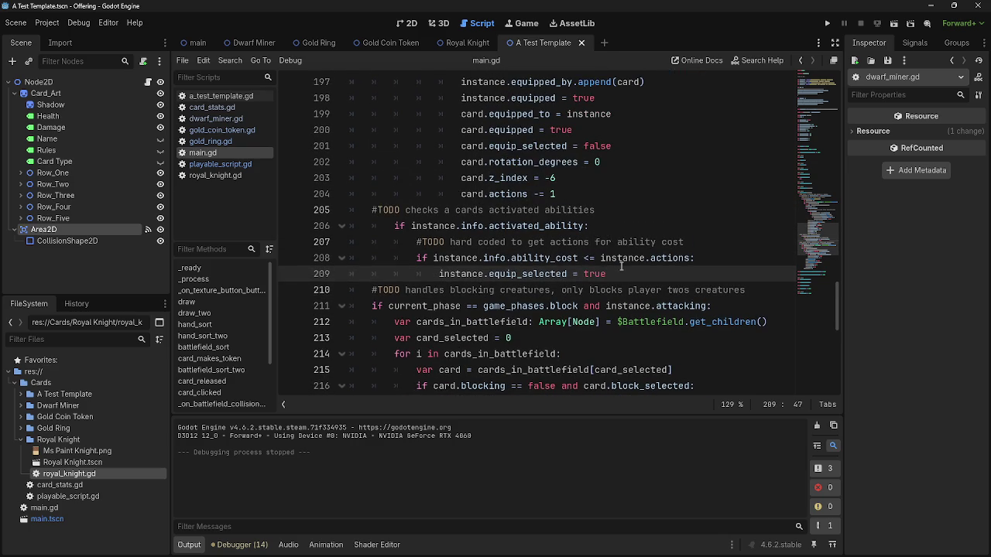
mouse_move(622, 271)
left_mouse_down()
mouse_move(400, 236)
mouse_move(376, 209)
mouse_move(387, 258)
left_mouse_up()
scroll(408, 274, "up", 8)
mouse_move(350, 178)
left_mouse_down()
mouse_move(619, 301)
mouse_move(639, 282)
mouse_move(620, 274)
left_mouse_up()
left_click(619, 273)
scroll(487, 244, "down", 2)
mouse_move(380, 209)
left_mouse_down()
mouse_move(774, 228)
mouse_move(627, 302)
mouse_move(641, 370)
left_mouse_up()
left_click(641, 370)
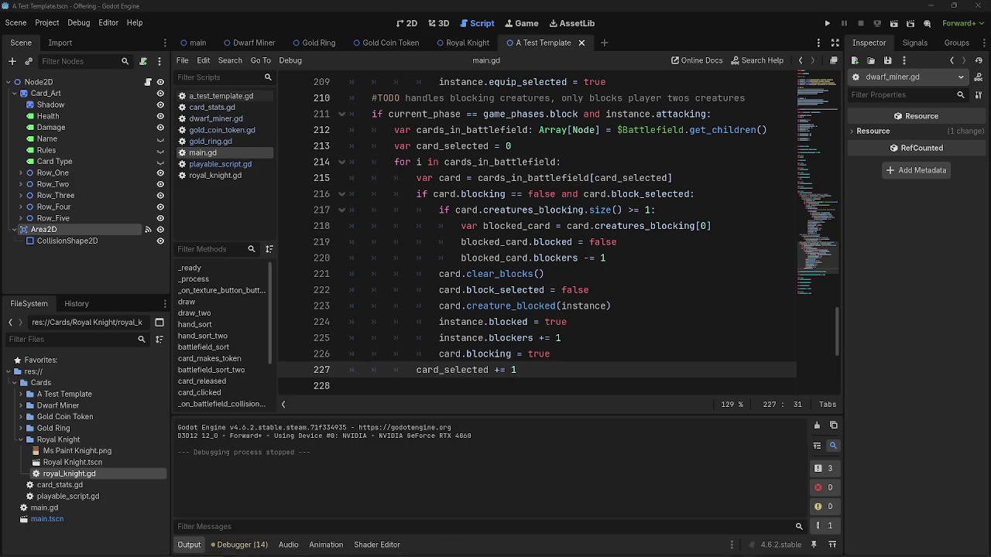
mouse_move(759, 553)
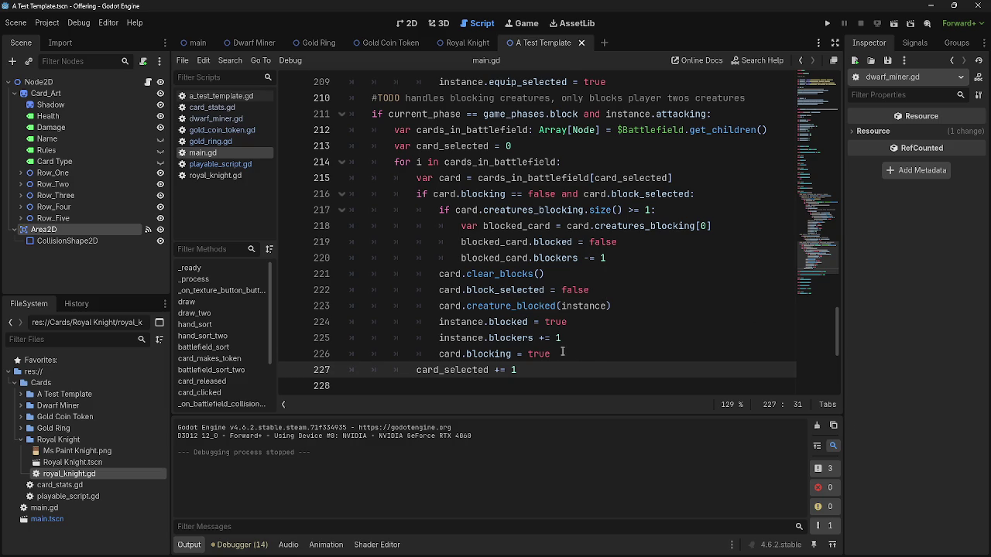
Review the blocking code around lines 226–227 and its comment.
left_click(598, 354)
scroll(598, 350, "up", 1)
scroll(598, 349, "down", 1)
scroll(597, 351, "down", 4)
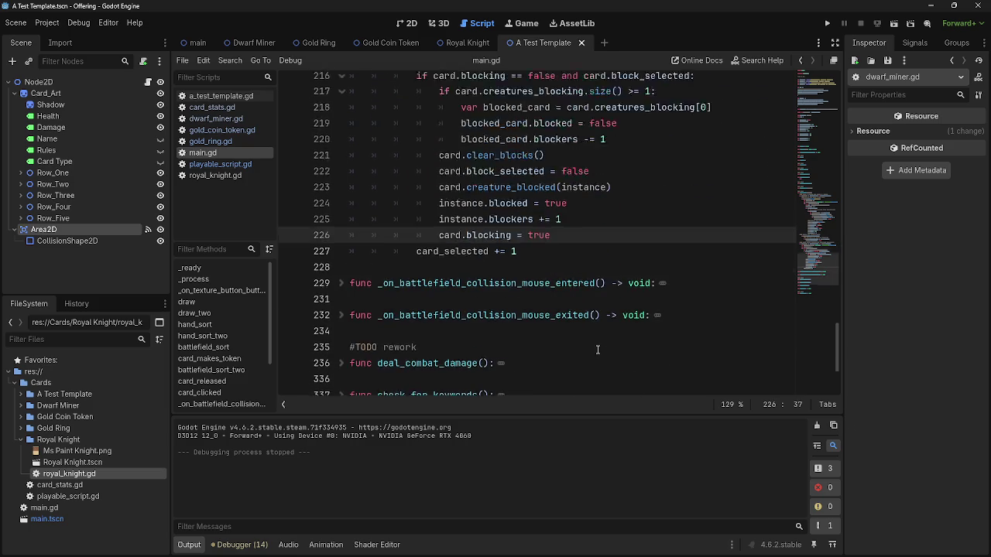
scroll(597, 349, "up", 4)
mouse_move(569, 367)
left_mouse_down()
mouse_move(542, 259)
mouse_move(540, 97)
left_mouse_up()
left_click(540, 98)
left_click(584, 97)
left_click(609, 97)
left_click(585, 98)
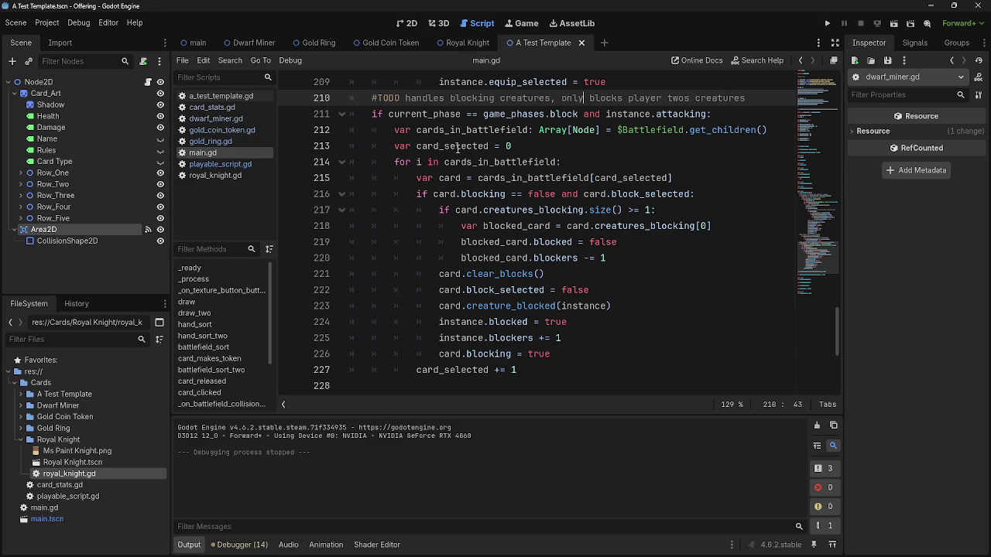
scroll(616, 250, "up", 13)
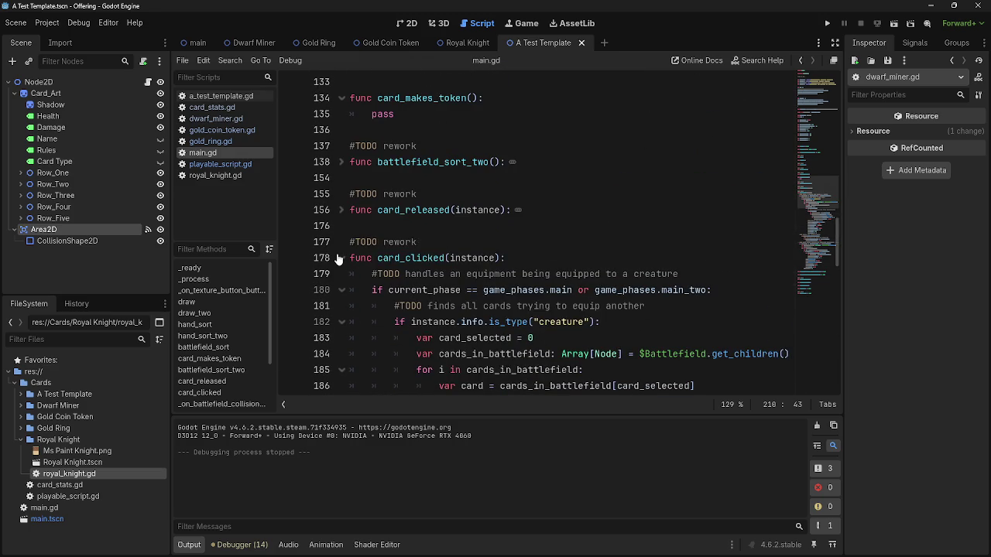
Fold card_clicked, check the #TODO rework line above it, and run the project.
left_click(341, 257)
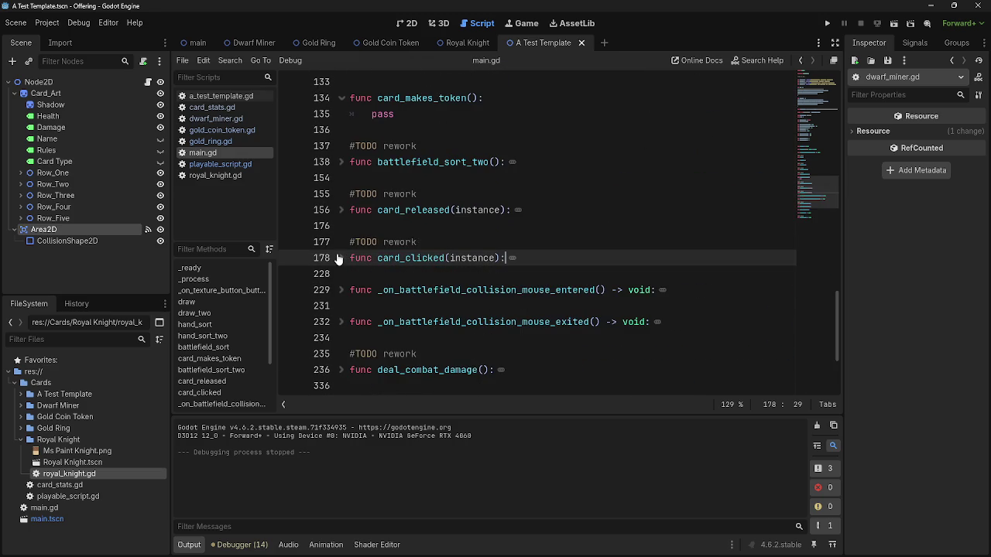
left_click(524, 237)
left_click(522, 229)
left_click(511, 249)
triple_click(511, 244)
left_click(505, 224)
left_click(502, 235)
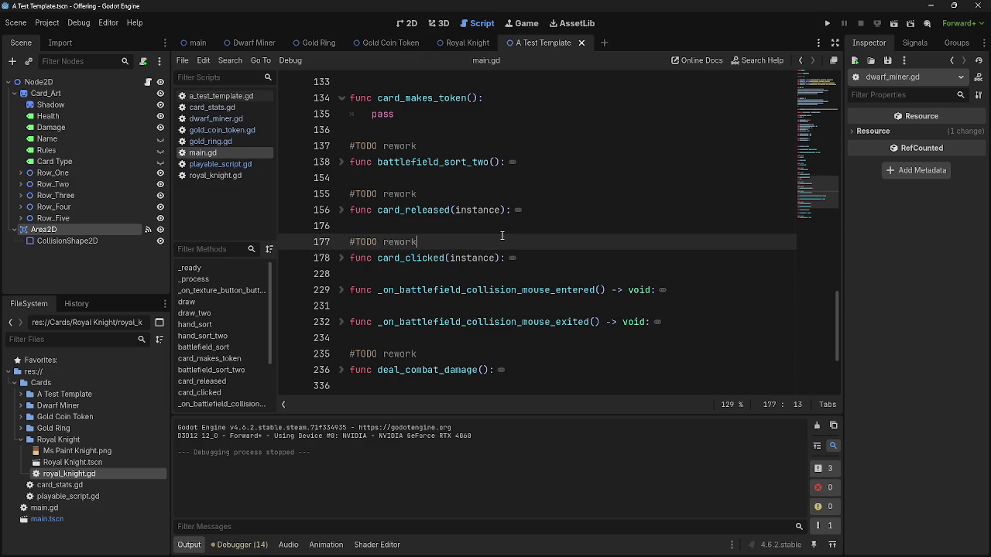
left_click(826, 23)
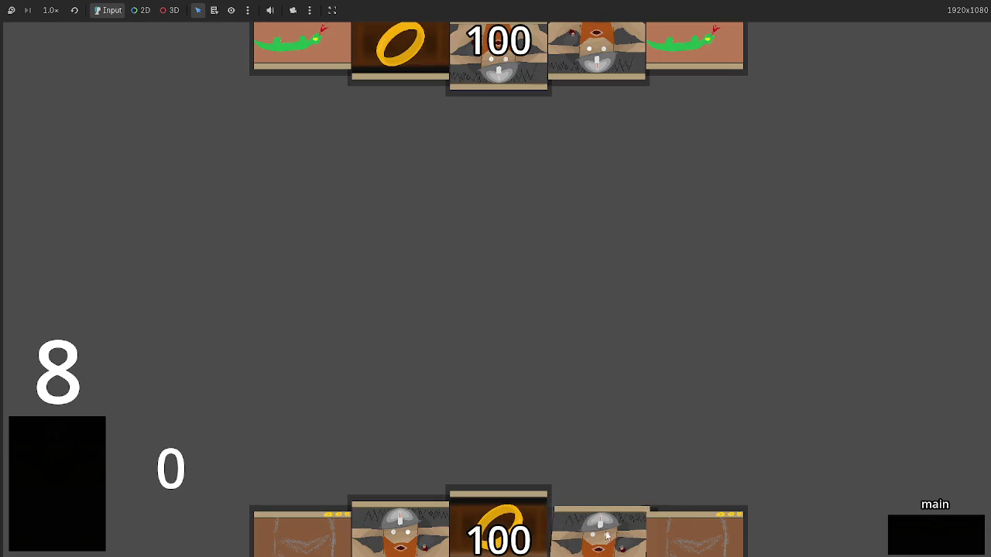
Play a dwarf card and the ring card onto the table, then stop the game.
left_click_drag(596, 526, 631, 271)
mouse_move(506, 513)
left_mouse_down()
mouse_move(584, 286)
mouse_move(522, 235)
left_mouse_up()
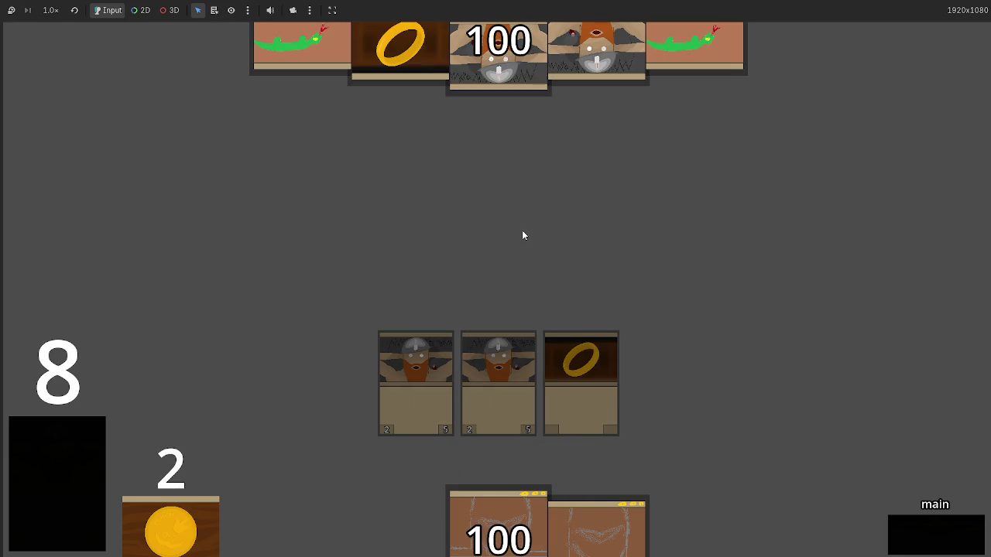
key("F8")
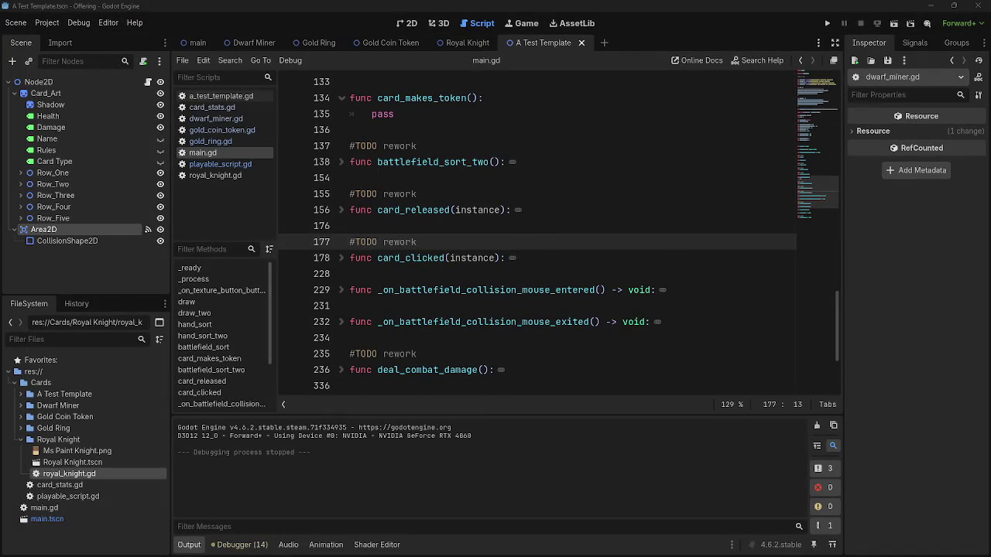
Peek inside deal_combat_damage in main.gd and fold it again.
left_click(456, 304)
scroll(456, 300, "down", 3)
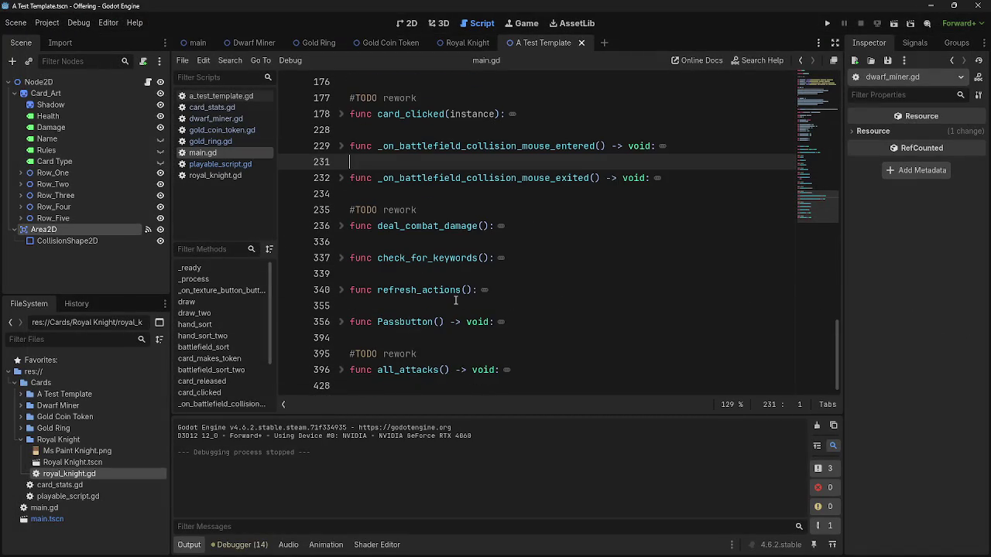
left_click(340, 227)
left_click(340, 229)
scroll(523, 280, "up", 1)
scroll(523, 280, "up", 15)
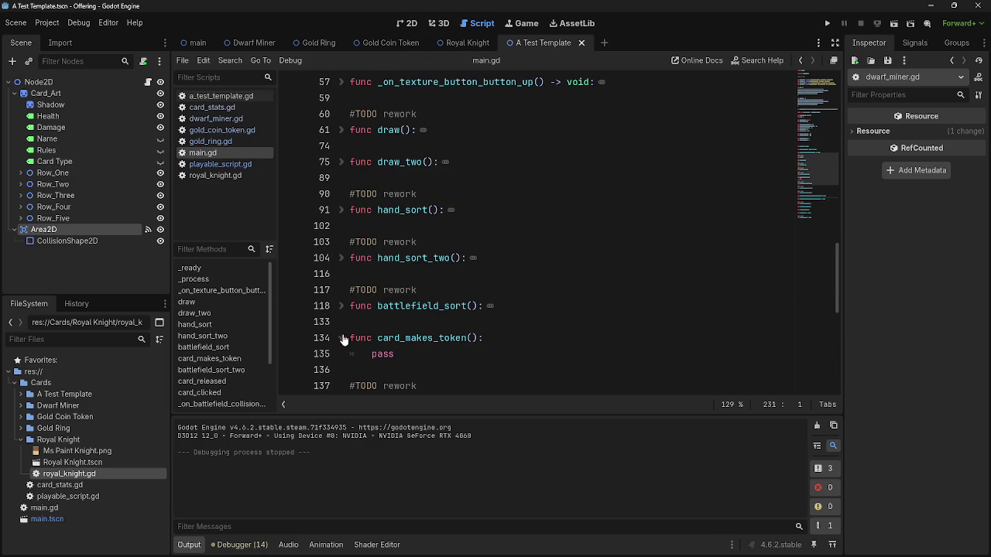
Fold card_makes_token on line 134 and run the game again.
left_click(365, 323)
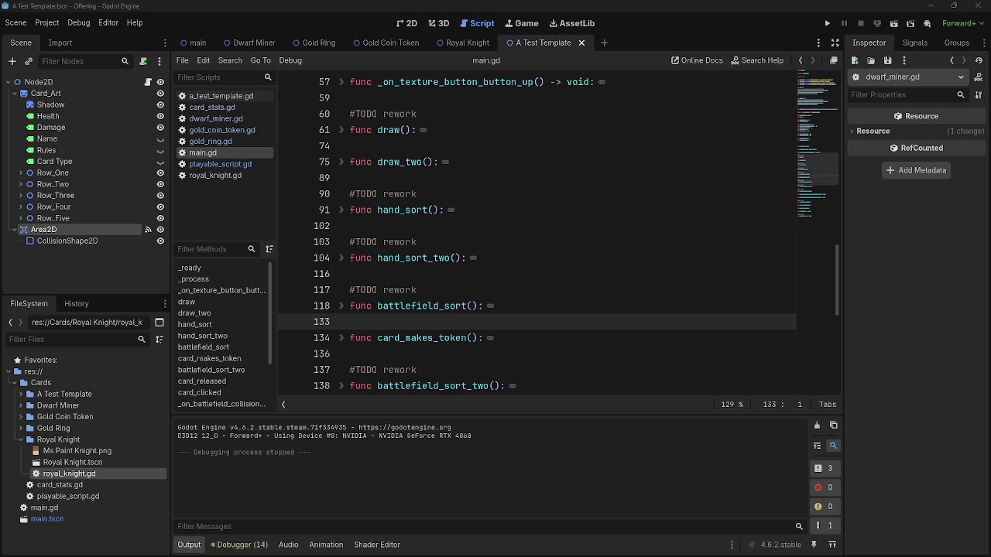
left_click(826, 23)
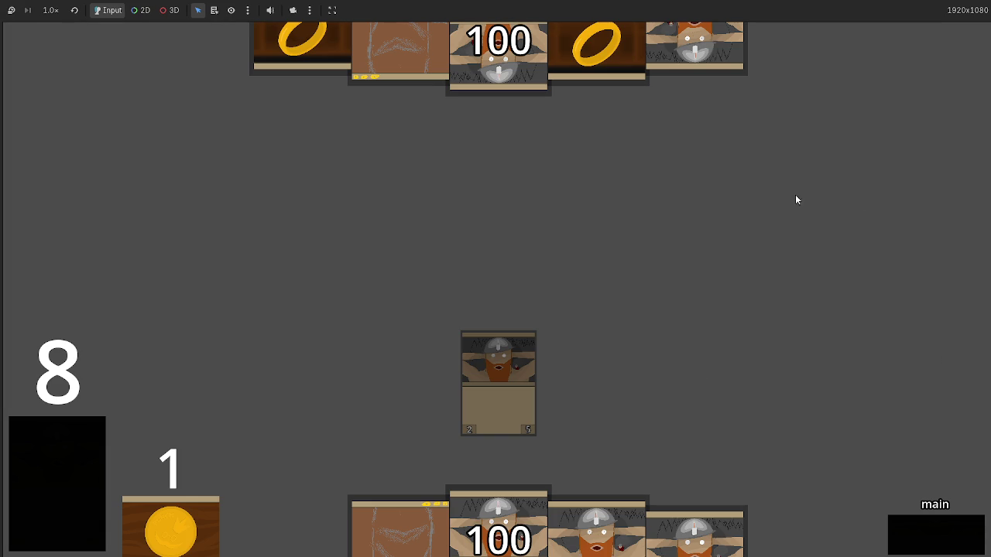
Stop the game, briefly unfold and refold card_makes_token, and select the card_released header.
key("F8")
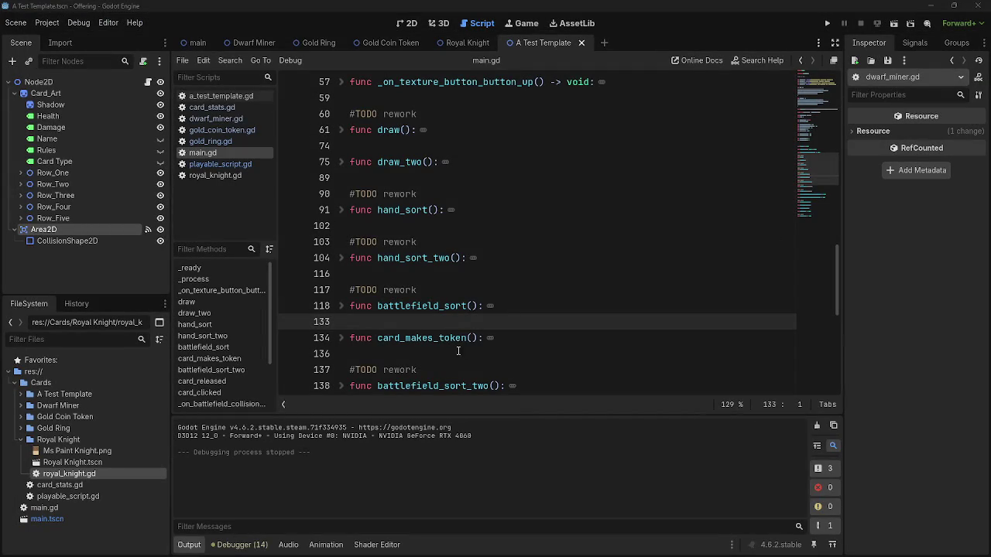
left_click(341, 338)
scroll(349, 301, "down", 1)
left_click(341, 289)
scroll(436, 302, "down", 2)
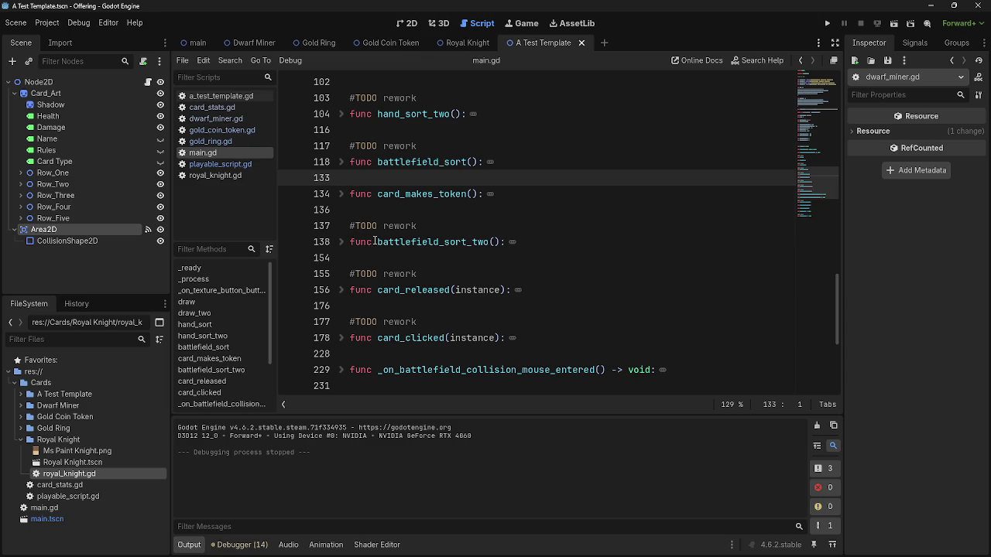
scroll(384, 243, "down", 2)
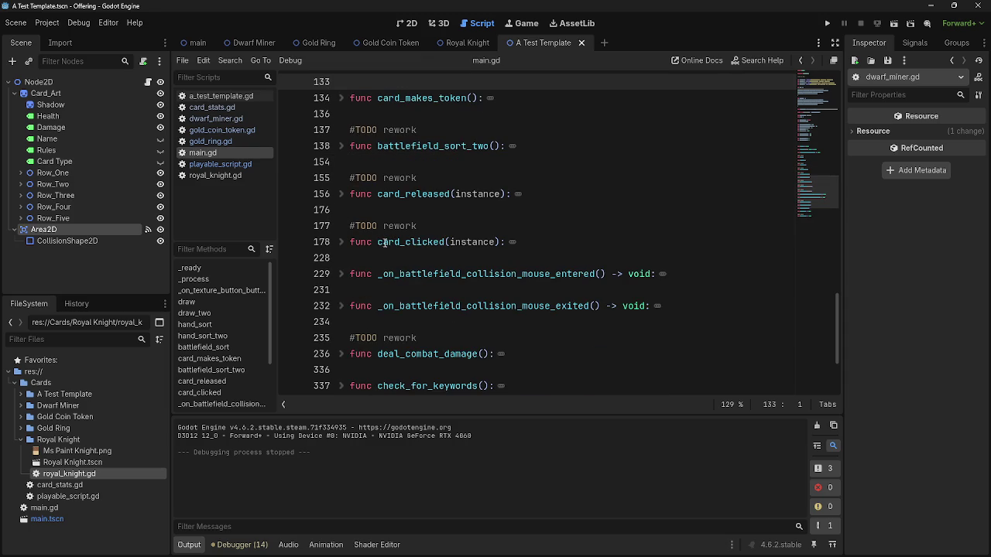
left_click(331, 196)
Unfold card_released and review the lines inside its gold cost check.
left_click(342, 195)
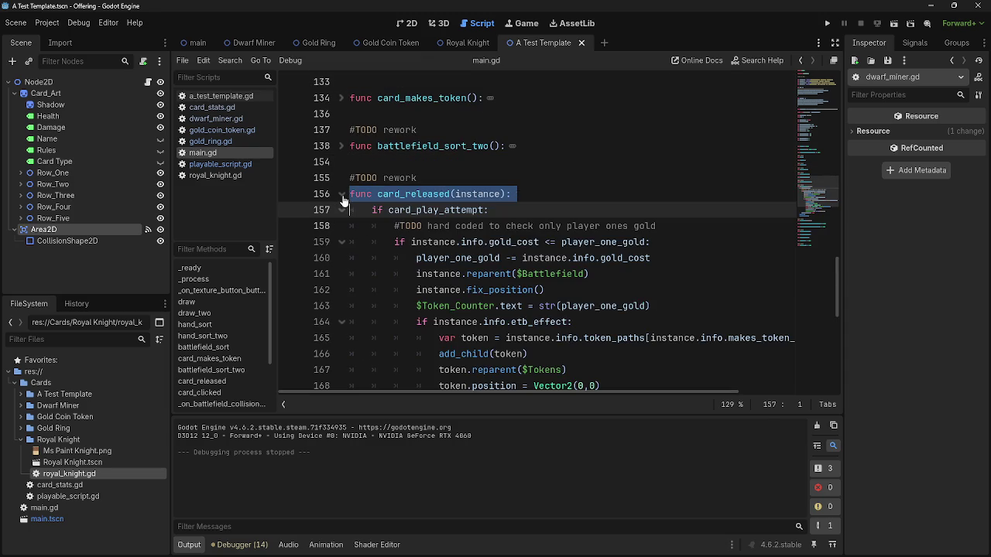
scroll(343, 200, "down", 2)
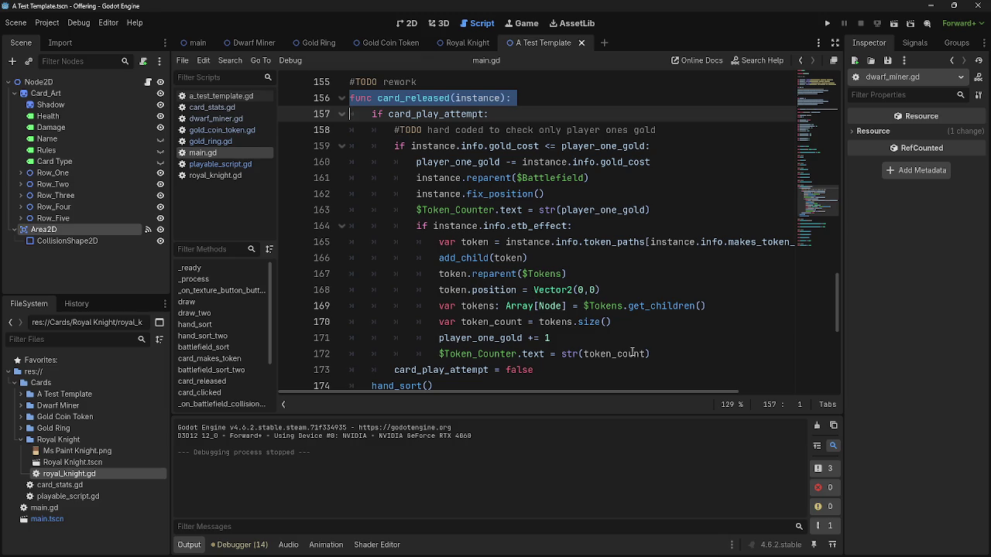
left_click(689, 364)
mouse_move(681, 353)
left_mouse_down()
mouse_move(372, 243)
mouse_move(352, 179)
mouse_move(371, 181)
left_mouse_up()
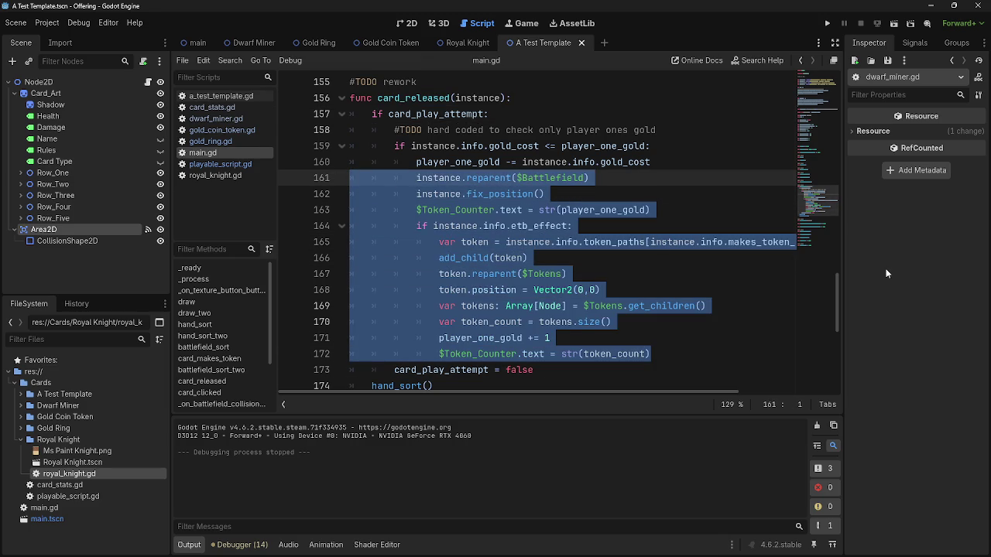
left_click(684, 353)
scroll(665, 360, "down", 1)
scroll(658, 363, "up", 1)
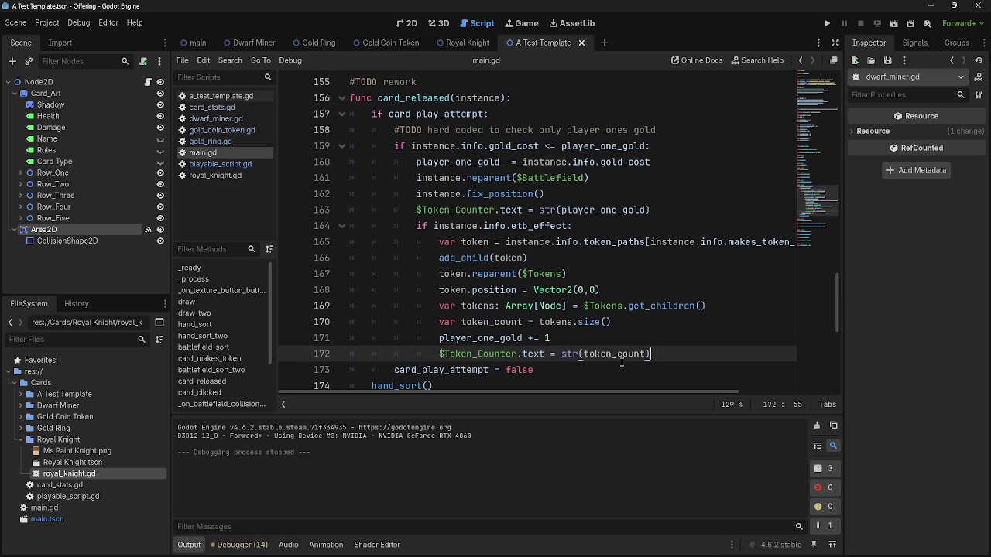
mouse_move(656, 356)
left_mouse_down()
mouse_move(495, 306)
mouse_move(331, 161)
left_mouse_up()
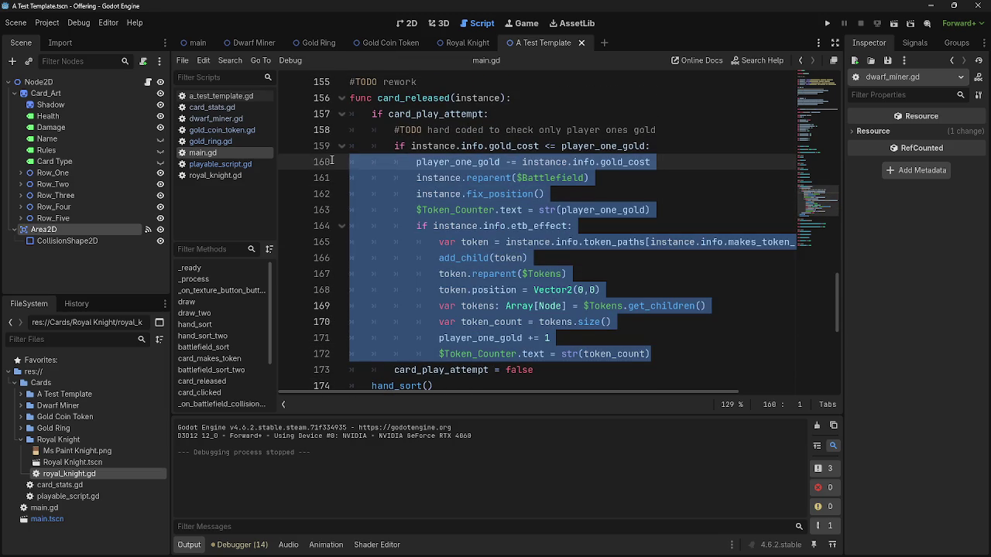
scroll(439, 266, "up", 8)
scroll(438, 265, "down", 5)
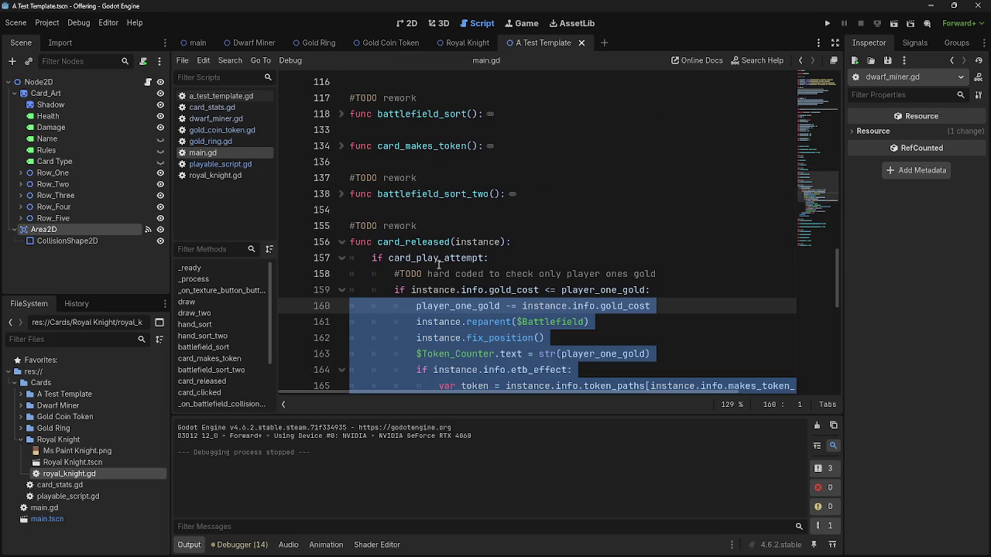
scroll(439, 265, "down", 5)
scroll(515, 329, "up", 2)
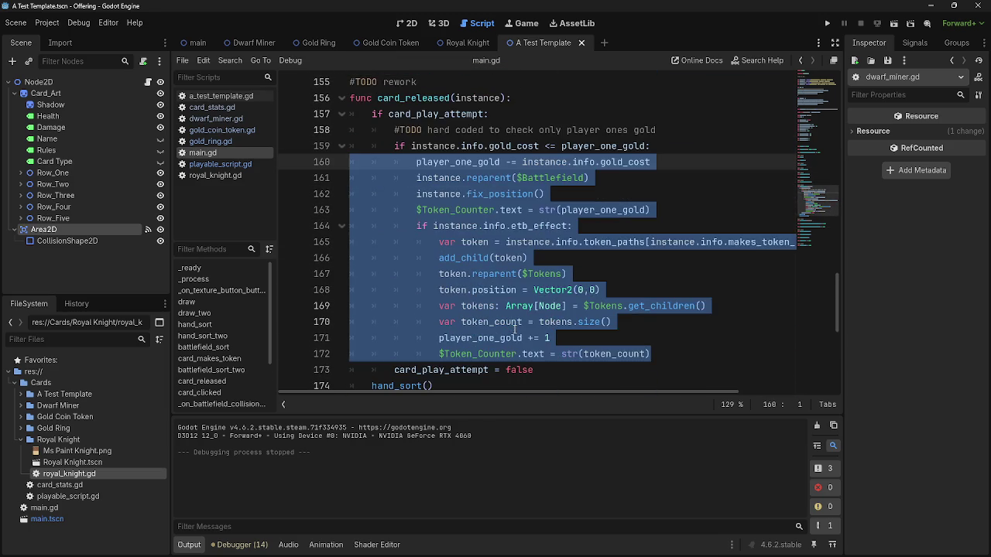
scroll(504, 354, "down", 1)
mouse_move(460, 247)
left_mouse_down()
mouse_move(333, 143)
mouse_move(334, 177)
left_mouse_up()
left_click(470, 178)
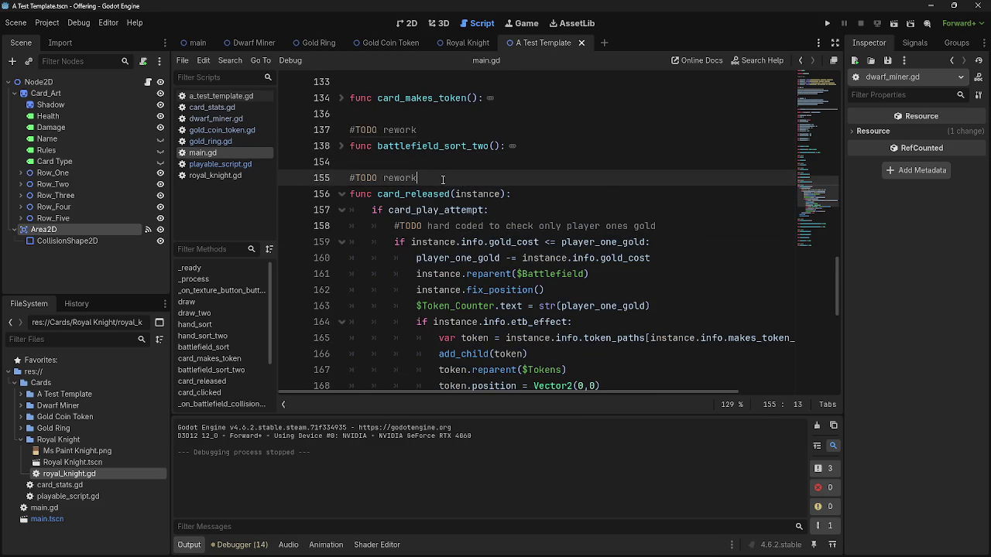
Add a '#TODO makes a token' comment on a new line below fix_position().
left_click(658, 286)
left_click(659, 276)
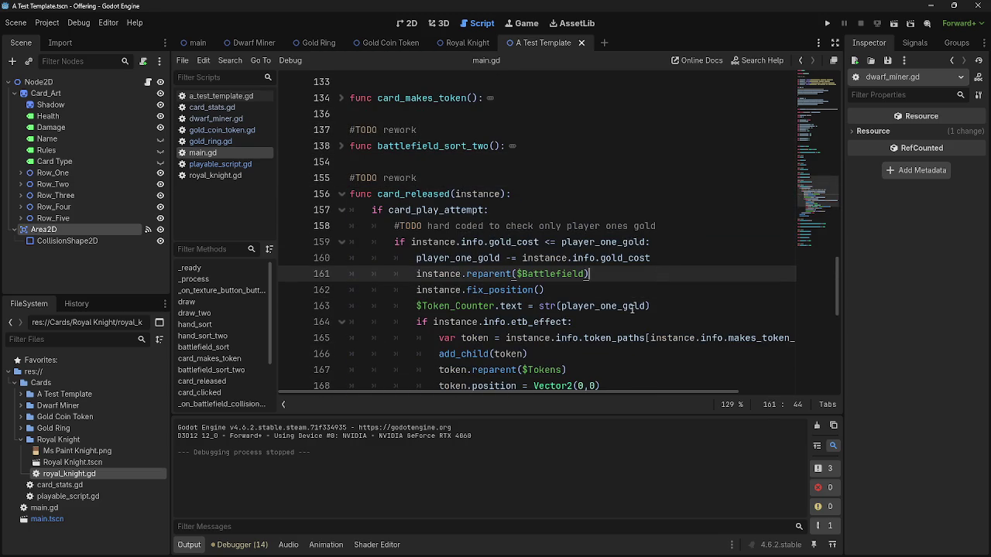
left_click(595, 289)
key("Return")
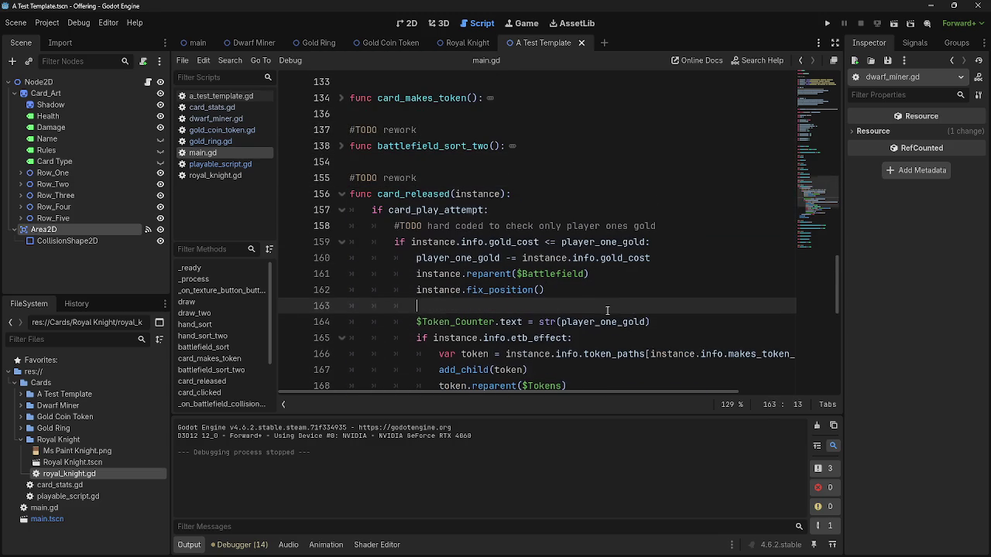
scroll(607, 310, "down", 2)
type("TODO makes a toe")
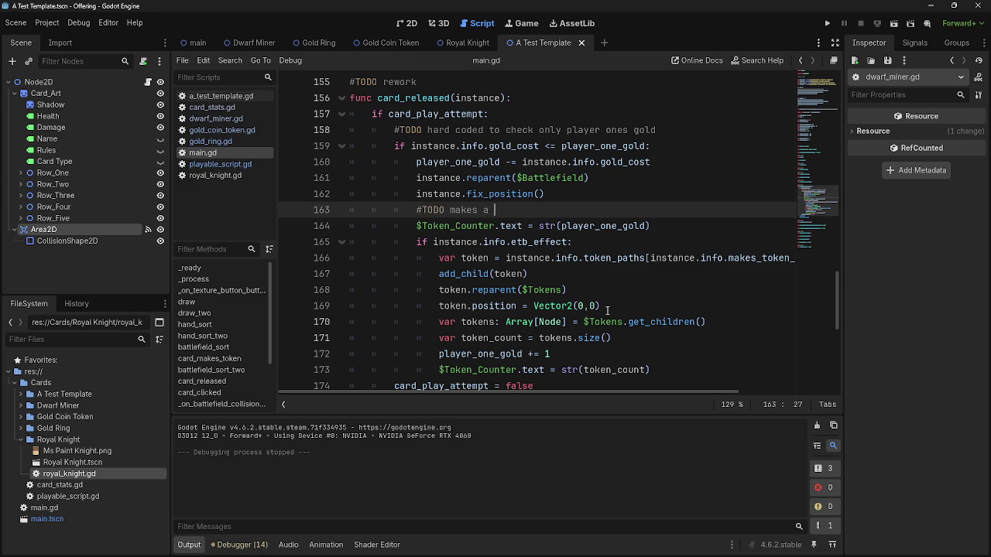
key("BackSpace")
type("ken")
left_click(626, 305)
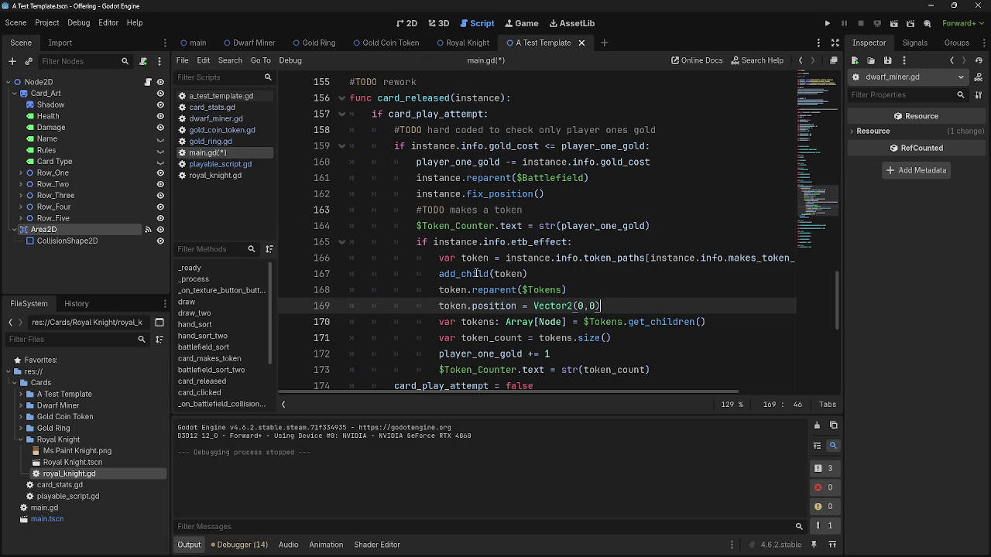
scroll(419, 248, "down", 2)
mouse_move(651, 274)
left_mouse_down()
mouse_move(403, 258)
mouse_move(385, 155)
mouse_move(309, 141)
left_mouse_up()
left_click(713, 276)
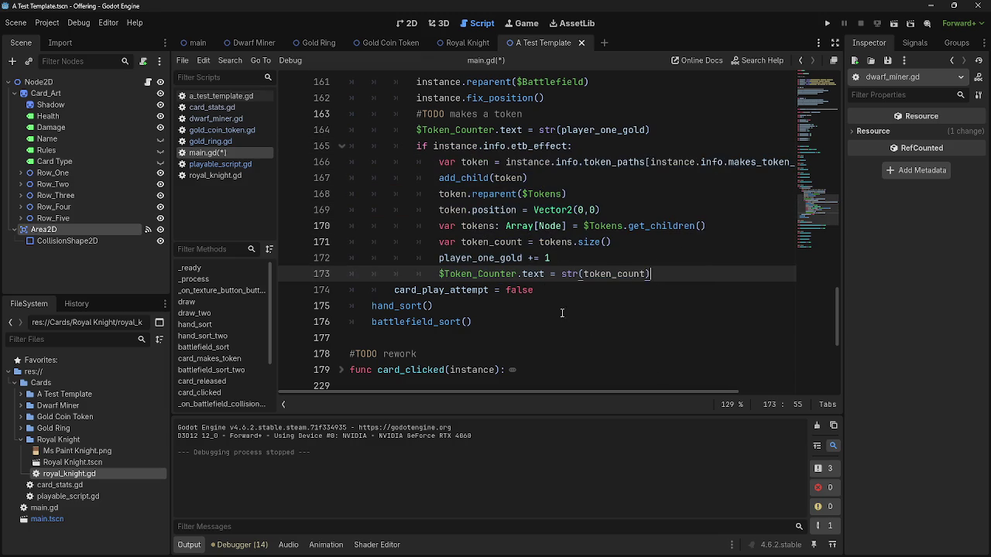
scroll(548, 283, "up", 2)
scroll(495, 313, "down", 2)
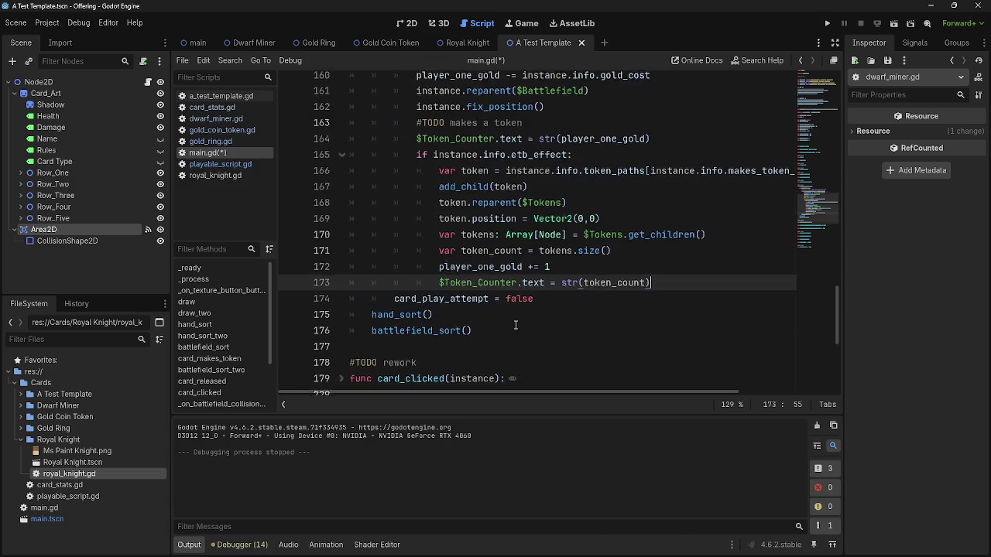
scroll(573, 331, "up", 1)
left_click(574, 333)
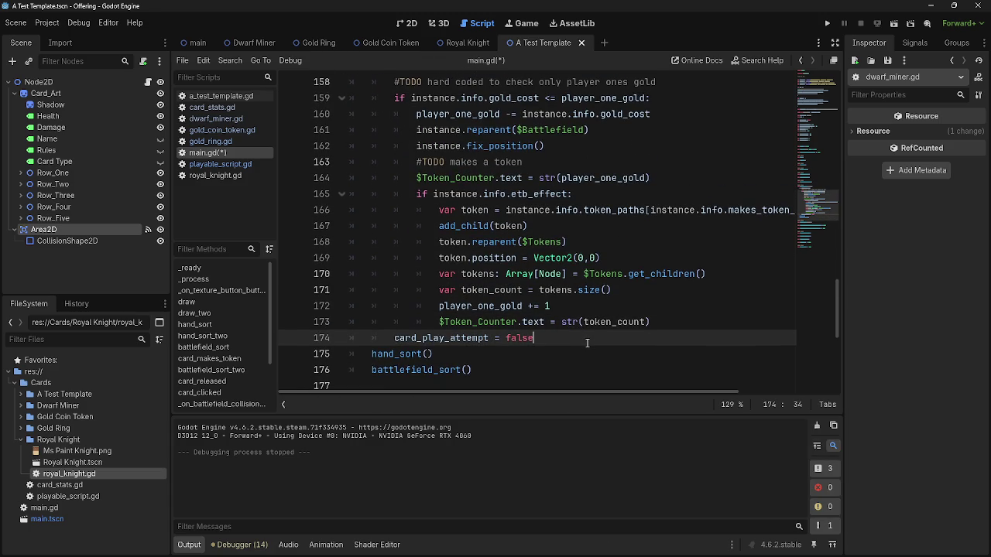
left_click(702, 323)
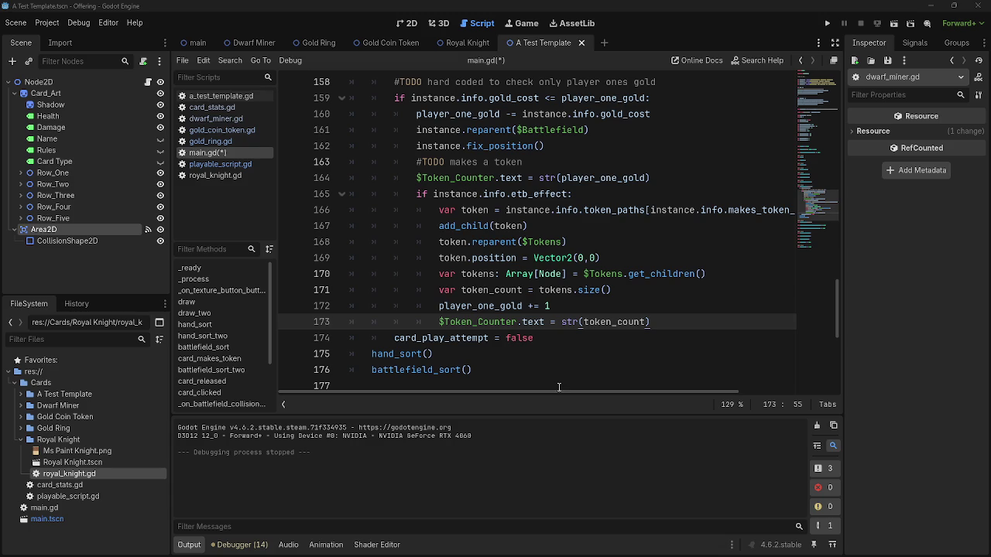
left_click(595, 338)
scroll(573, 310, "up", 2)
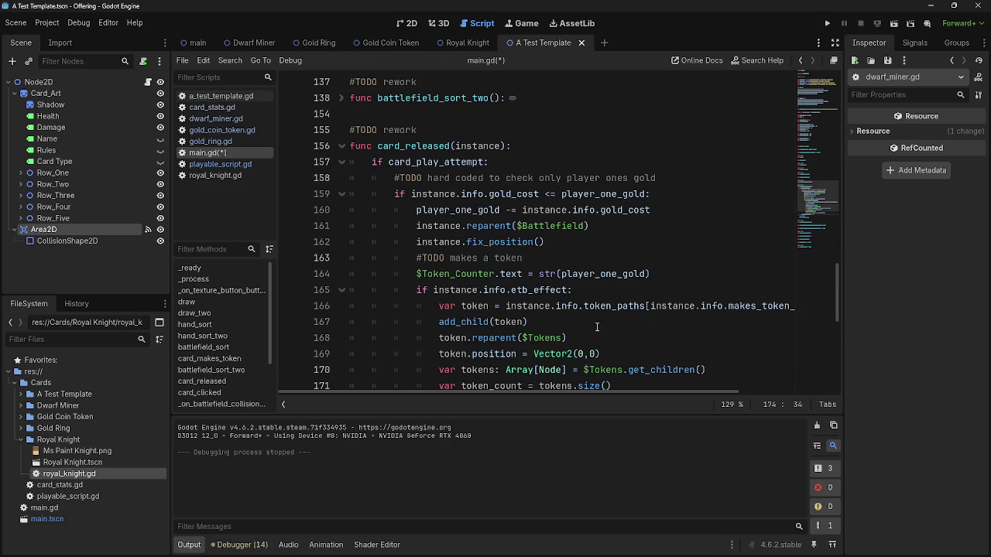
left_click(541, 258)
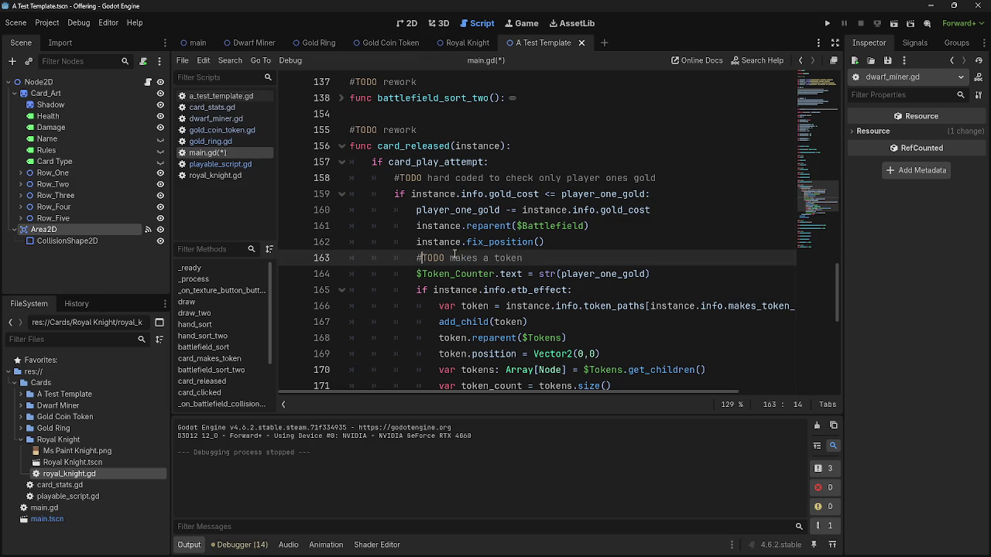
left_click(472, 257)
double_click(472, 258)
scroll(601, 262, "down", 2)
scroll(600, 262, "down", 2)
scroll(601, 263, "up", 1)
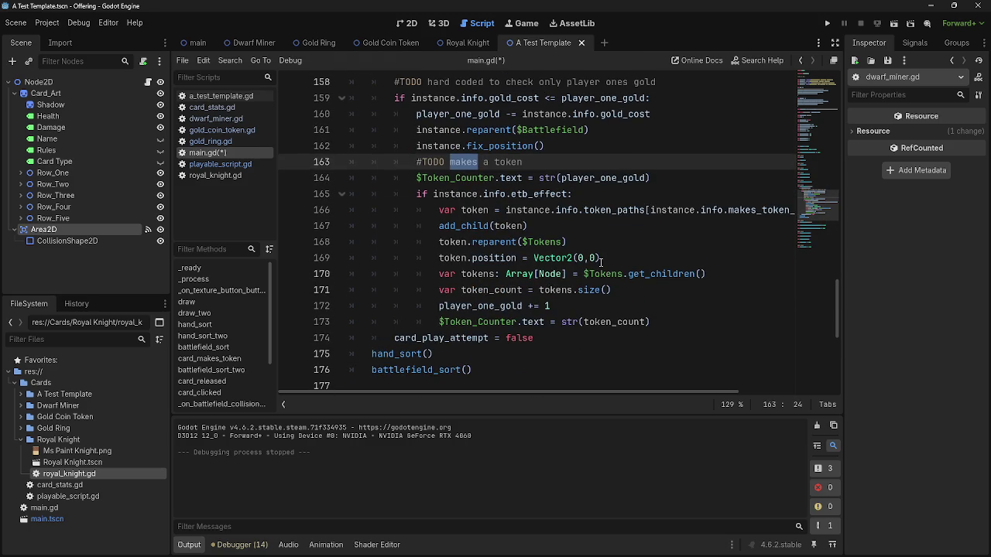
left_click(699, 322)
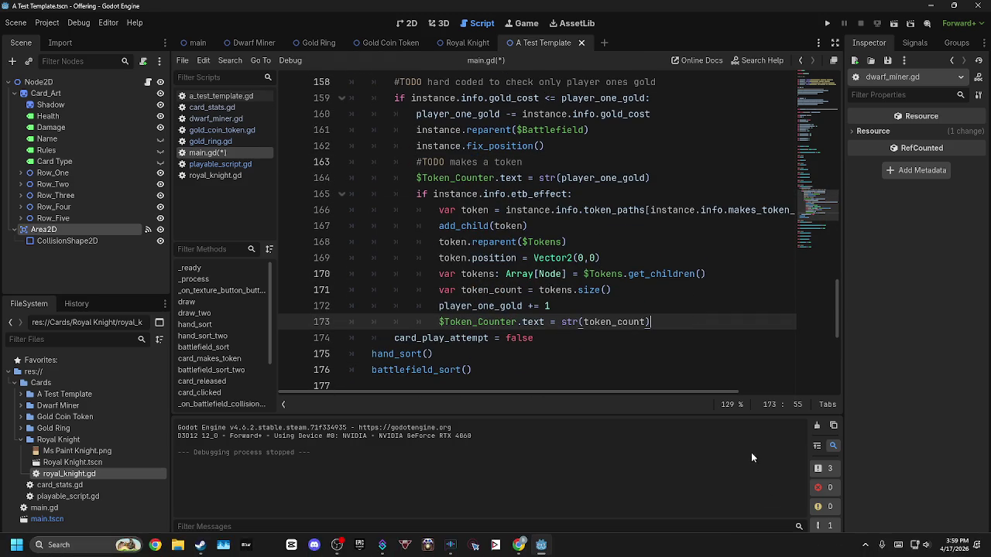
key("Up")
scroll(654, 333, "up", 1)
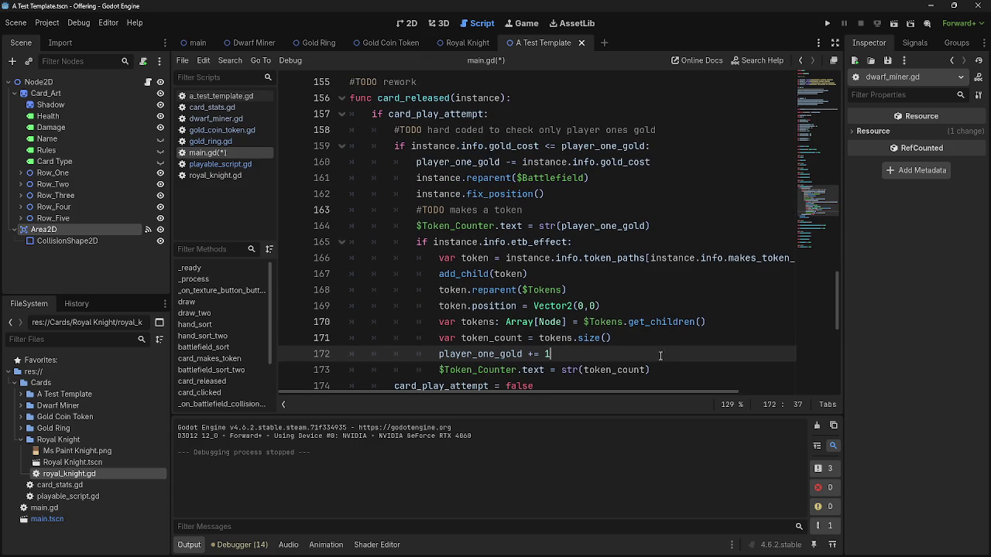
mouse_move(665, 370)
left_mouse_down()
mouse_move(418, 259)
mouse_move(415, 226)
left_mouse_up()
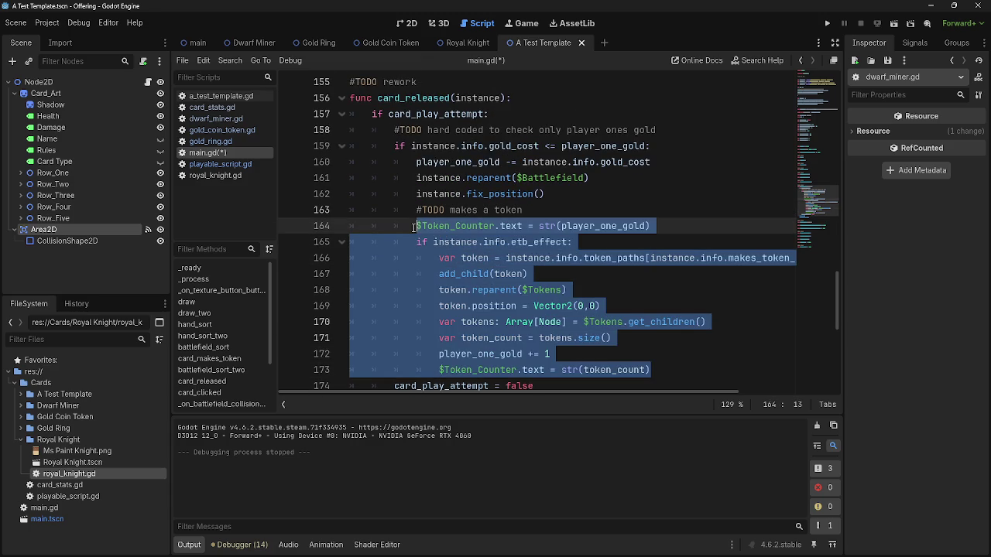
left_click(652, 369)
left_click_drag(652, 369, 348, 225)
left_click(653, 369)
left_click_drag(653, 369, 348, 224)
left_click(350, 241)
left_click(341, 242)
left_click(341, 241)
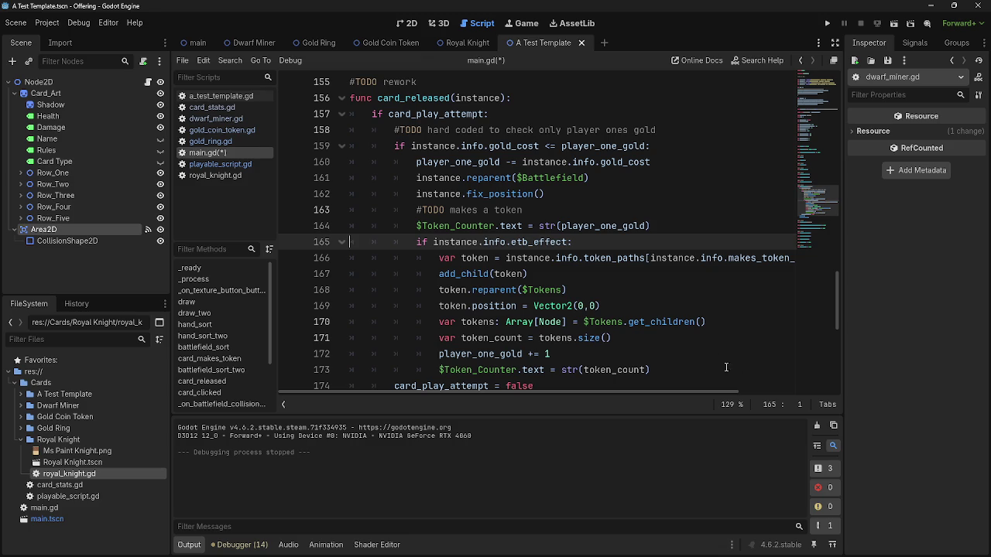
mouse_move(688, 370)
left_mouse_down()
mouse_move(433, 258)
mouse_move(407, 226)
left_mouse_up()
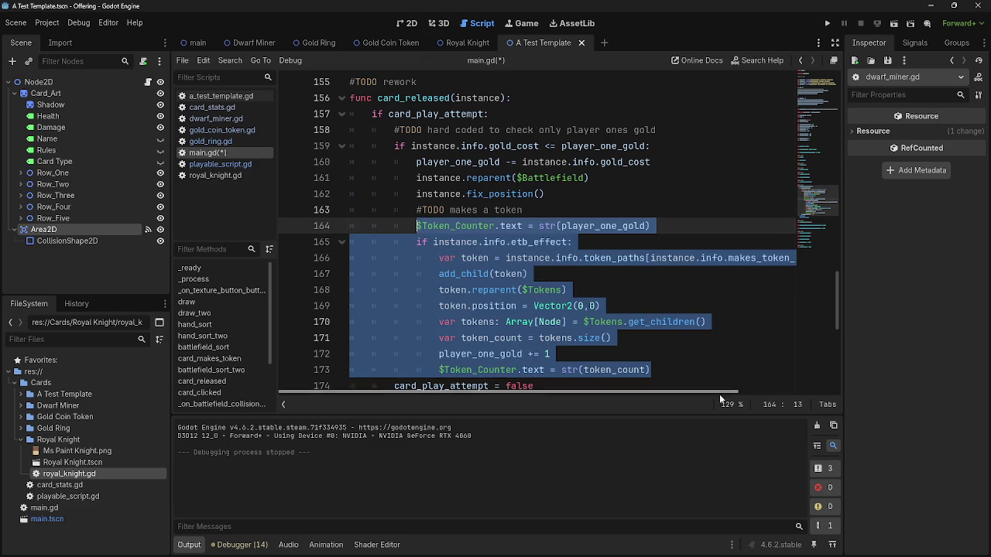
left_click(673, 374)
mouse_move(672, 369)
left_mouse_down()
mouse_move(542, 354)
mouse_move(418, 241)
left_mouse_up()
left_click(418, 241)
double_click(437, 210)
double_click(465, 209)
double_click(507, 210)
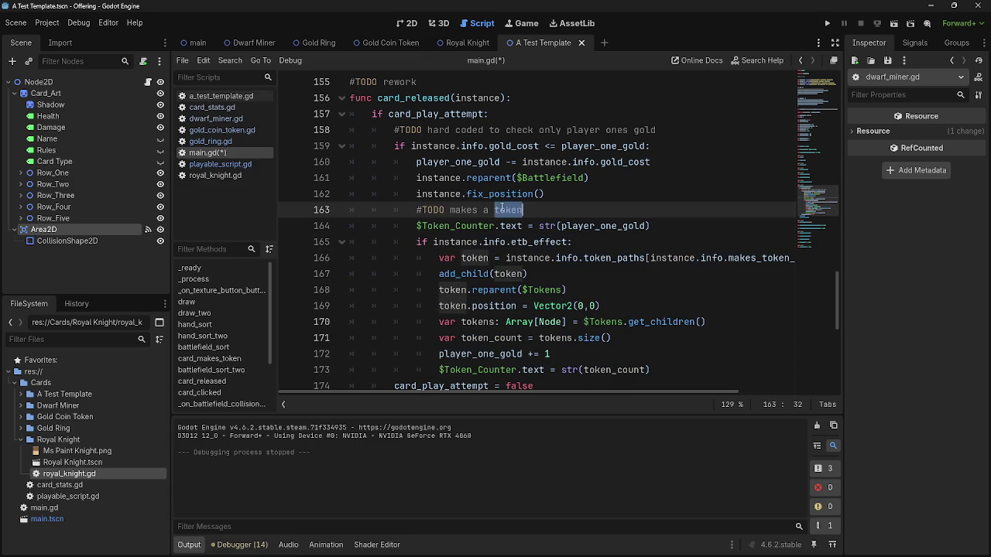
double_click(463, 225)
double_click(513, 226)
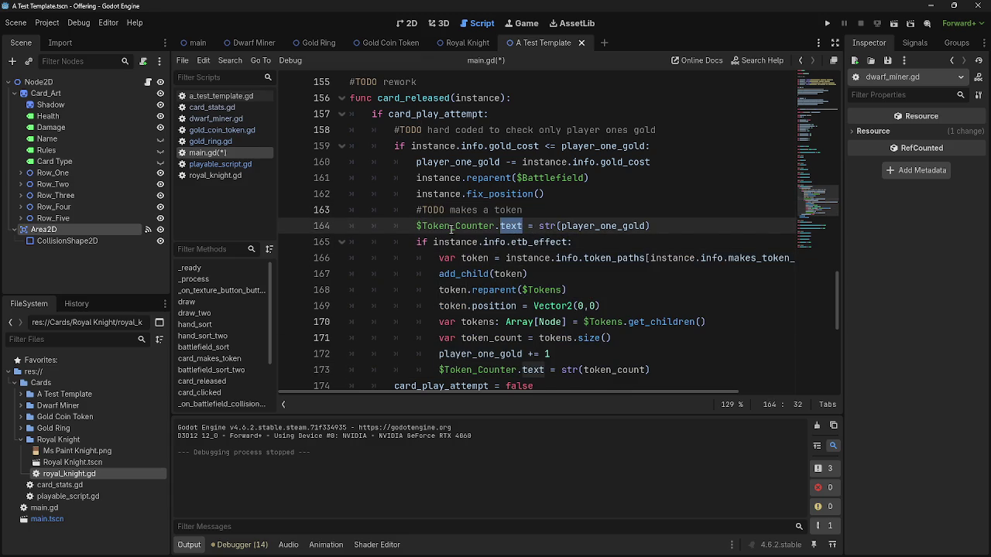
scroll(459, 229, "down", 2)
mouse_move(652, 274)
left_mouse_down()
mouse_move(439, 274)
mouse_move(395, 114)
mouse_move(419, 114)
left_mouse_up()
scroll(489, 257, "up", 7)
scroll(489, 257, "up", 5)
scroll(488, 257, "down", 8)
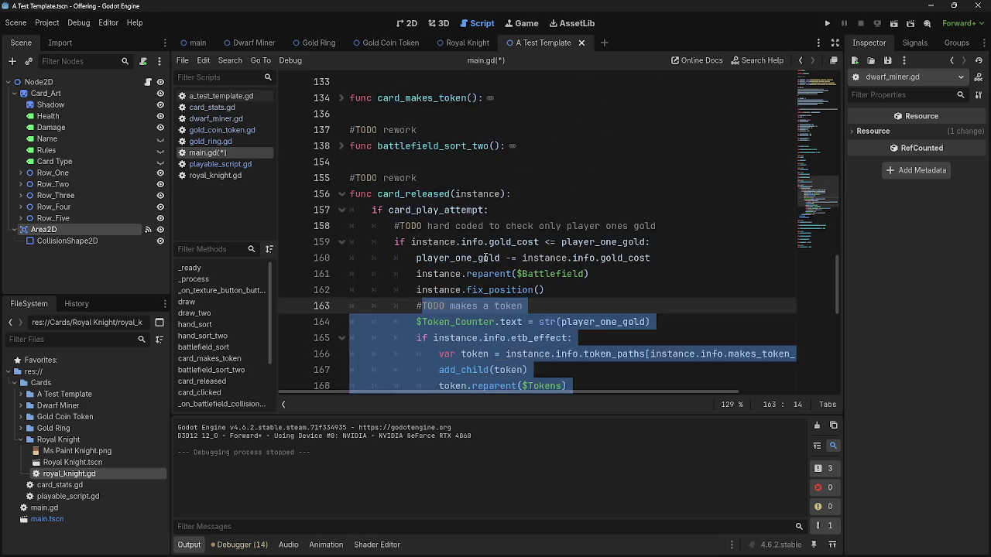
scroll(486, 258, "down", 9)
scroll(485, 257, "up", 8)
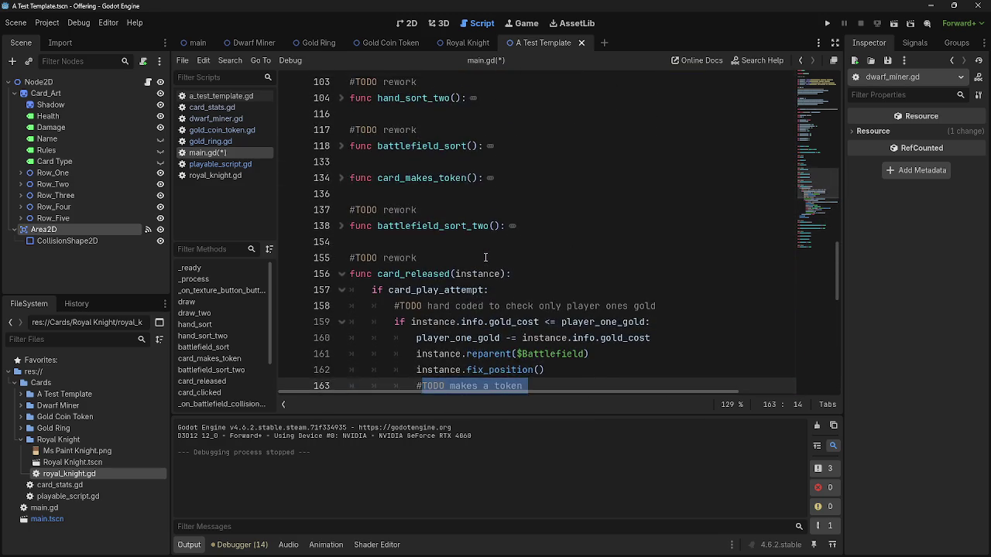
Unfold card_makes_token and add a blank line below its TODO comment.
scroll(485, 257, "up", 2)
left_click(341, 276)
scroll(444, 250, "down", 2)
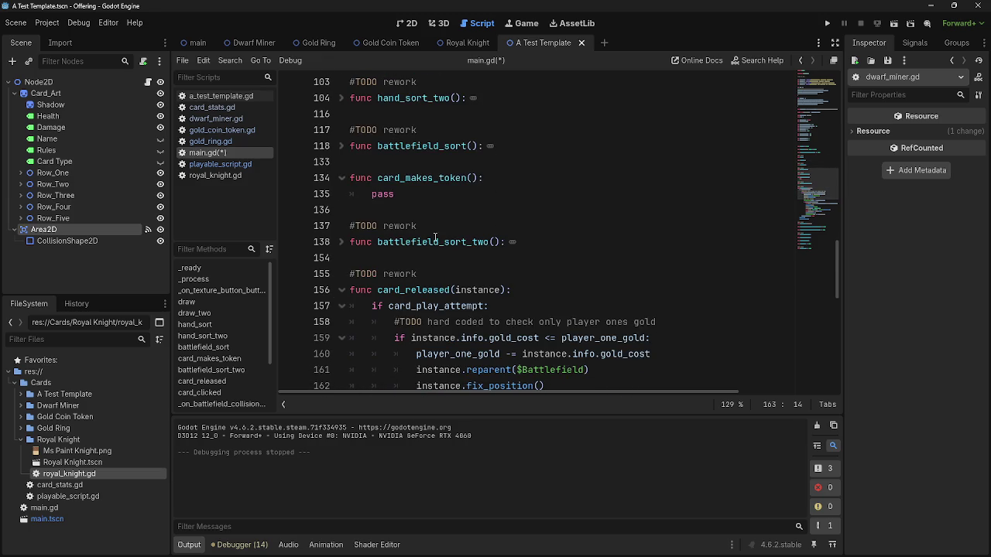
left_click(544, 182)
left_click(546, 191)
scroll(545, 189, "down", 5)
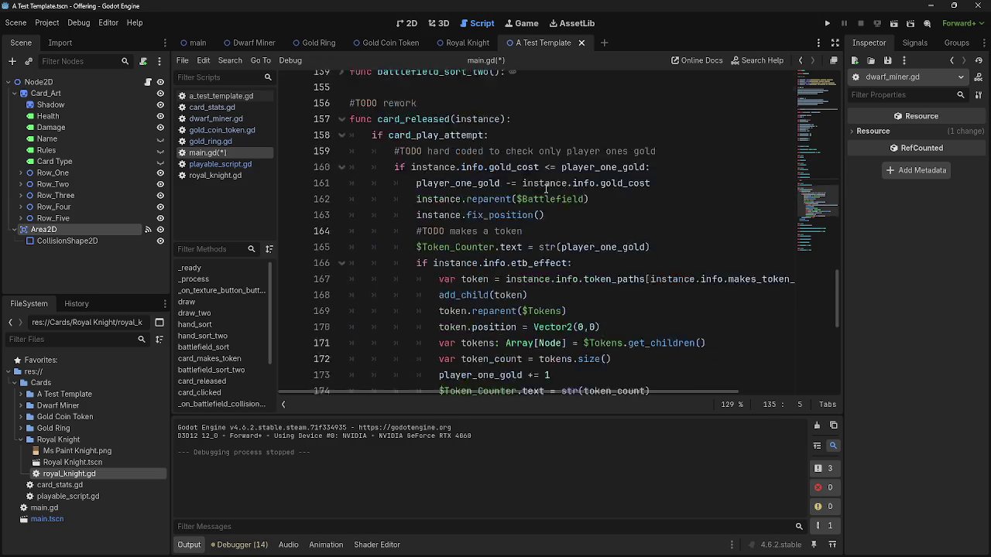
left_click(677, 179)
key("Return")
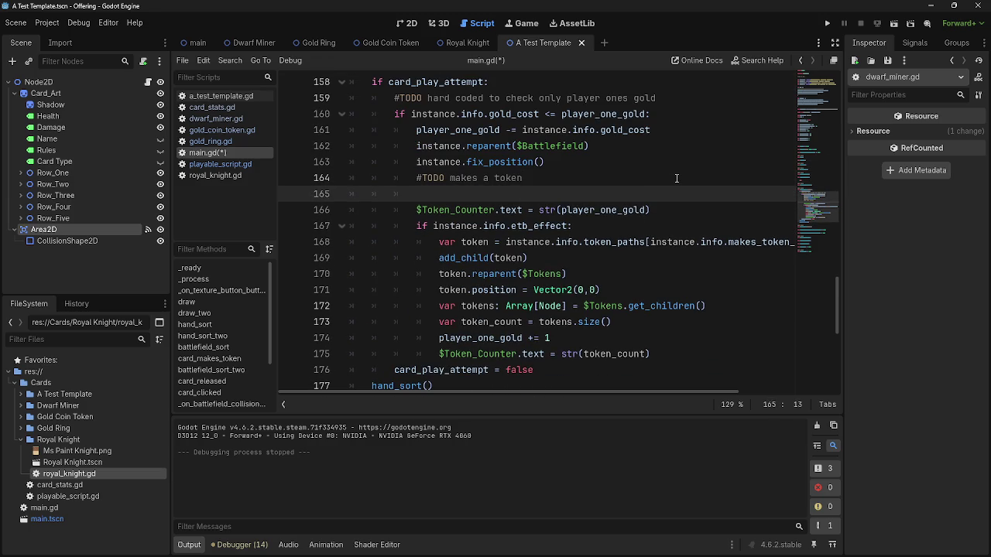
scroll(677, 178, "up", 2)
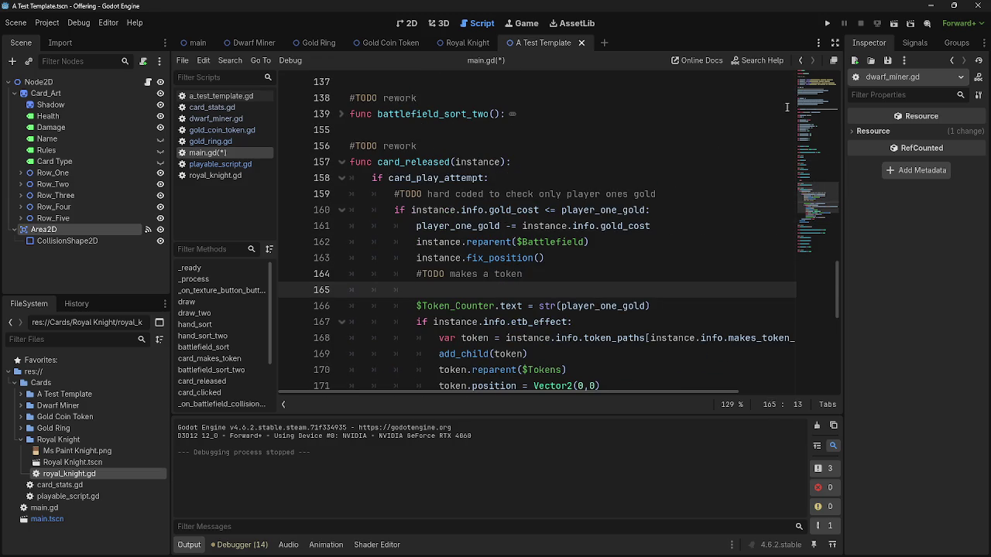
Run the game, play a dwarf card onto the battlefield, then stop it.
left_click(826, 24)
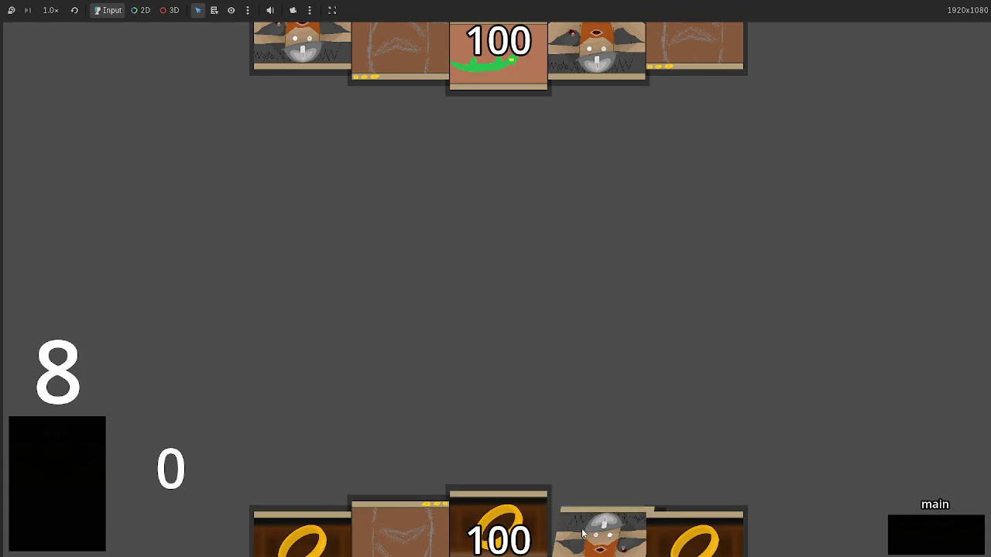
left_click_drag(581, 534, 543, 338)
key("F8")
scroll(575, 266, "down", 3)
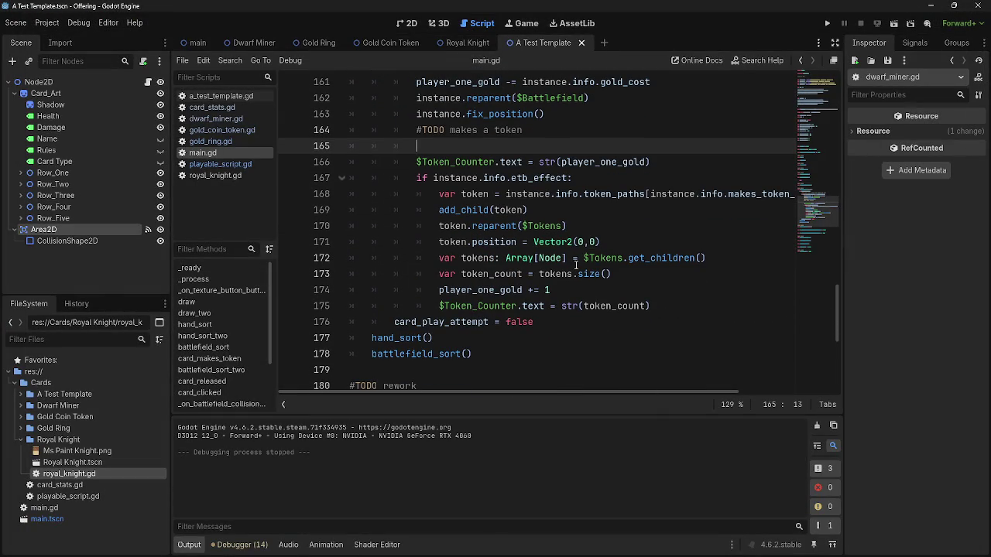
scroll(575, 265, "down", 1)
scroll(575, 265, "up", 1)
Dedent the moved if statement and token lines 137–144 in card_makes_token.
left_click_drag(684, 310, 611, 274)
mouse_move(524, 222)
left_mouse_down()
mouse_move(418, 160)
mouse_move(454, 150)
mouse_move(443, 169)
mouse_move(441, 152)
left_mouse_up()
scroll(449, 158, "up", 10)
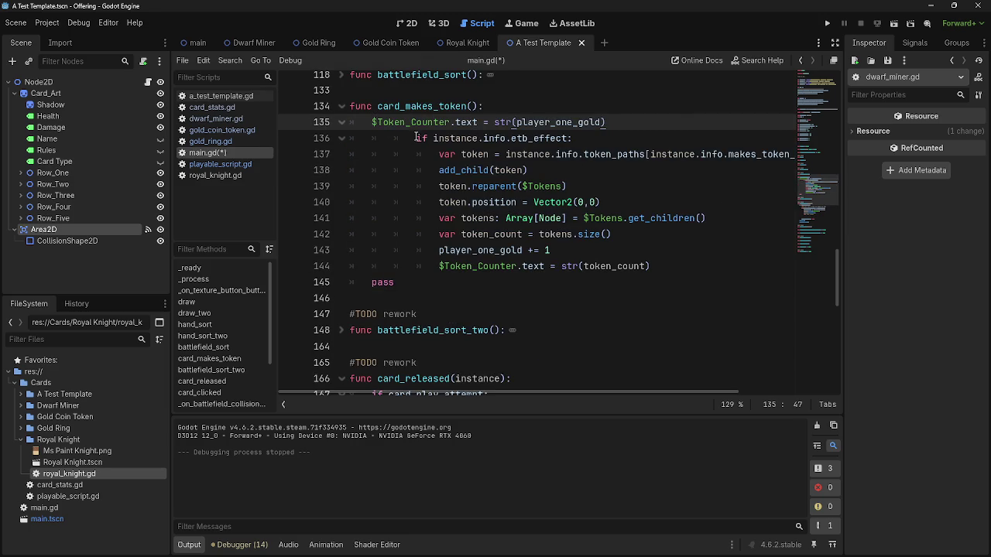
scroll(416, 150, "down", 1)
key("shift+Tab")
key("shift+Tab")
key("Down")
key("shift+Tab")
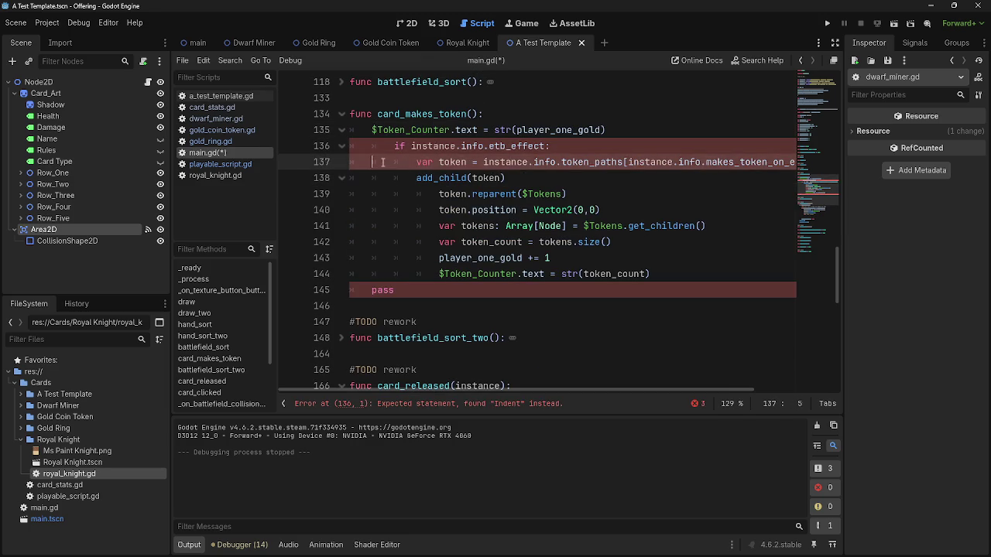
key("Up")
key("Up")
key("Home")
left_click_drag(378, 168, 677, 274)
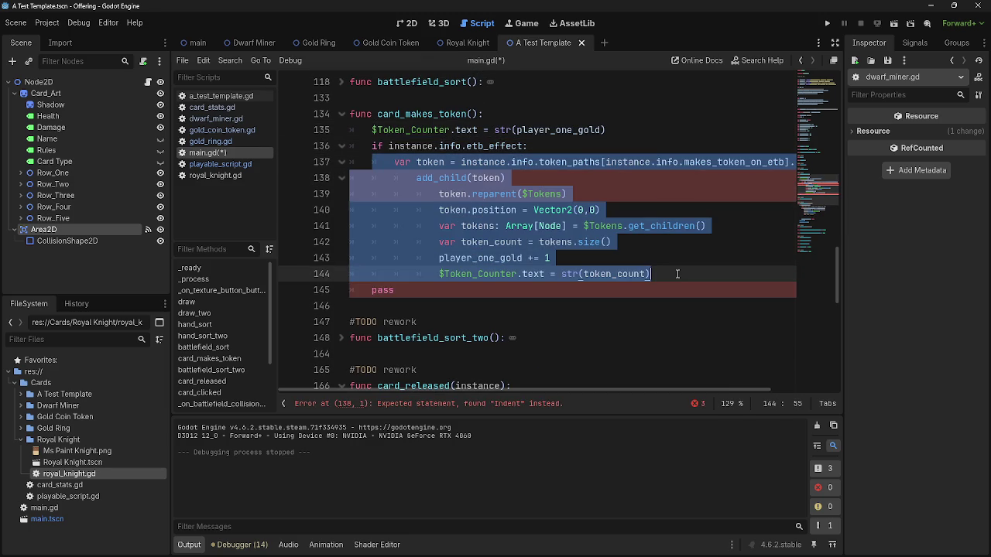
key("shift+Tab")
left_click(677, 274)
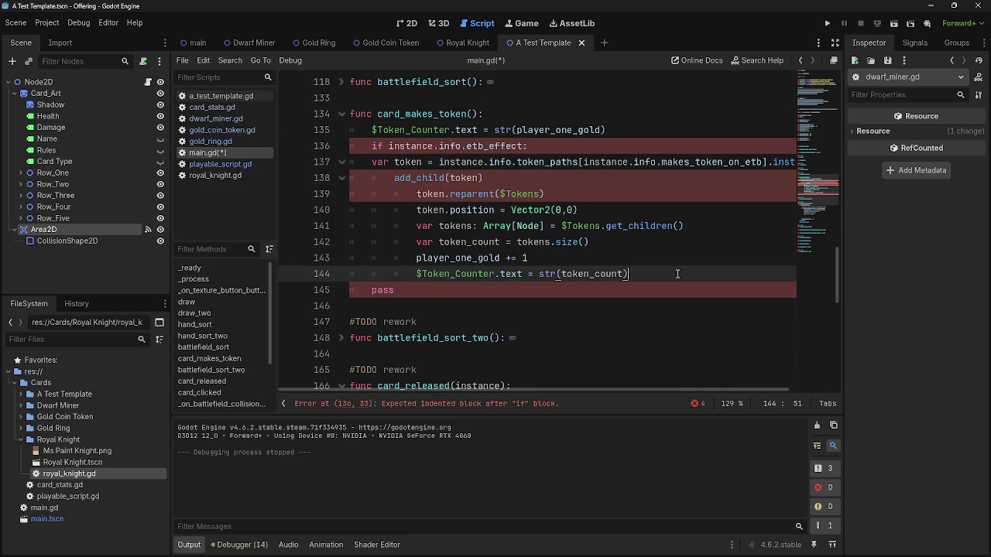
Re-indent lines 137–144 one level and align add_child with its block.
left_click(371, 193, "shift")
key("shift+Tab")
key("shift+Tab")
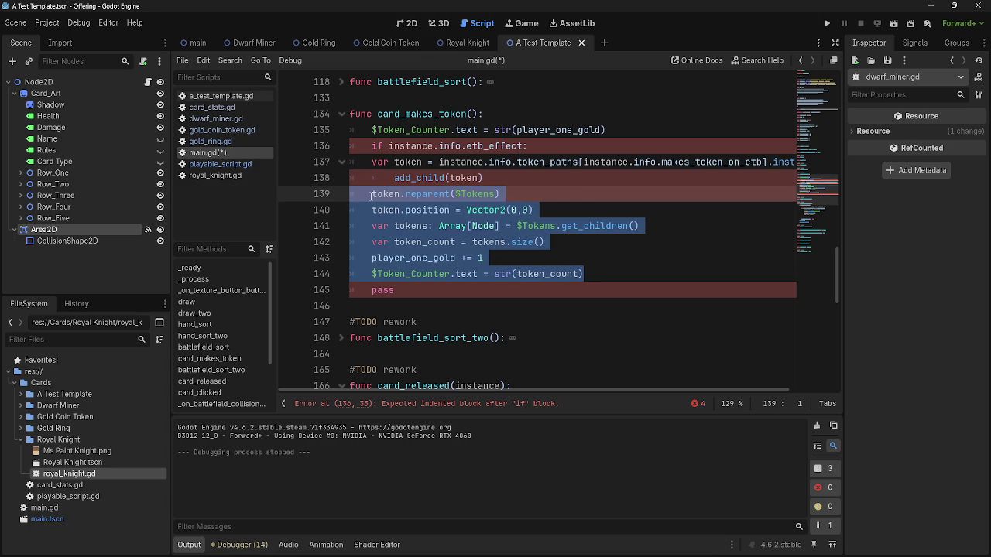
left_click(356, 173)
mouse_move(362, 162)
left_mouse_down()
mouse_move(495, 198)
mouse_move(627, 277)
left_mouse_up()
key("Tab")
left_click(418, 178)
key("shift+Tab")
key("Tab")
Delete the leftover pass and give card_makes_token an 'instance' parameter.
left_click(324, 291)
key("BackSpace")
key("BackSpace")
left_click(471, 116)
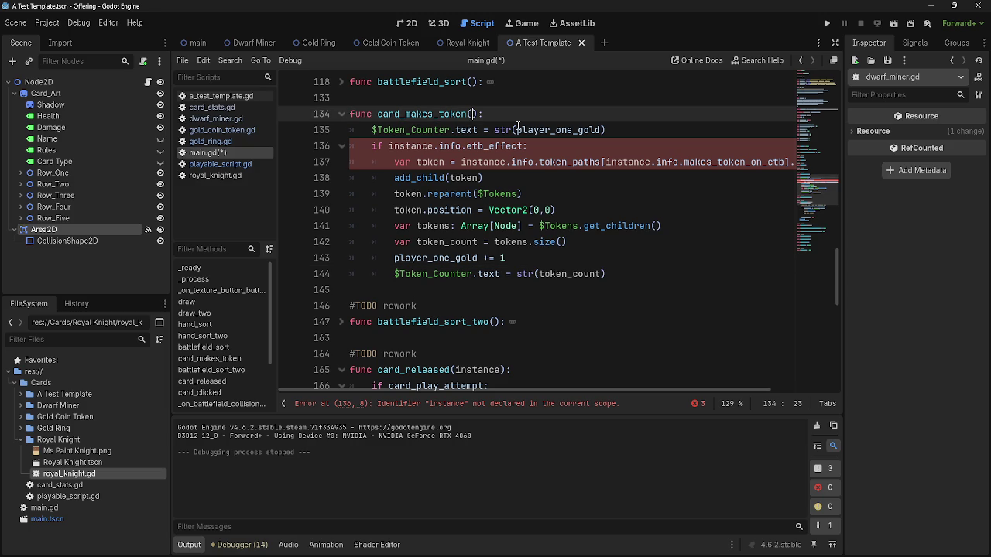
type("instance")
left_click(554, 114)
scroll(564, 232, "down", 3)
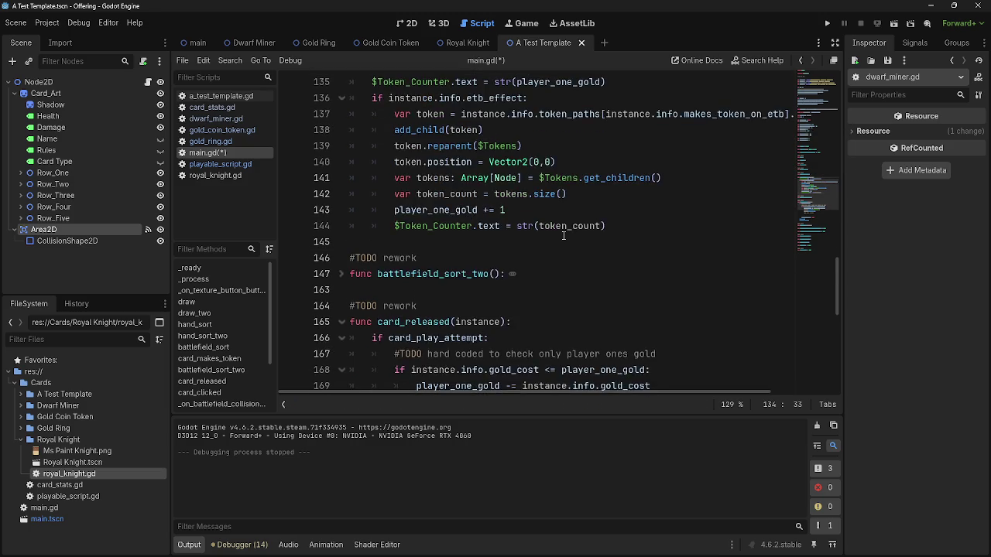
scroll(564, 235, "down", 2)
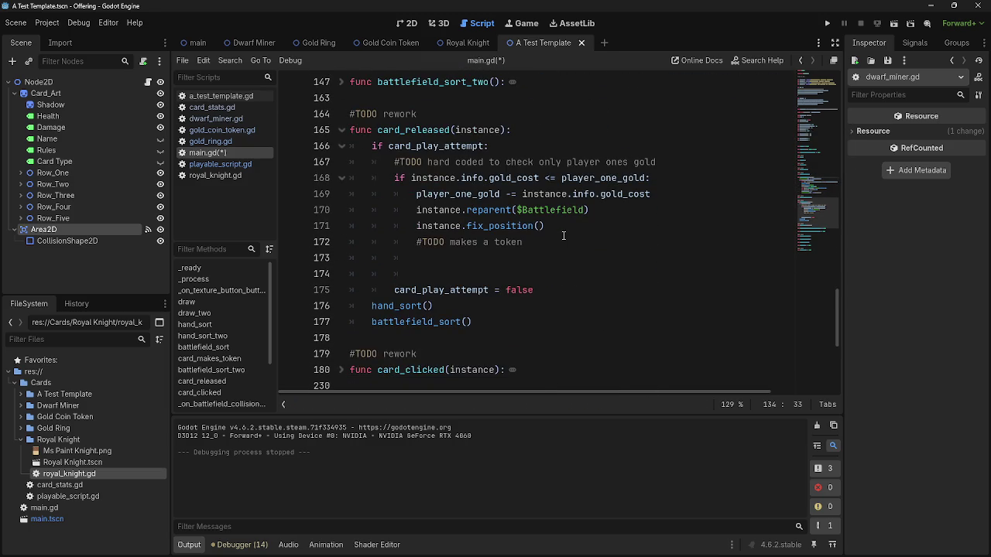
Insert a card_makes_token(instance) call below '#TODO makes a token', then delete that comment.
left_click(535, 245)
key("Return")
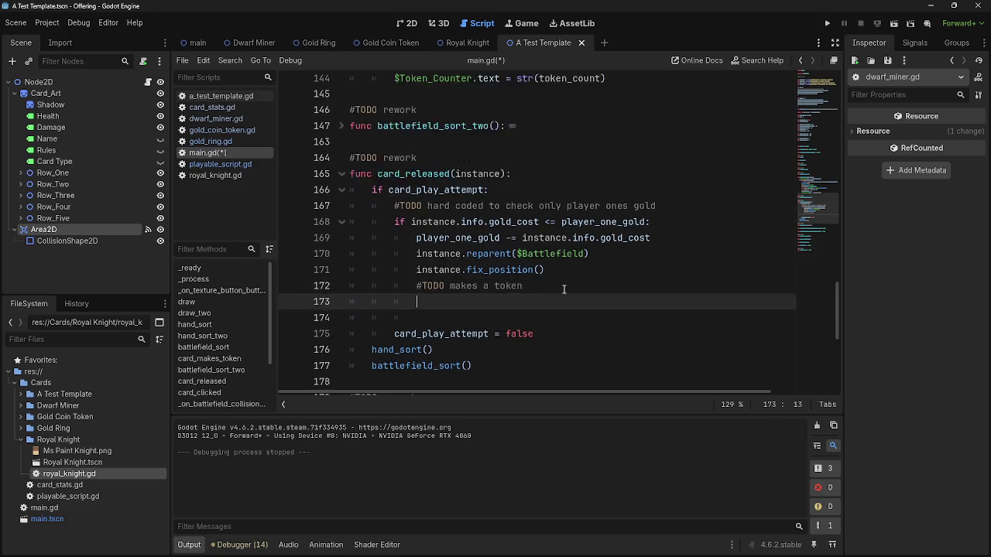
scroll(564, 290, "up", 8)
scroll(564, 290, "down", 8)
type("card_m")
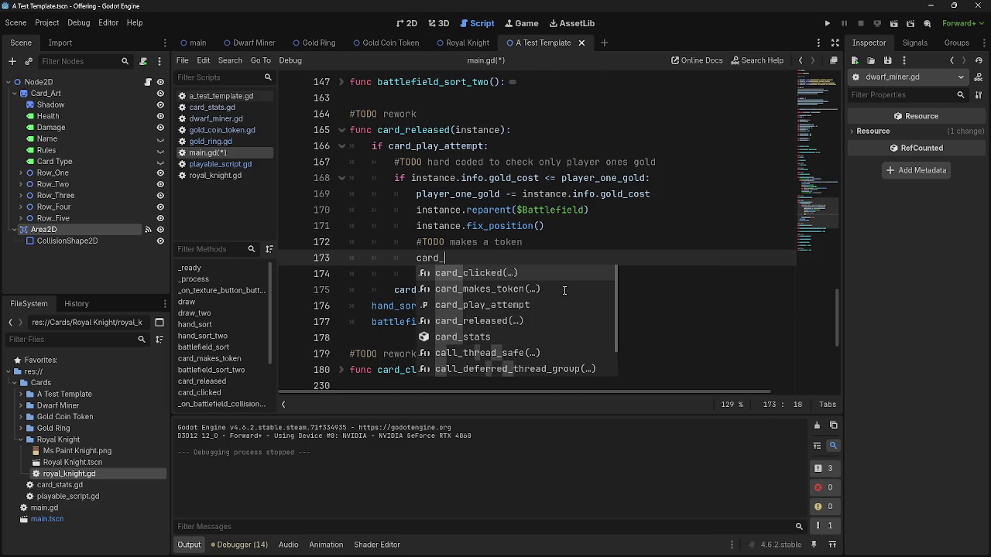
key("Return")
type("instance")
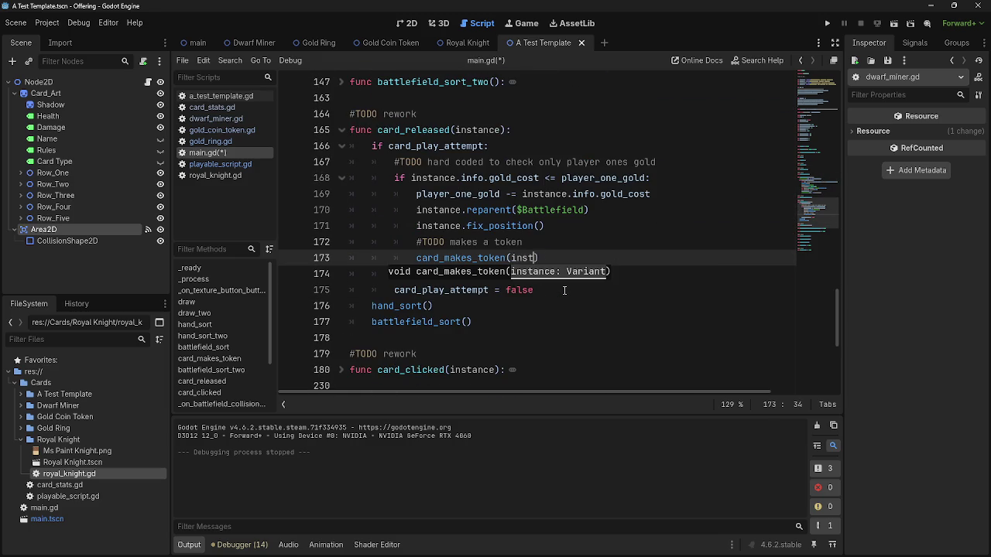
left_click(541, 274)
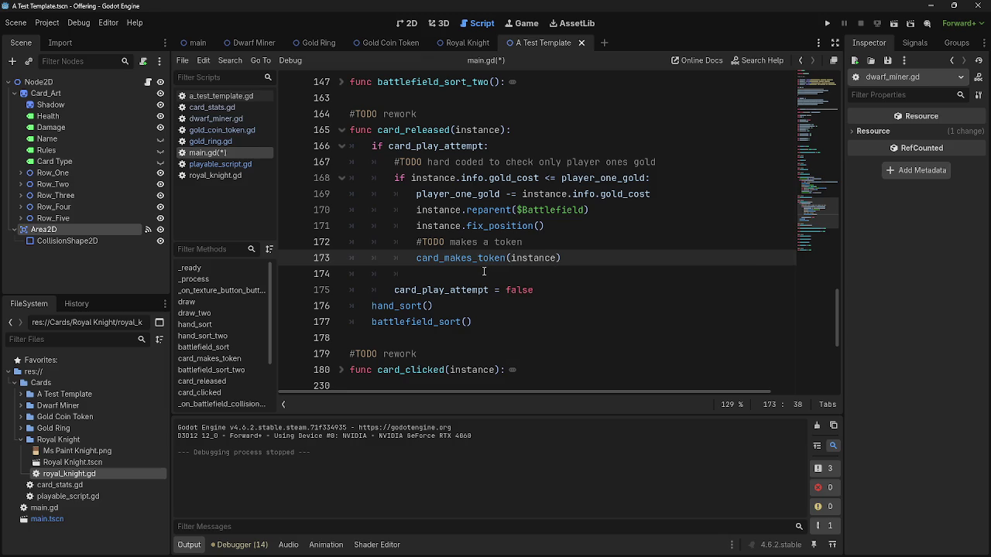
left_click(542, 274)
key("BackSpace")
key("BackSpace")
key("BackSpace")
left_click(545, 241)
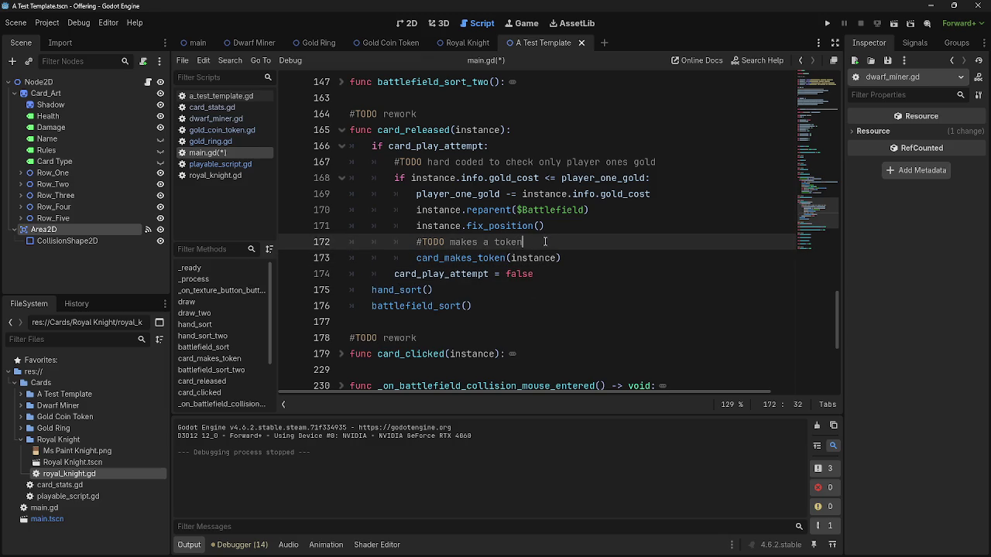
key("shift+Home")
key("shift+Home")
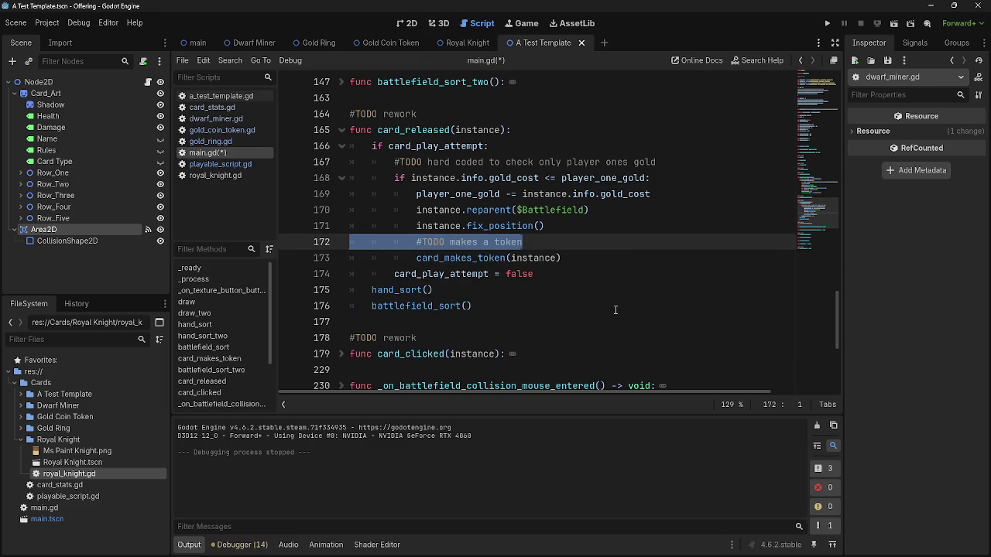
key("BackSpace")
key("BackSpace")
Highlight card_play_attempt, player_one_gold and gold_cost to review the gold cost check.
double_click(458, 259)
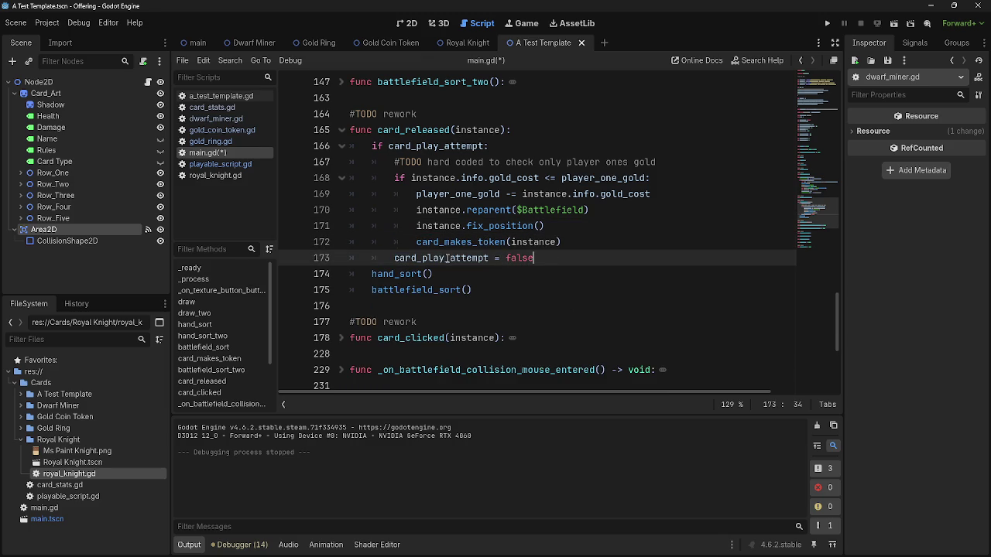
left_click(468, 258)
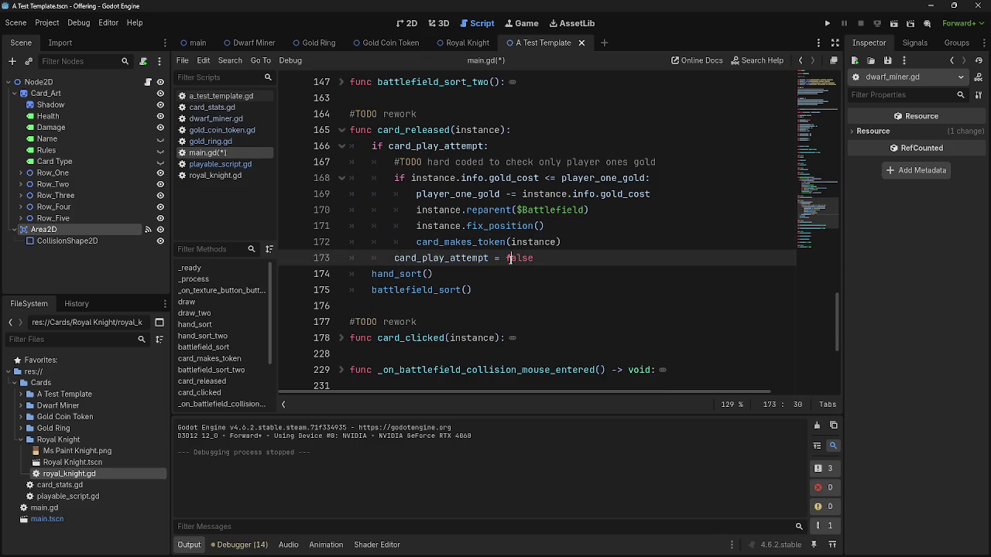
double_click(469, 258)
left_click(469, 259)
double_click(469, 259)
mouse_move(394, 178)
left_mouse_down()
mouse_move(663, 173)
mouse_move(671, 193)
left_mouse_up()
left_click(671, 192)
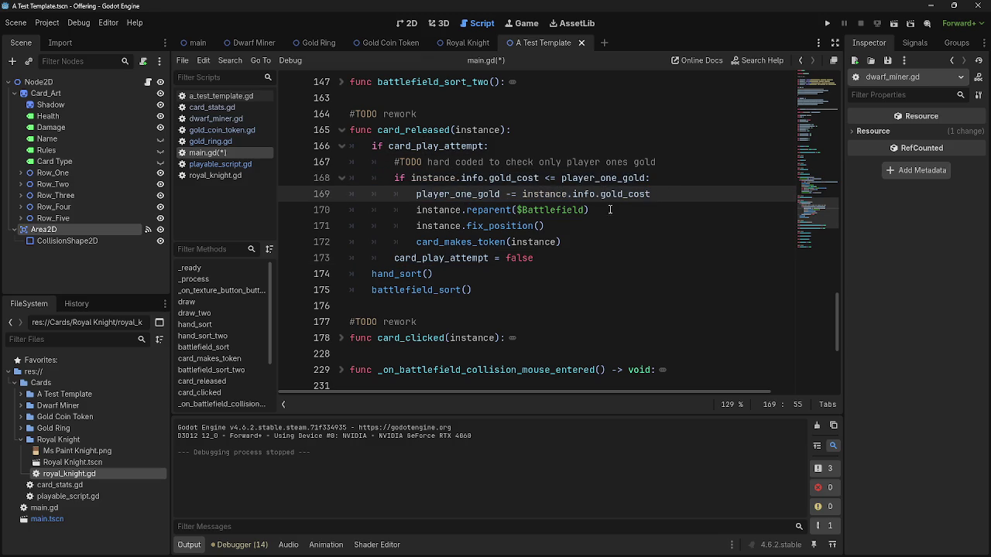
double_click(428, 193)
double_click(616, 193)
double_click(616, 193)
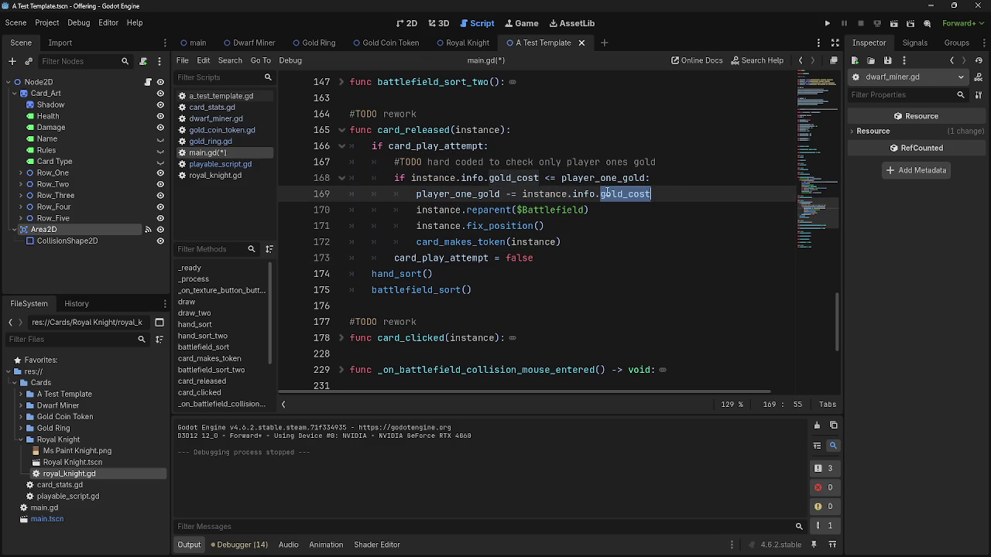
Fold card_released and delete the #TODO rework note above it.
left_click(586, 222)
mouse_move(584, 291)
left_mouse_down()
mouse_move(348, 178)
mouse_move(265, 125)
left_mouse_up()
left_click(623, 290)
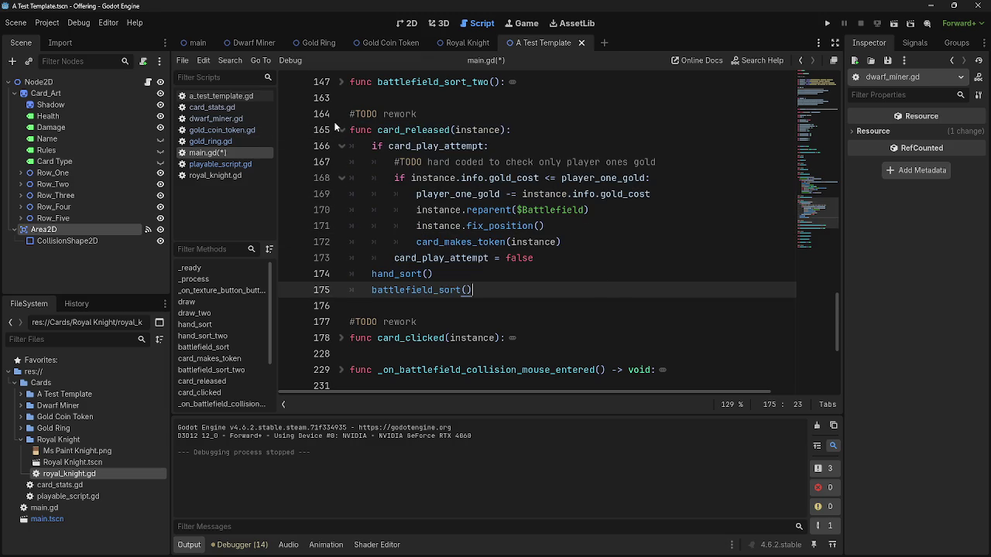
left_click(341, 129)
key("Up")
key("shift+End")
key("BackSpace")
key("BackSpace")
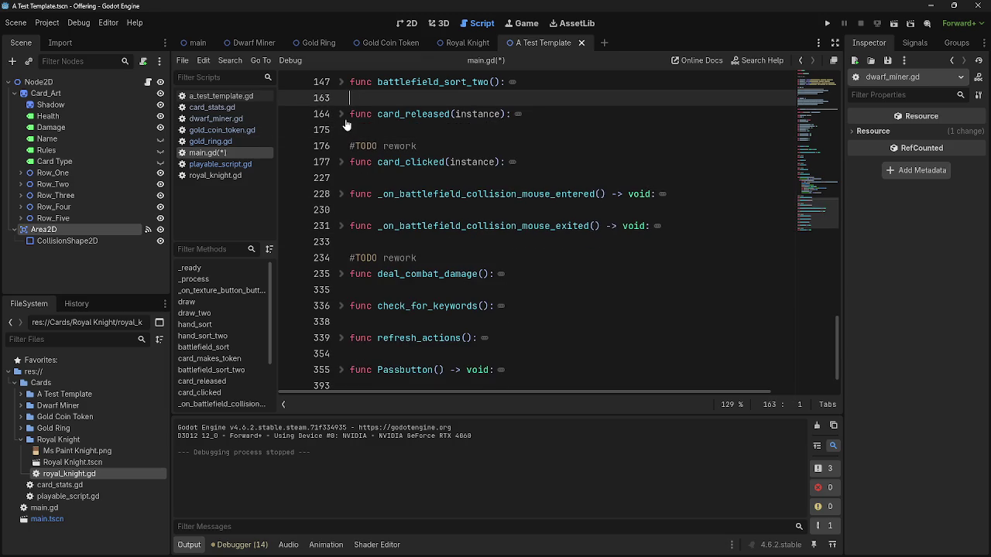
left_click(343, 115)
left_click(343, 114)
scroll(344, 117, "up", 2)
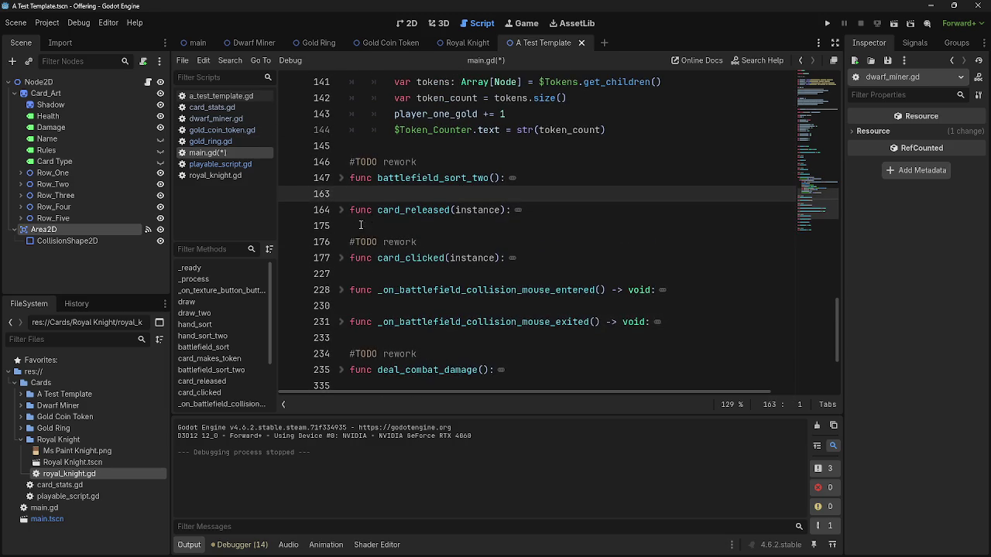
left_click(341, 211)
scroll(337, 213, "up", 4)
left_click_drag(505, 306, 316, 176)
left_click(628, 178)
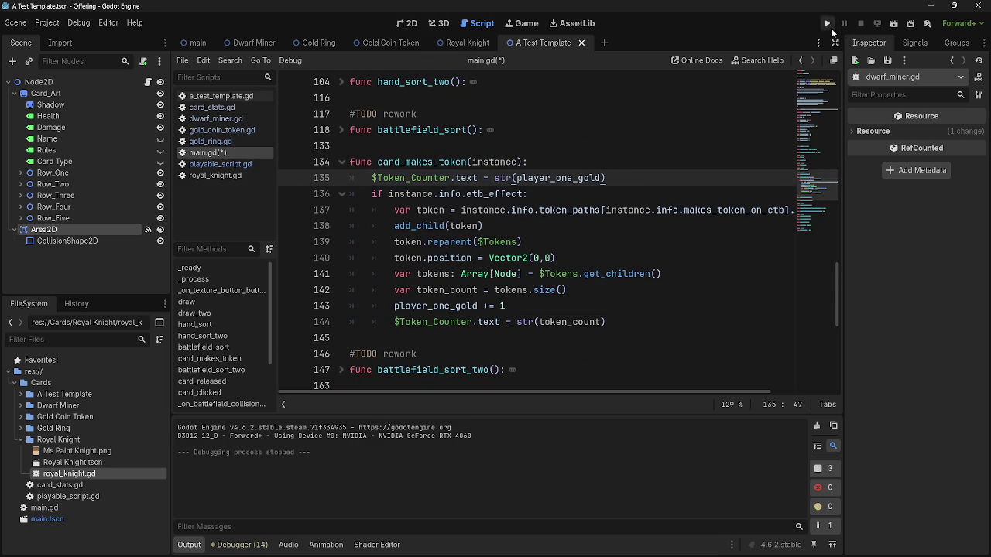
Test-run the game, play a dwarf card to spawn a coin token, then stop it.
left_click(826, 23)
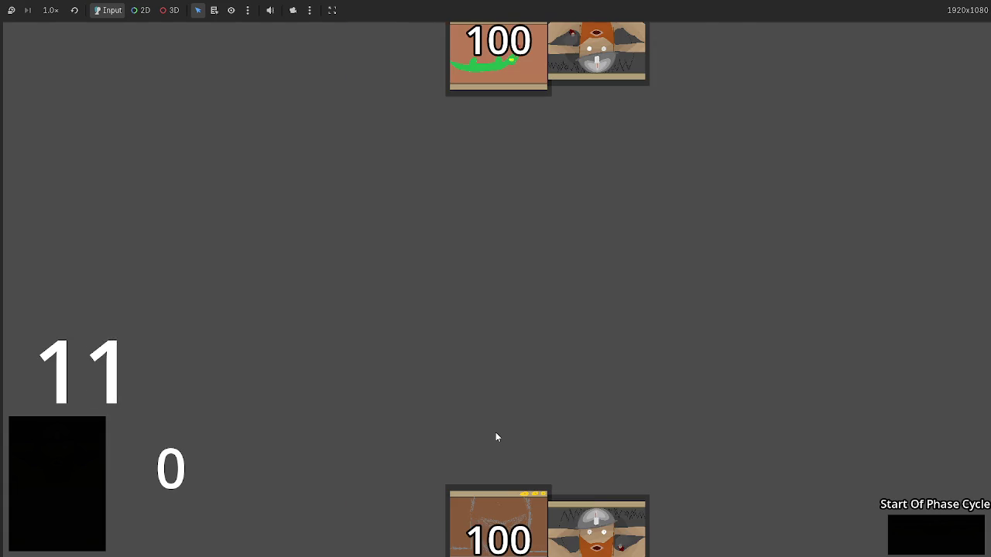
left_click(589, 504)
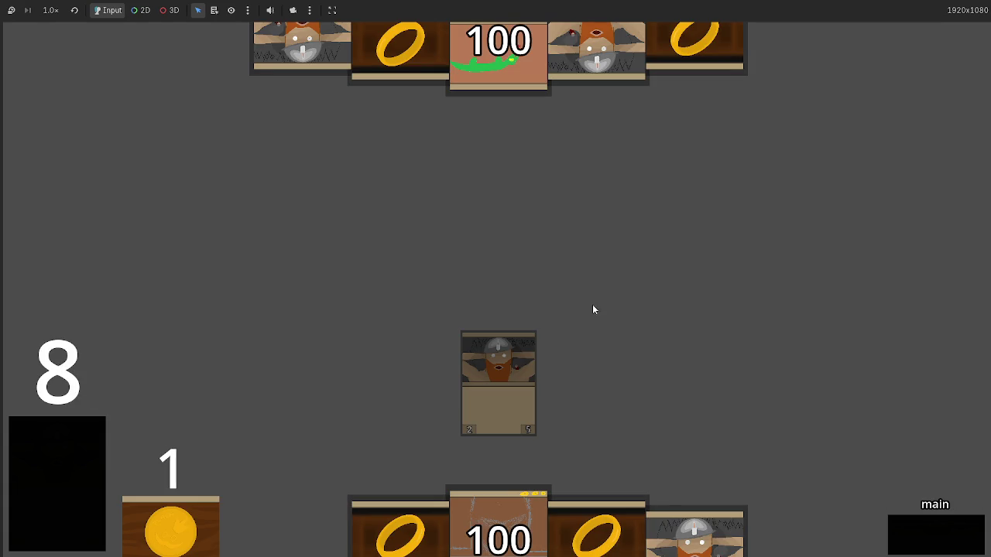
key("F8")
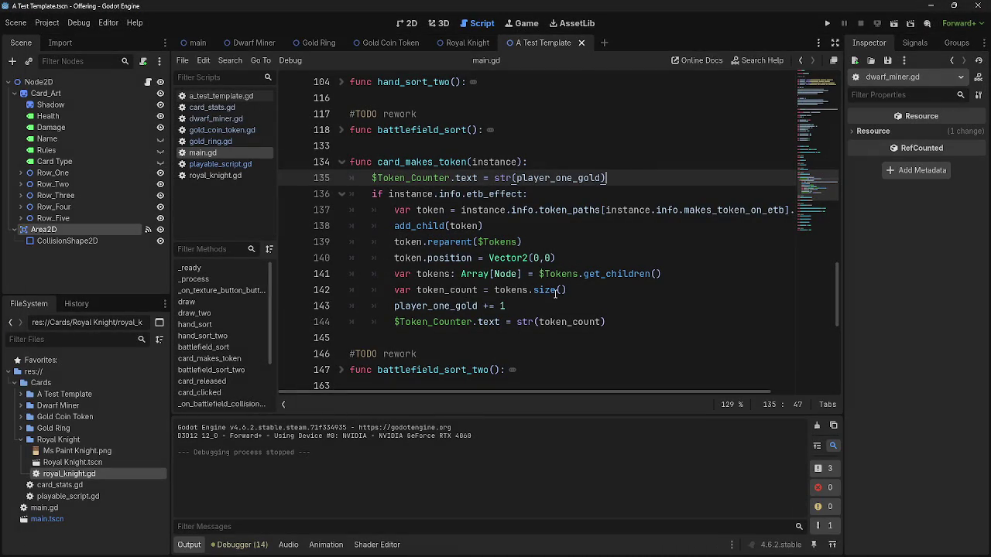
scroll(556, 292, "down", 1)
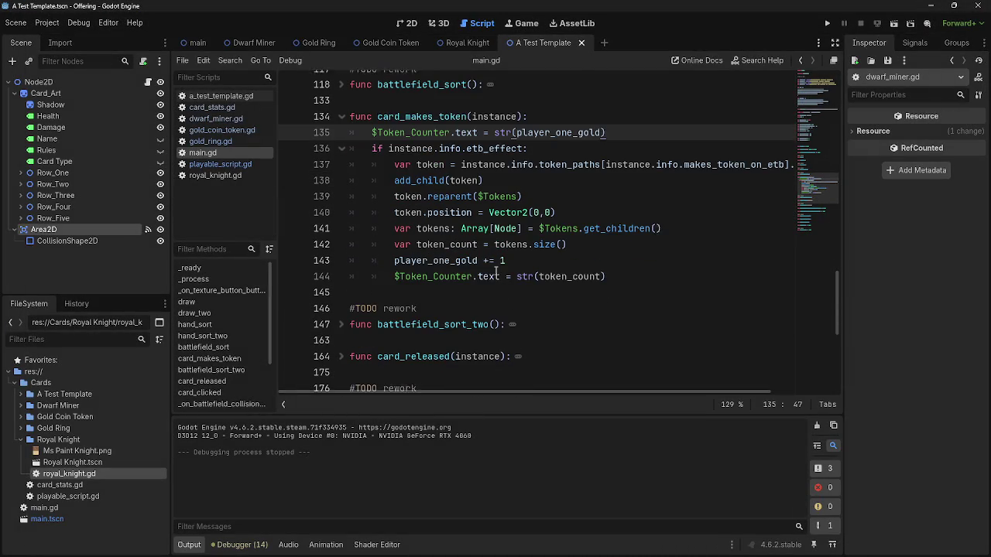
Highlight player_one_gold uses and select the gold counter update on line 135.
double_click(422, 259)
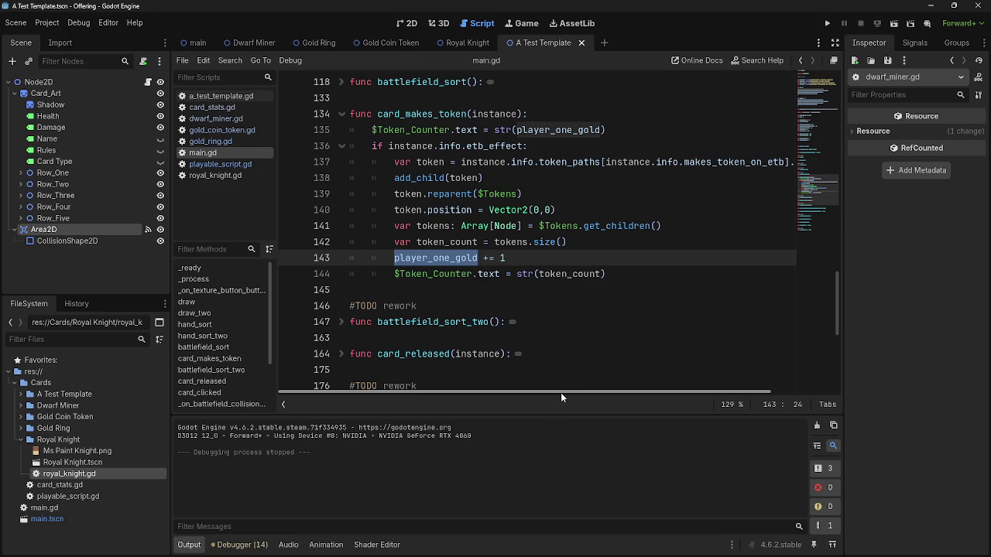
double_click(372, 130)
left_click_drag(612, 130, 353, 130)
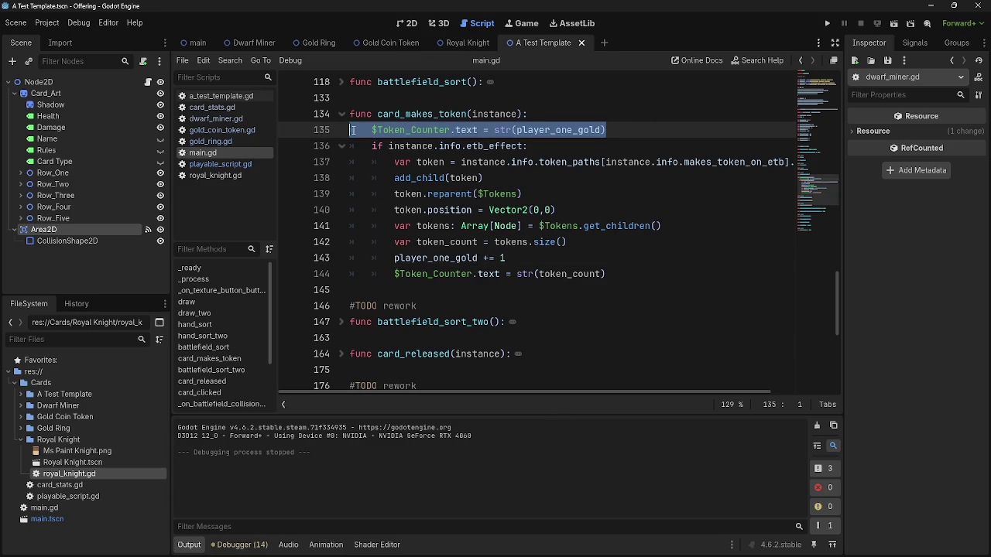
left_click_drag(629, 131, 367, 132)
scroll(370, 233, "down", 3)
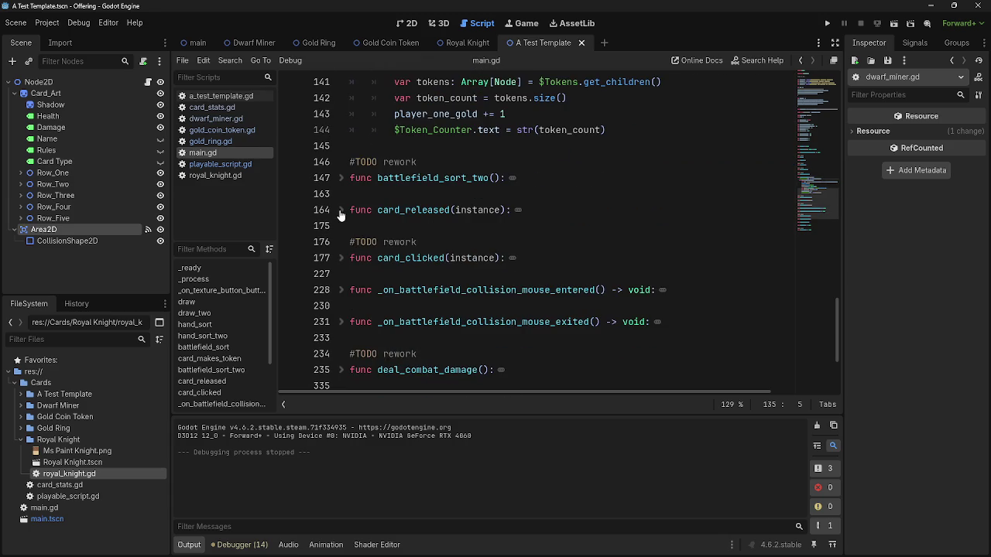
Move the $Token_Counter update from card_makes_token into card_released after the gold cost check.
left_click(340, 211)
left_click(620, 304)
left_click(631, 274)
key("Return")
scroll(581, 181, "up", 3)
mouse_move(606, 130)
left_mouse_down()
mouse_move(371, 127)
mouse_move(438, 306)
mouse_move(418, 379)
left_mouse_up()
left_click(576, 282)
left_click(341, 298)
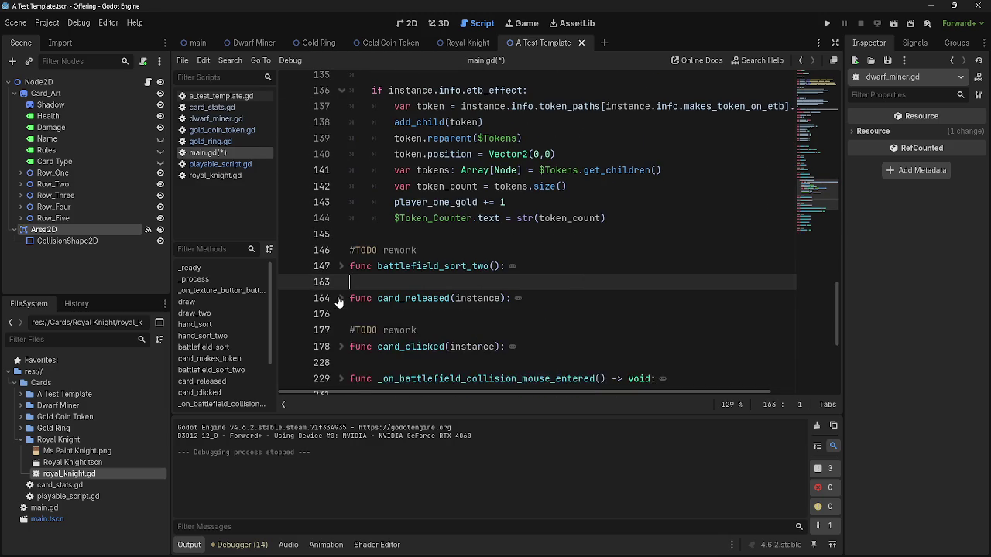
scroll(349, 298, "up", 3)
Delete the leftover empty line in card_makes_token and inspect the etb_effect condition.
left_click(499, 218)
key("BackSpace")
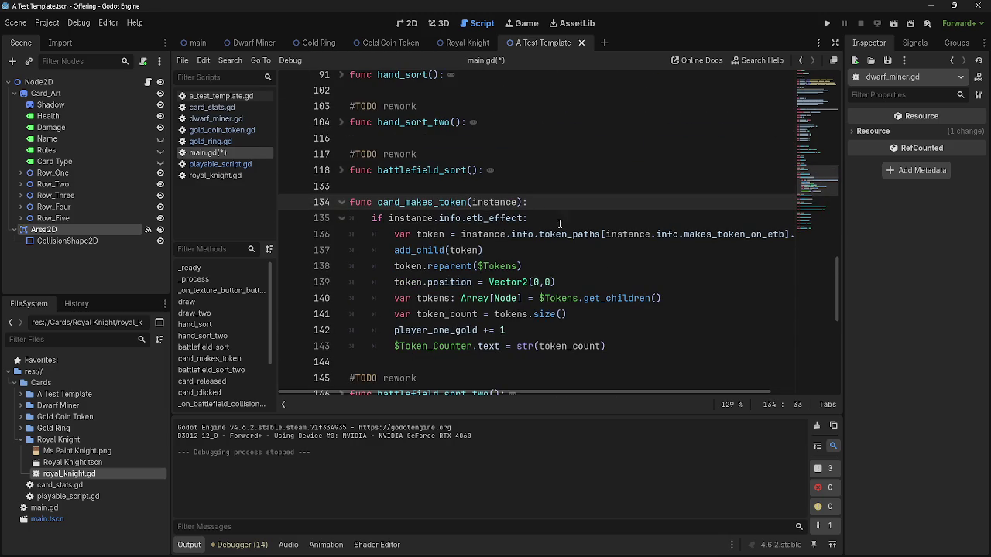
left_click(550, 219)
double_click(412, 218)
double_click(486, 219)
double_click(452, 218)
double_click(490, 218)
double_click(411, 218)
double_click(480, 219)
double_click(452, 218)
double_click(411, 218)
double_click(451, 217)
double_click(491, 218)
Inspect the instance, token_paths and add_child expressions on lines 135–137.
left_click(412, 219)
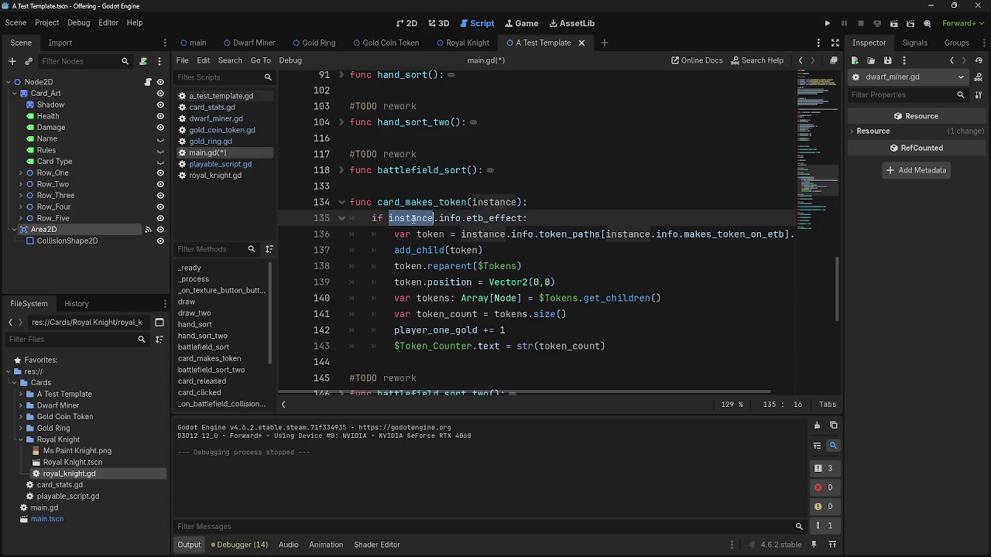
double_click(431, 234)
left_click(452, 234)
double_click(430, 233)
left_click(472, 234)
double_click(483, 234)
double_click(521, 234)
double_click(572, 234)
double_click(668, 234)
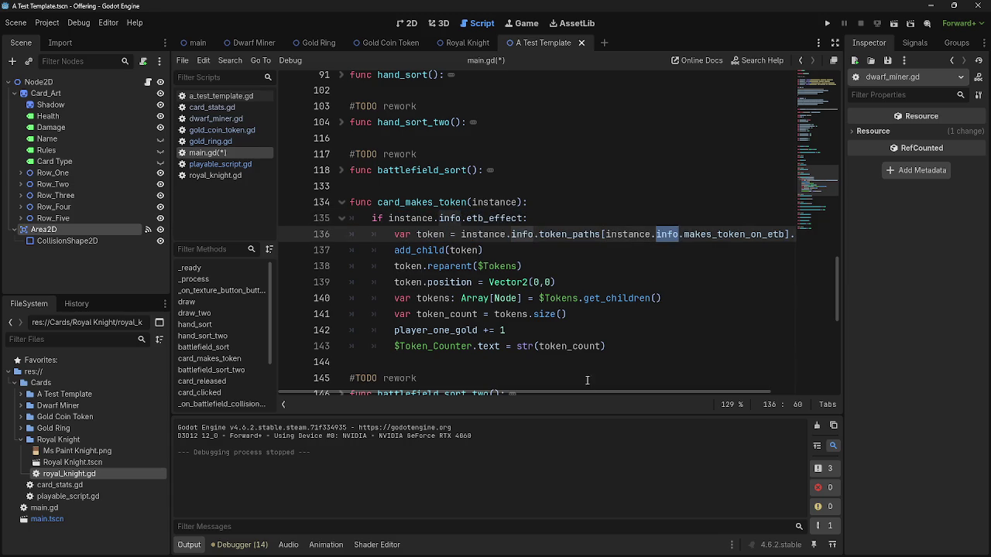
scroll(616, 392, "right", 3)
scroll(616, 392, "left", 3)
left_click(497, 248)
double_click(419, 250)
double_click(464, 250)
Delete the token.position = Vector2(0,0) line on line 139 and rerun the project.
left_click(406, 271)
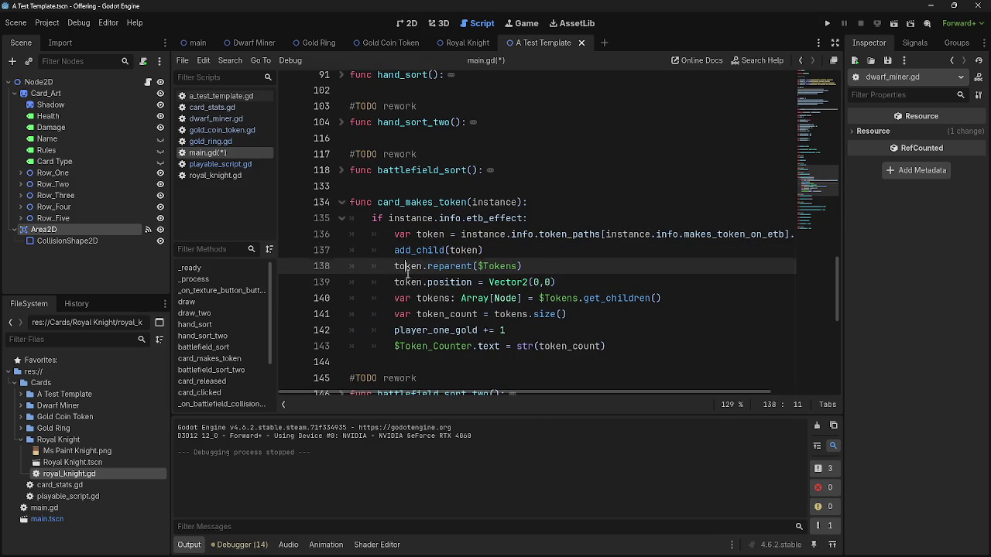
double_click(438, 265)
left_click(438, 278)
double_click(406, 282)
double_click(449, 282)
left_click(554, 281)
left_click(444, 282, "shift")
left_click(395, 282, "shift")
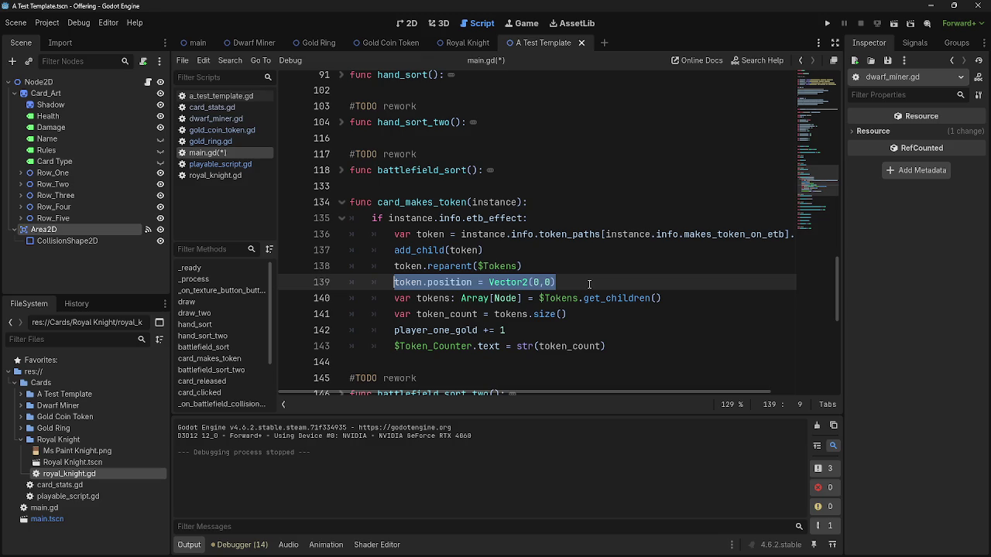
key("BackSpace")
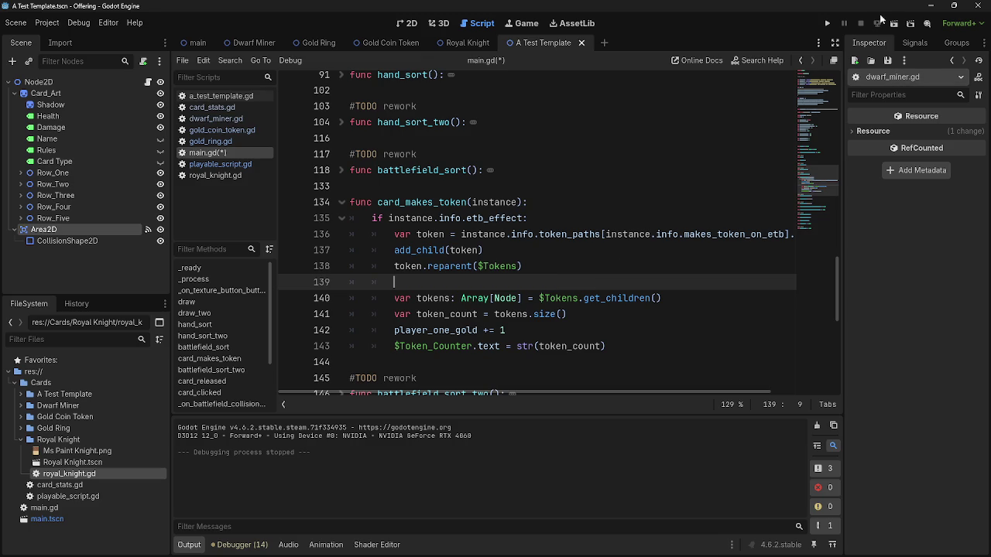
left_click(826, 23)
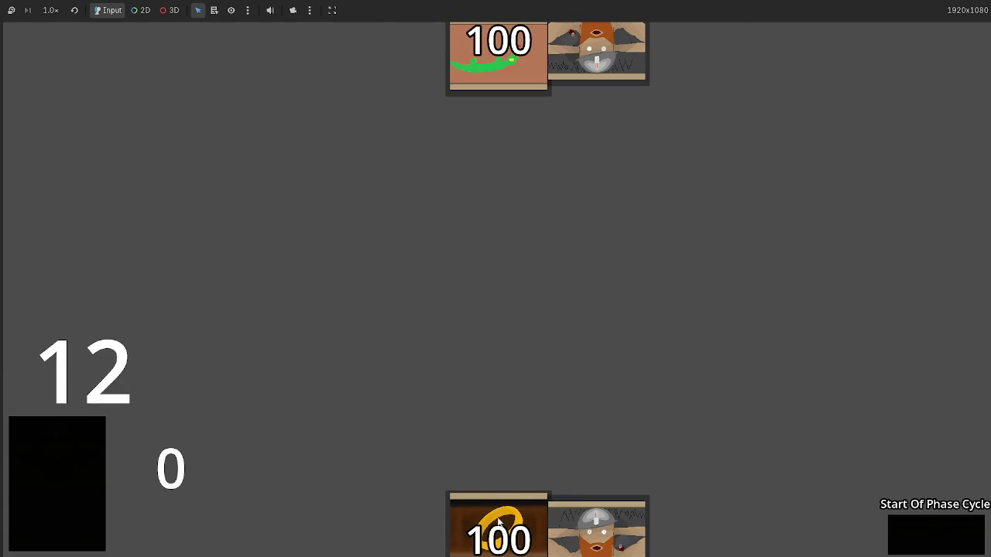
Play a card without the position line, stop the game, and retype token.position = Vector2(0,0).
left_click_drag(608, 548, 582, 305)
key("F8")
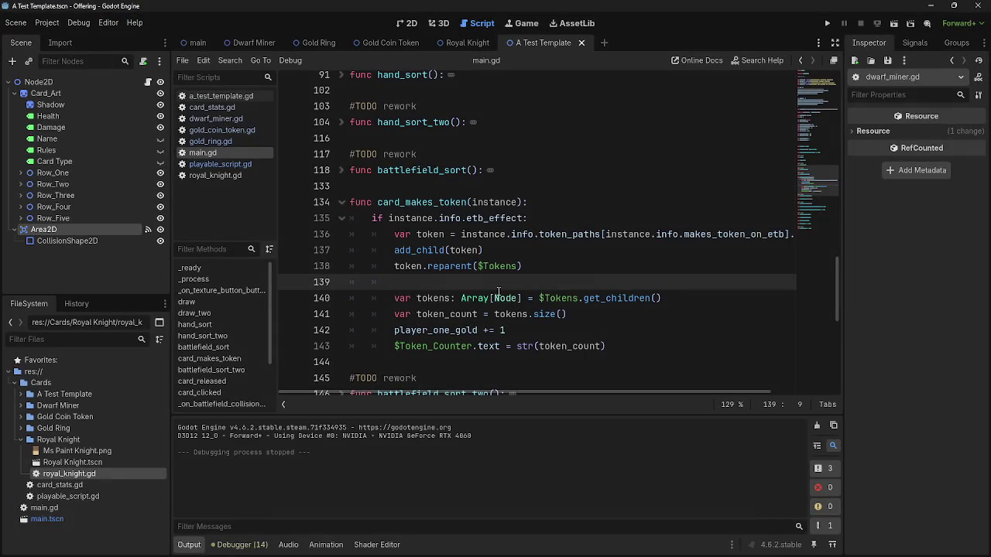
type("token.position = Vector2(0,0)")
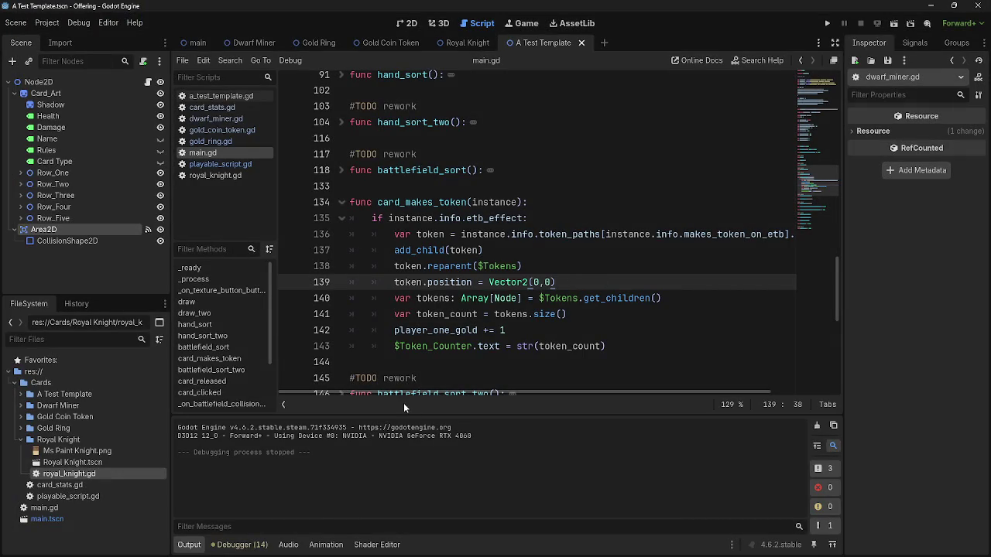
Select lines 140–141, covering the tokens array and token_count lines.
left_click_drag(397, 298, 662, 298)
left_click(677, 301)
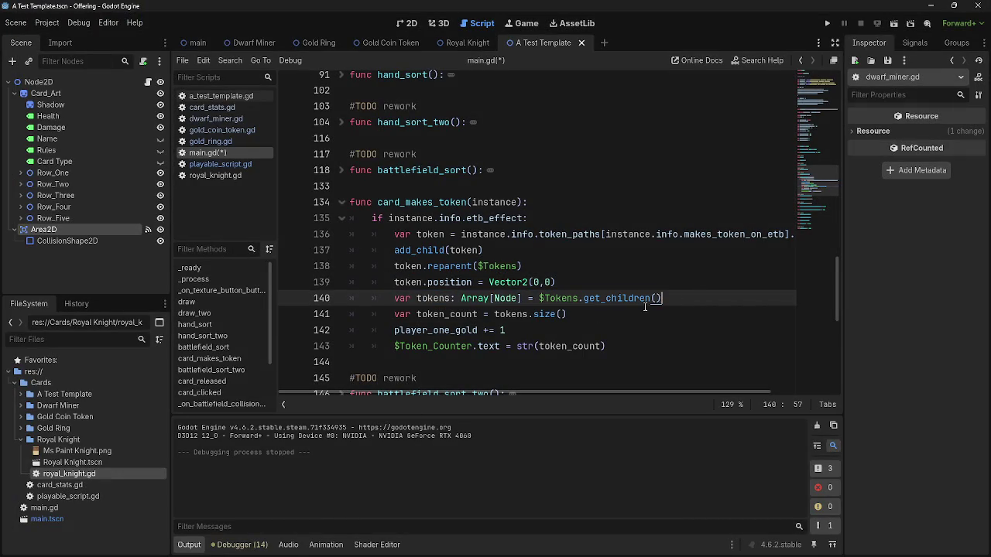
left_click_drag(395, 298, 524, 298)
mouse_move(460, 298)
left_mouse_down()
mouse_move(662, 298)
mouse_move(393, 298)
left_mouse_up()
left_click(684, 303)
left_click(684, 303)
left_click_drag(685, 302, 393, 298)
left_click_drag(595, 315, 325, 297)
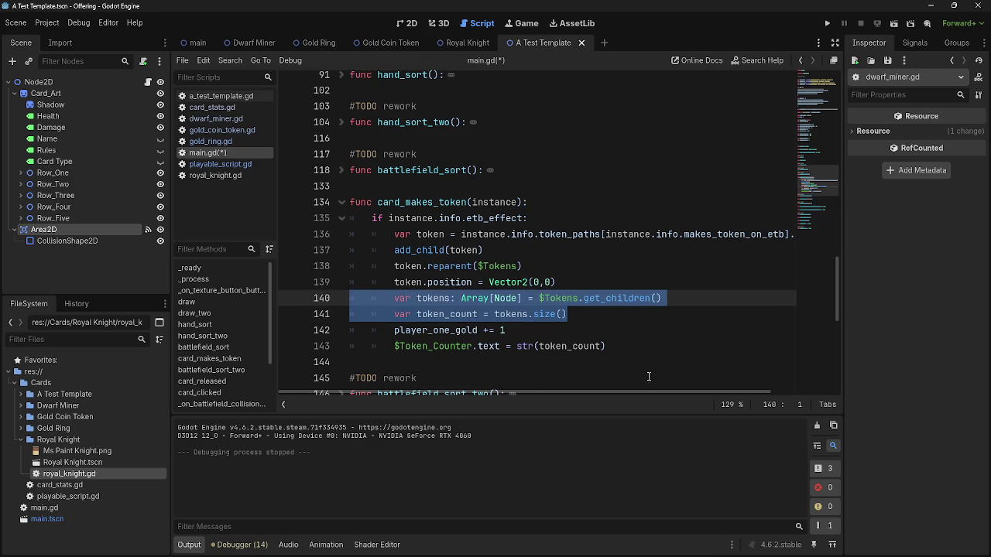
Delete the tokens and token_count lines and set $Token_Counter.text to str(player_one_gold).
key("BackSpace")
key("BackSpace")
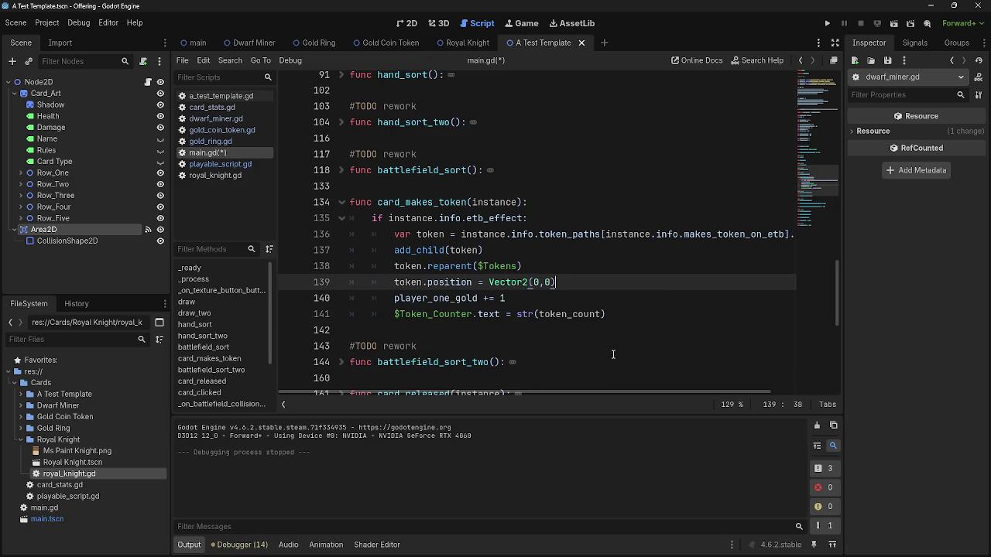
double_click(430, 322)
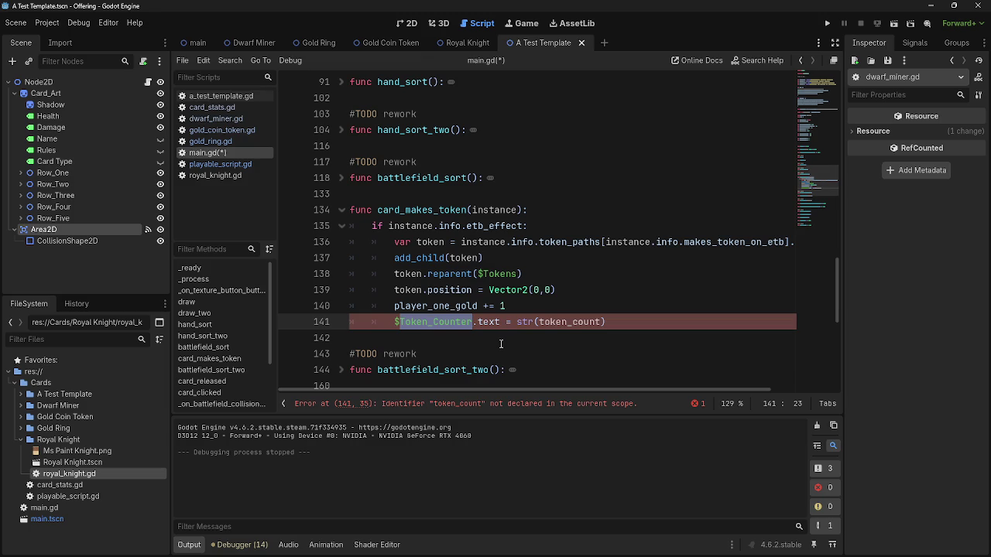
key("Right")
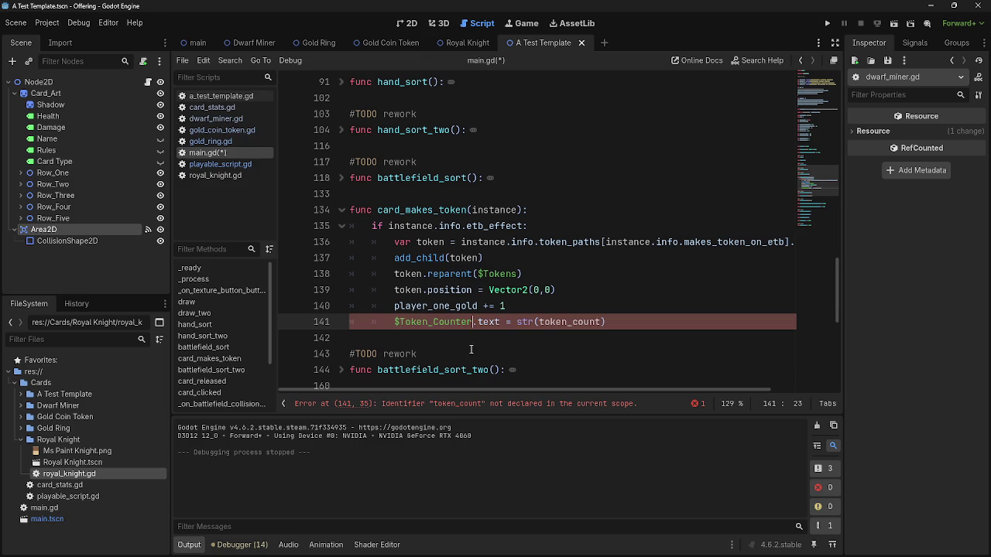
double_click(568, 323)
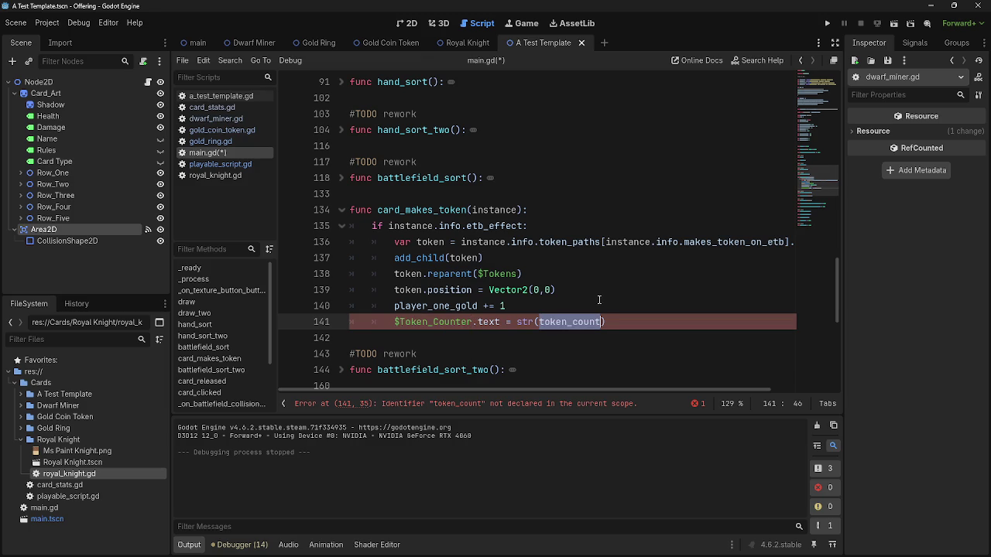
type("player")
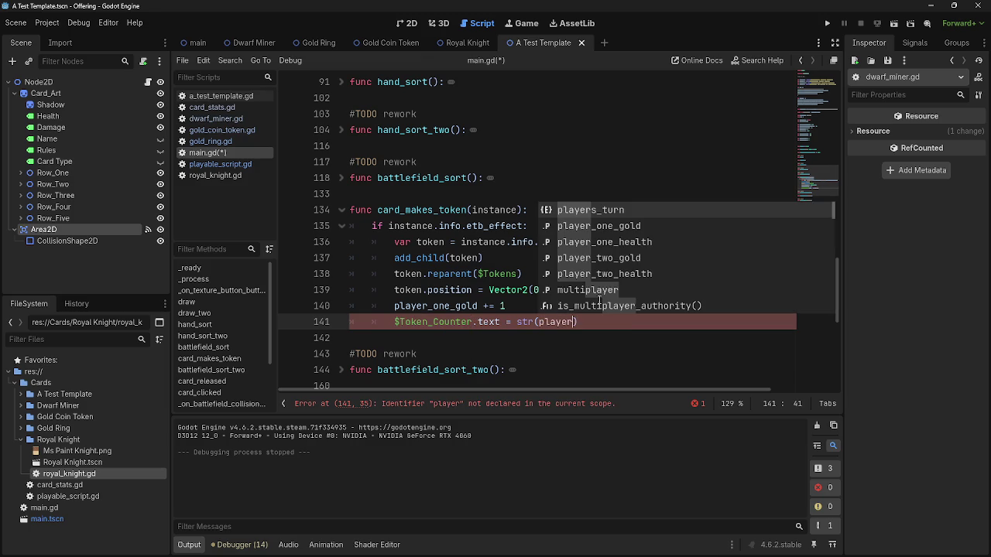
key("Down")
key("Return")
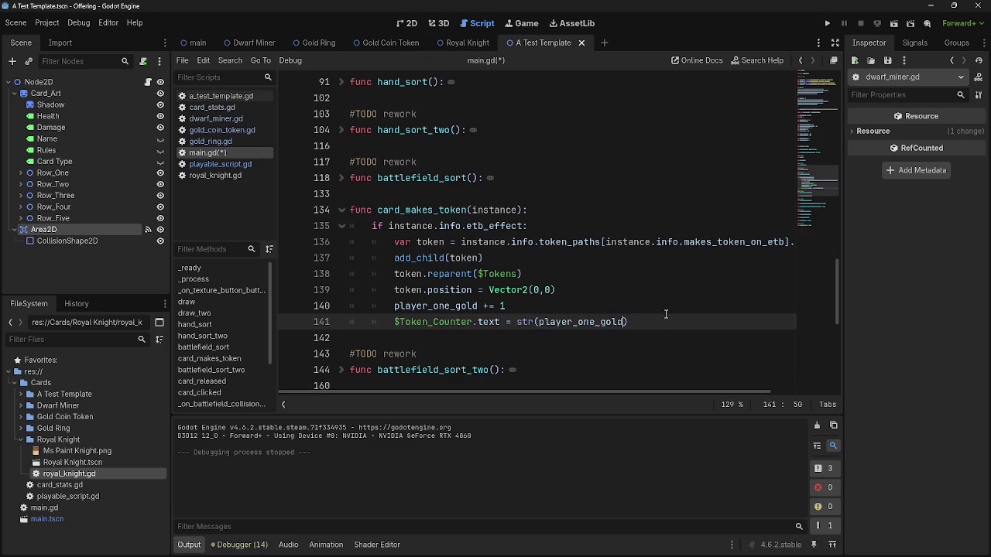
mouse_move(663, 318)
left_mouse_down()
mouse_move(433, 205)
mouse_move(247, 215)
left_mouse_up()
left_click(678, 321)
Run the game, play three dwarf cards and a brown card, then stop it.
left_click(828, 24)
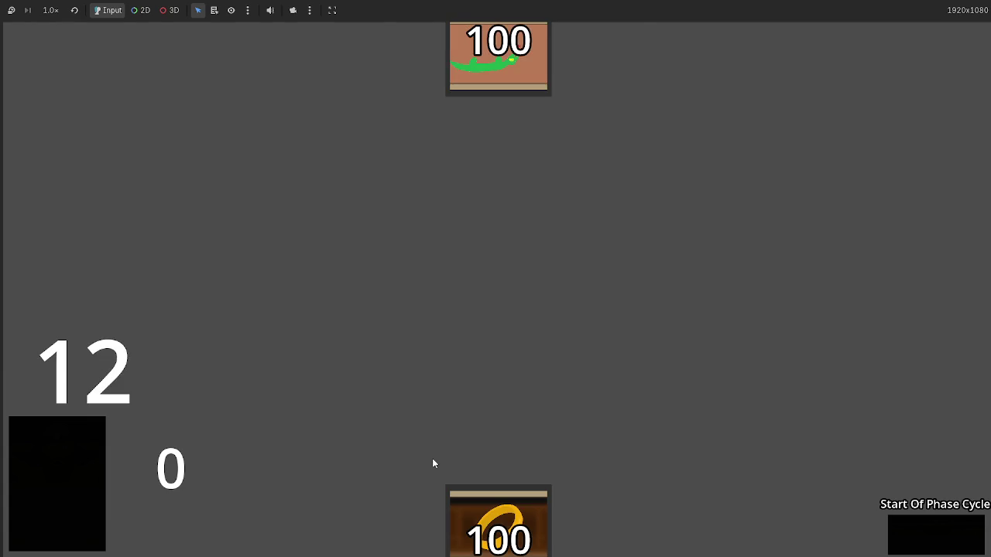
left_click(586, 516)
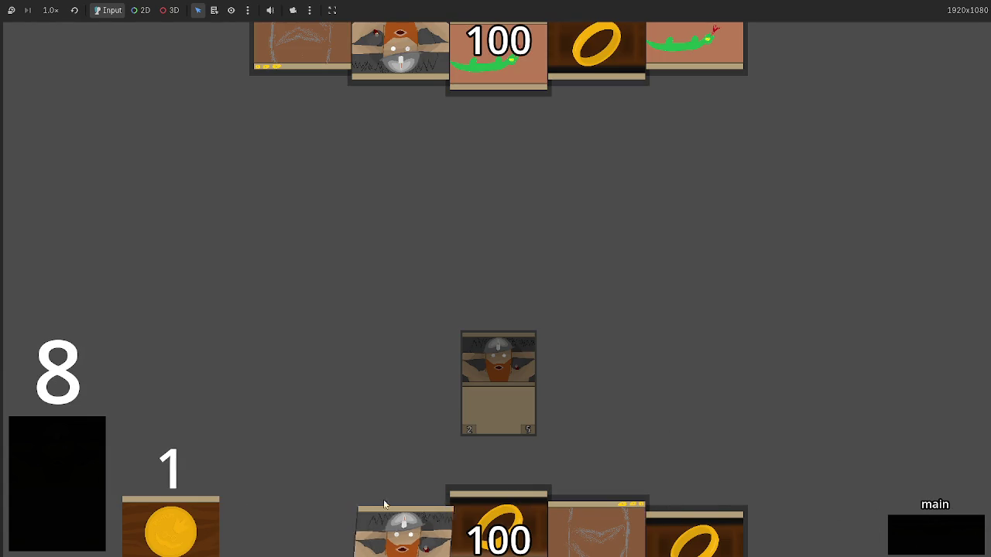
left_click(573, 476)
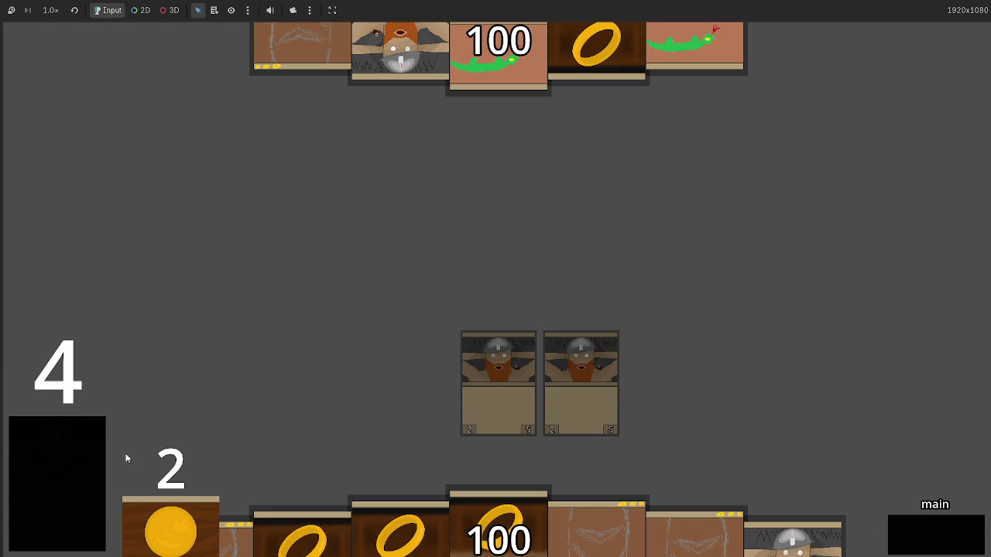
left_click(775, 511)
left_click(596, 514)
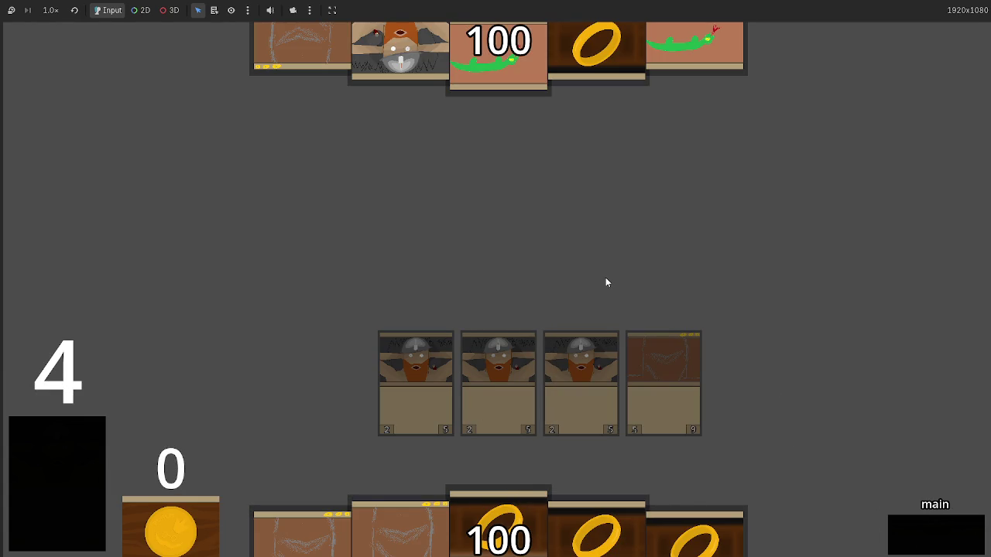
key("F8")
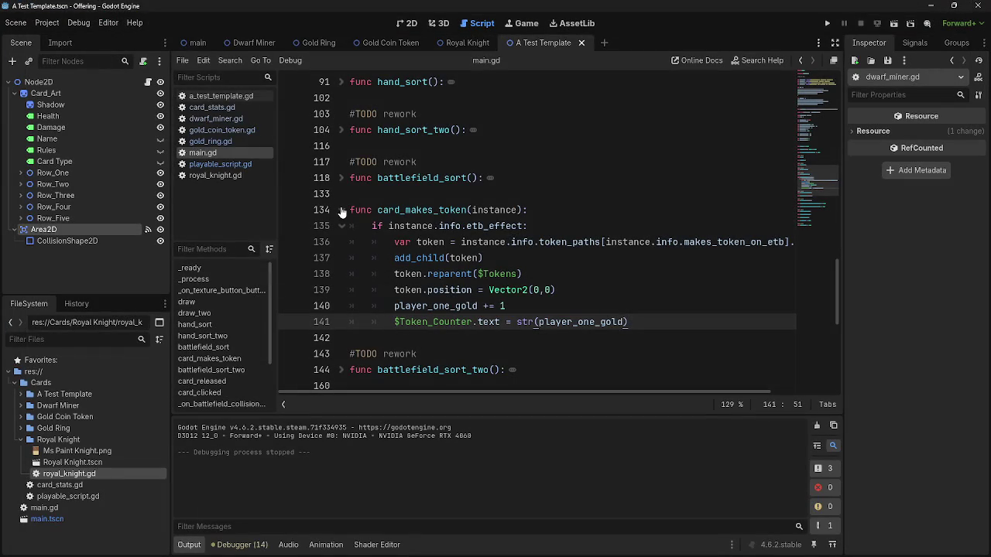
Search main.gd for 'token' and step back and forth through the matches.
scroll(465, 239, "down", 4)
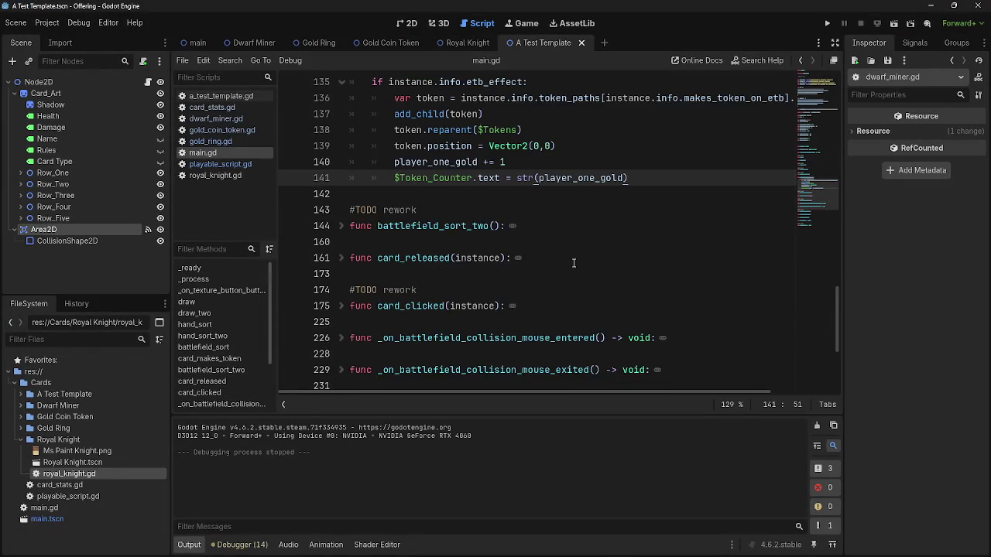
scroll(573, 263, "up", 3)
scroll(573, 263, "up", 5)
scroll(511, 279, "down", 3)
left_click(511, 274)
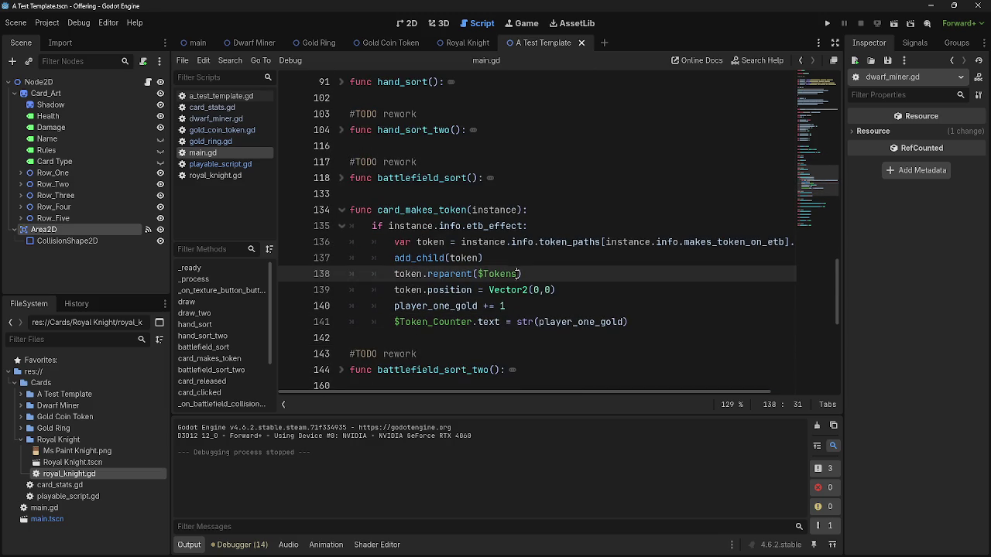
left_click(633, 260)
key("ctrl+f")
type("token")
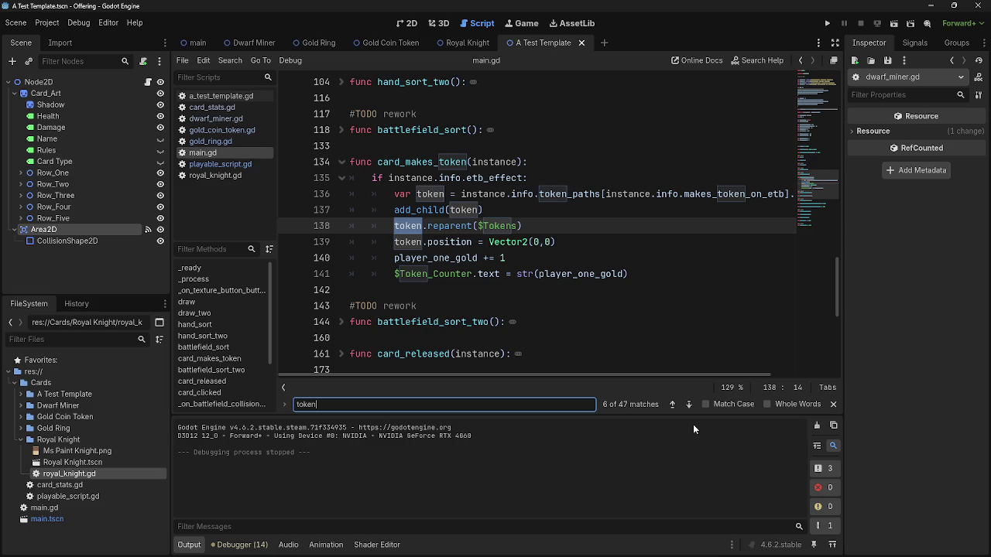
left_click(671, 404)
left_click(671, 404)
left_click(671, 404)
left_click(671, 404)
left_click(671, 403)
left_click(671, 404)
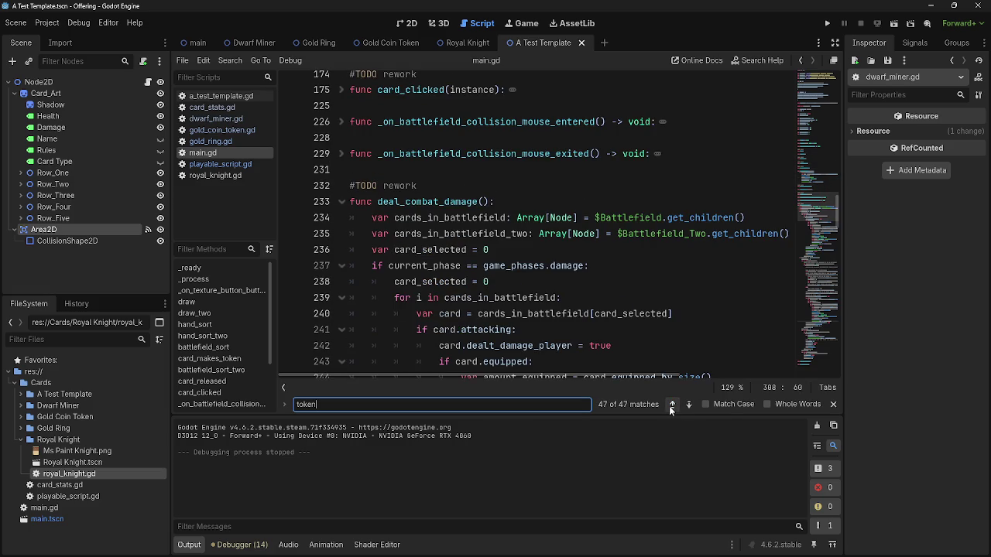
left_click(689, 404)
left_click(688, 404)
left_click(689, 403)
left_click(689, 404)
left_click(688, 404)
left_click(688, 404)
left_click(689, 404)
left_click(688, 403)
left_click(689, 404)
left_click(688, 404)
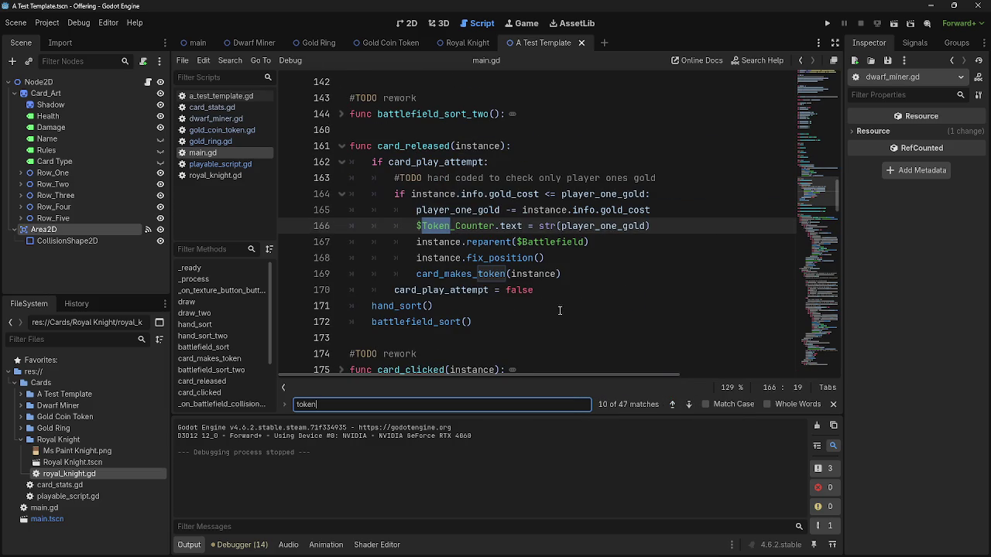
Inspect the card_makes_token call on line 169 and the match at line 248, then close search.
left_click(589, 274)
key("Up")
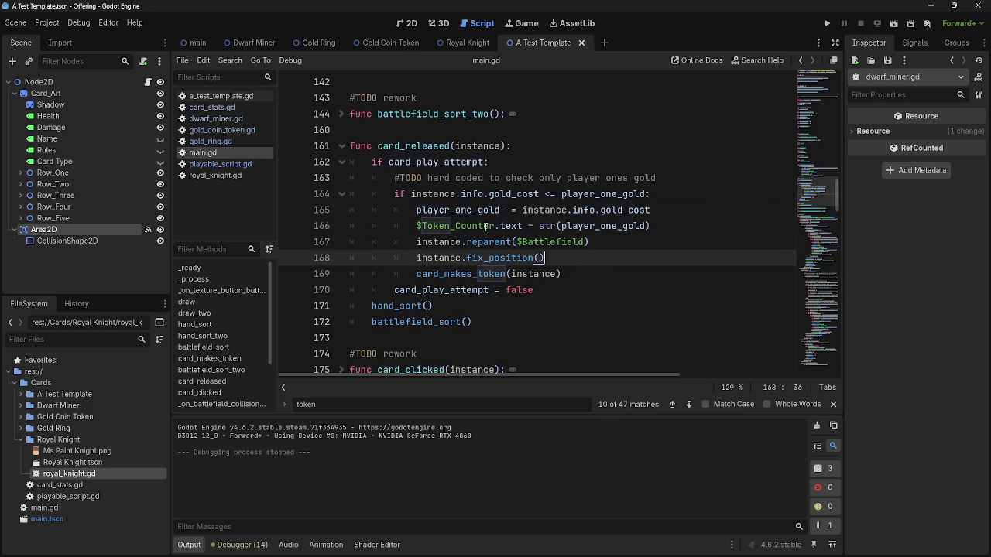
left_click(489, 225)
left_click(591, 273)
mouse_move(590, 273)
left_mouse_down()
mouse_move(415, 274)
mouse_move(569, 274)
left_mouse_up()
left_click(415, 274)
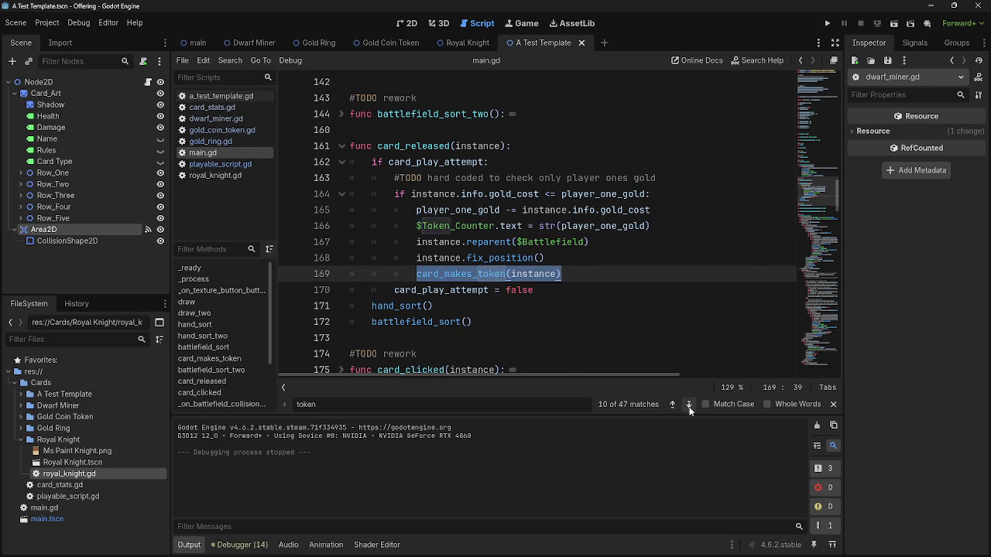
double_click(689, 405)
left_click(695, 286)
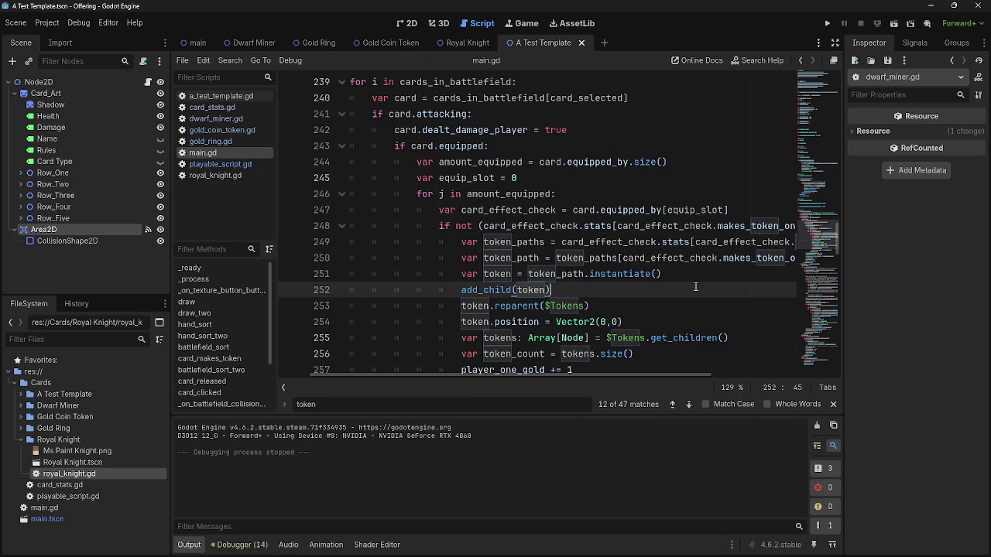
scroll(695, 286, "up", 3)
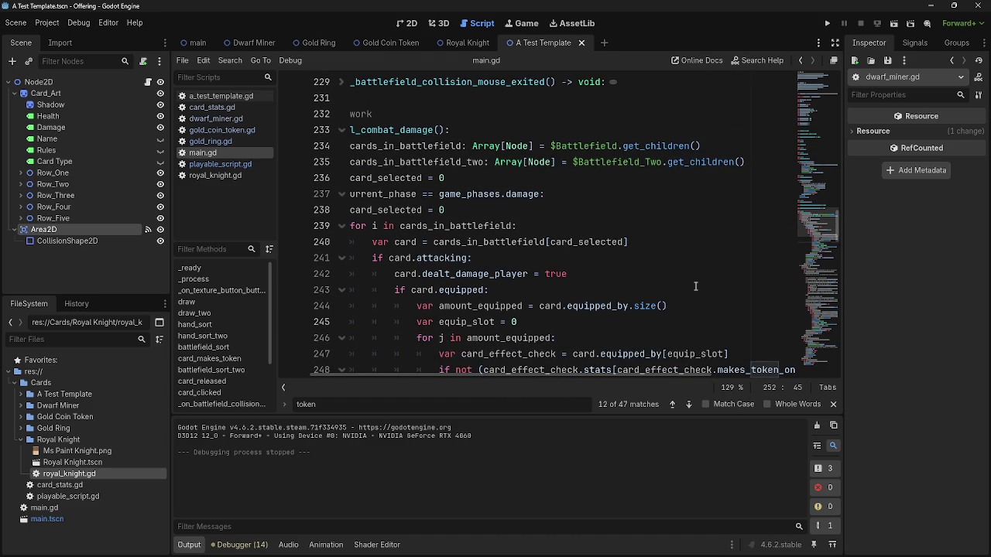
scroll(646, 373, "left", 2)
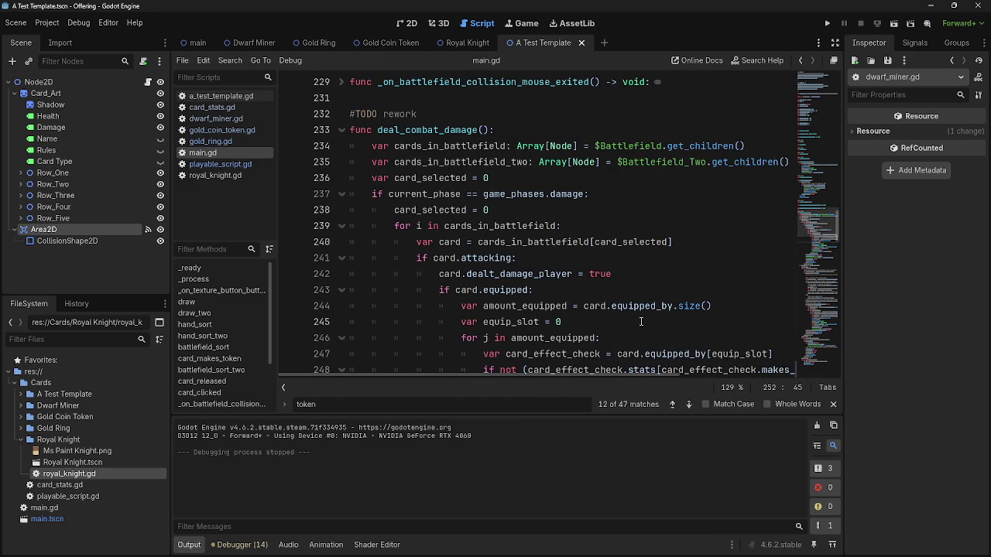
left_click(836, 404)
Fold func card_makes_token(instance) on line 134 down to its header line.
scroll(673, 321, "up", 20)
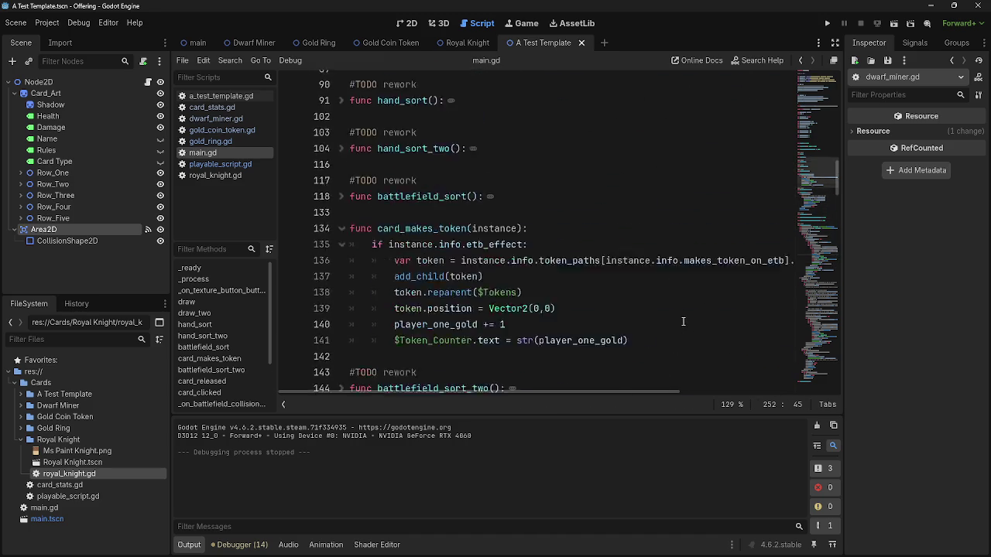
scroll(674, 322, "down", 6)
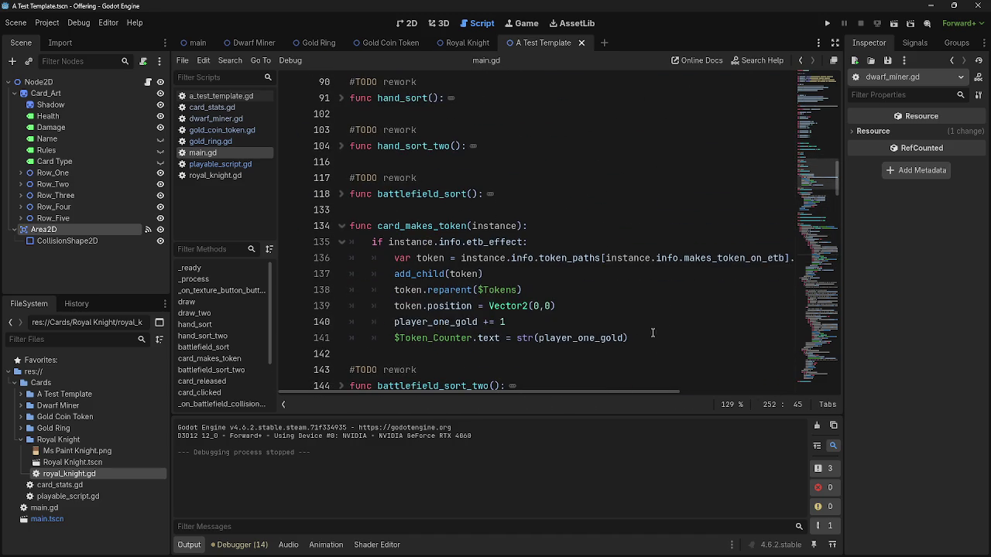
left_click_drag(628, 339, 438, 257)
left_click_drag(344, 231, 371, 223)
left_click(372, 214)
left_click(342, 226)
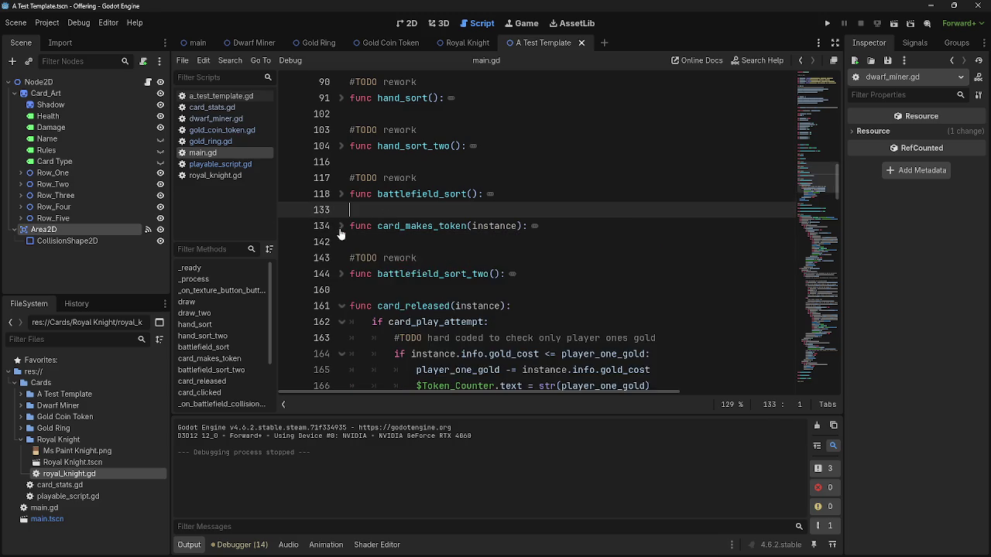
Fold and unfold draw() and draw_two() to compare them, leaving draw() expanded.
scroll(422, 254, "up", 1)
scroll(422, 254, "up", 2)
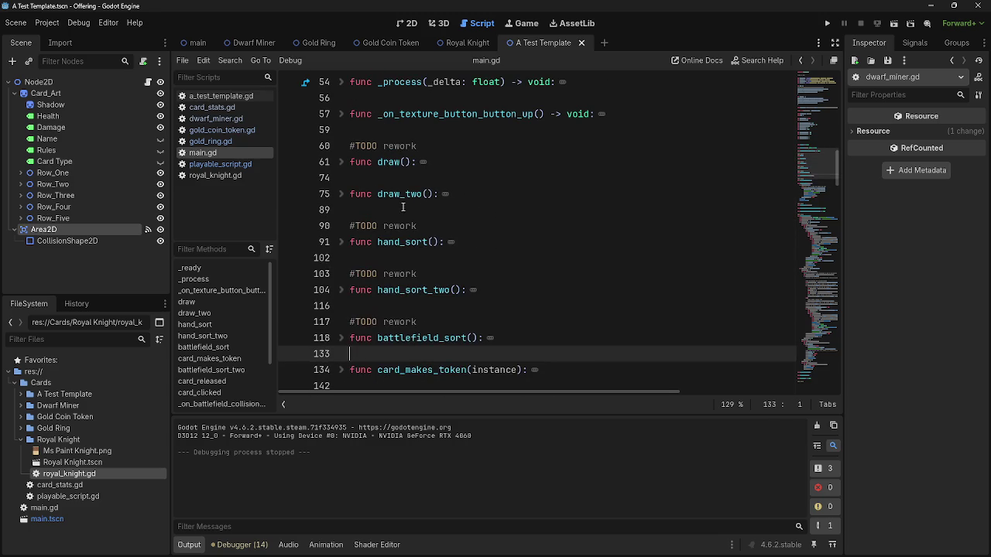
left_click(398, 208)
left_click(412, 161)
left_click(341, 162)
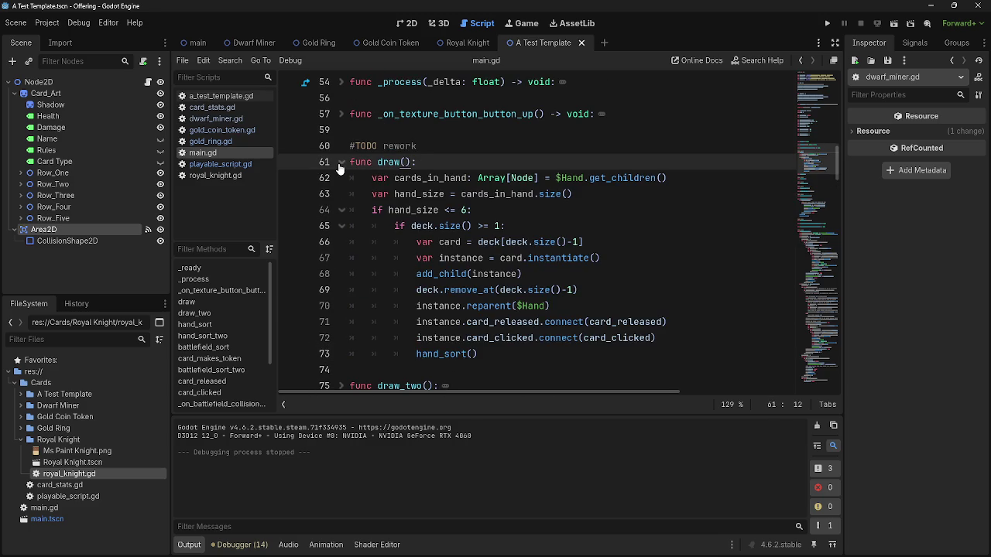
left_click(341, 163)
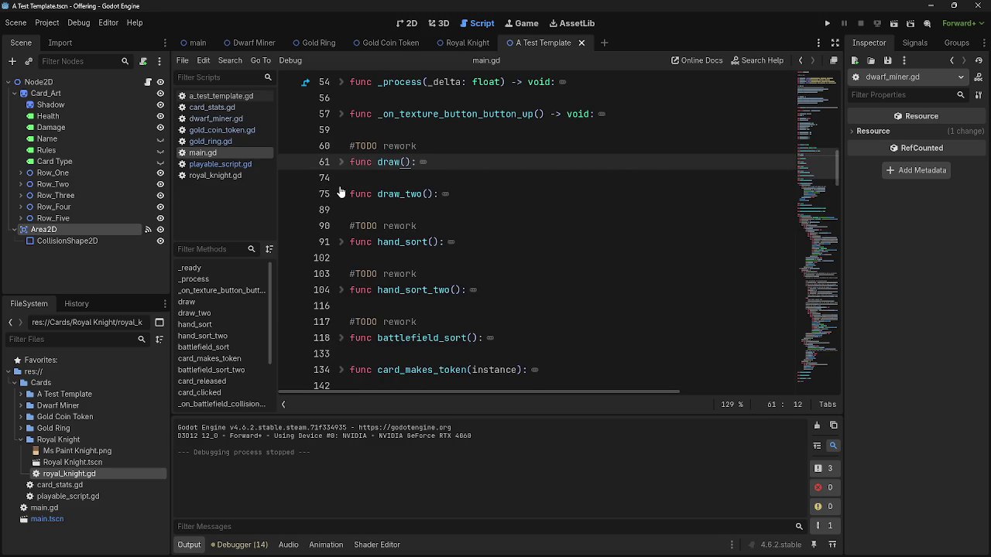
left_click(339, 193)
scroll(358, 203, "down", 1)
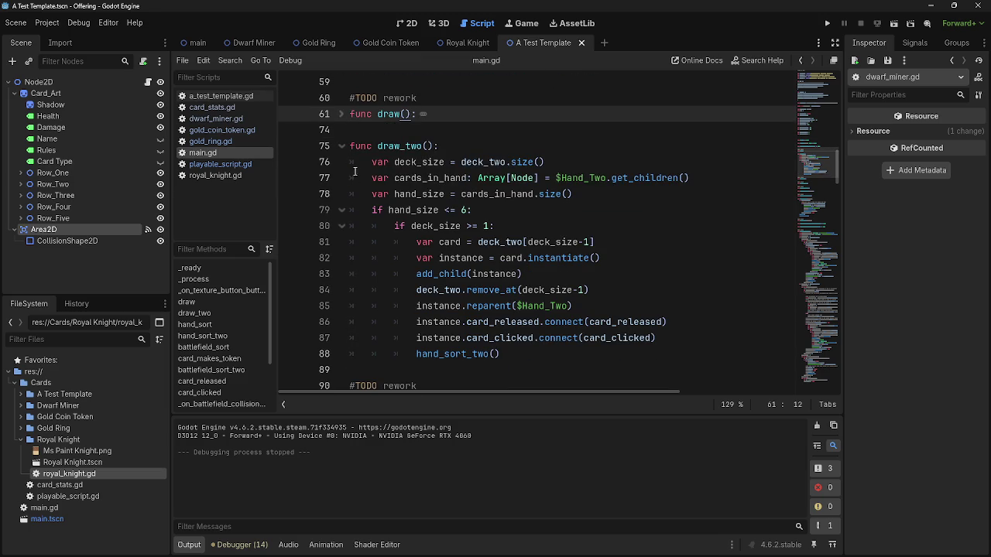
left_click(341, 146)
left_click(341, 146)
left_click(341, 146)
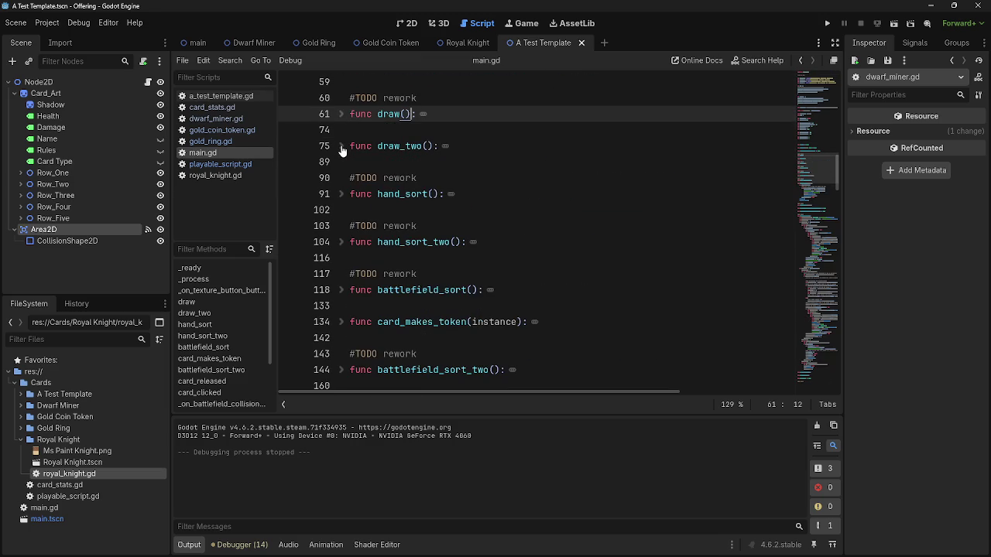
left_click(341, 116)
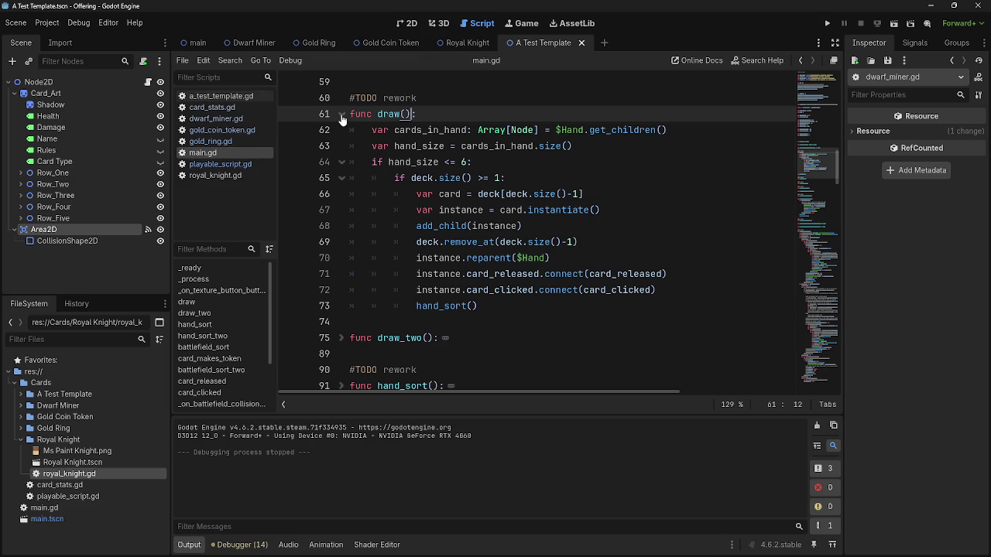
Peek inside _ready(), collapse deal_combat_damage() and expand draw_two() while scrolling main.gd.
scroll(342, 132, "up", 5)
left_click(344, 148)
left_click(343, 147)
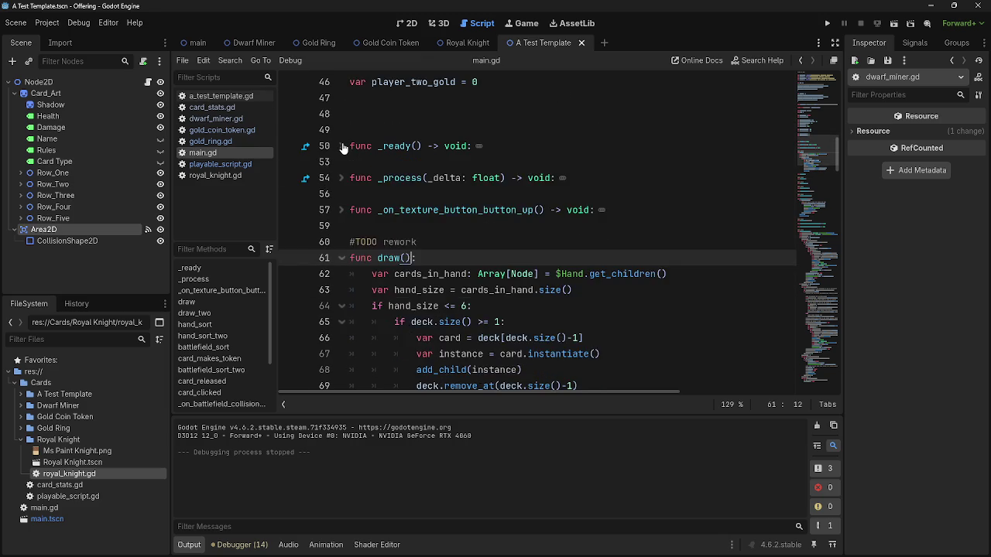
scroll(497, 297, "down", 20)
scroll(497, 296, "down", 10)
scroll(498, 296, "up", 7)
scroll(498, 296, "up", 12)
scroll(498, 297, "down", 3)
left_click(341, 256)
scroll(555, 288, "up", 4)
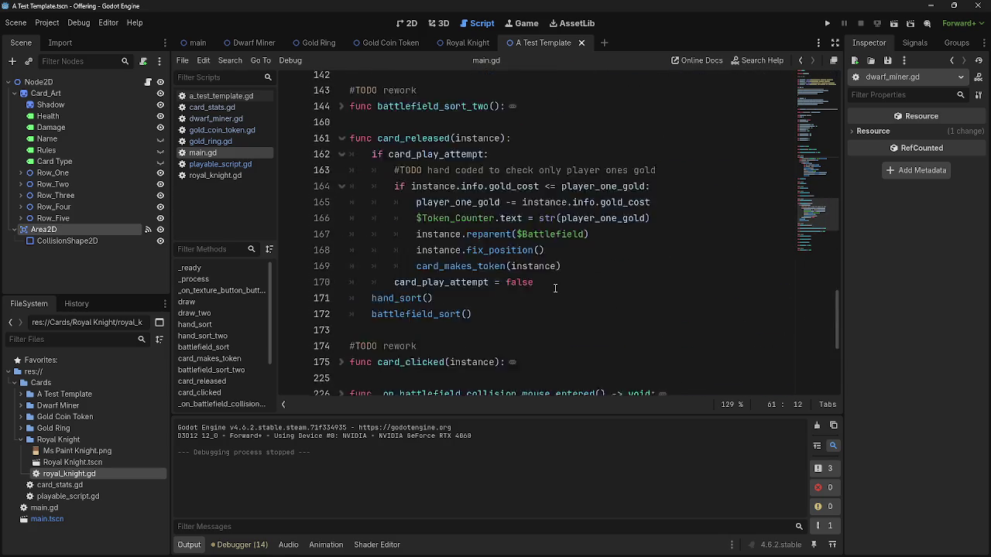
scroll(555, 288, "up", 10)
scroll(429, 246, "up", 6)
scroll(429, 245, "down", 4)
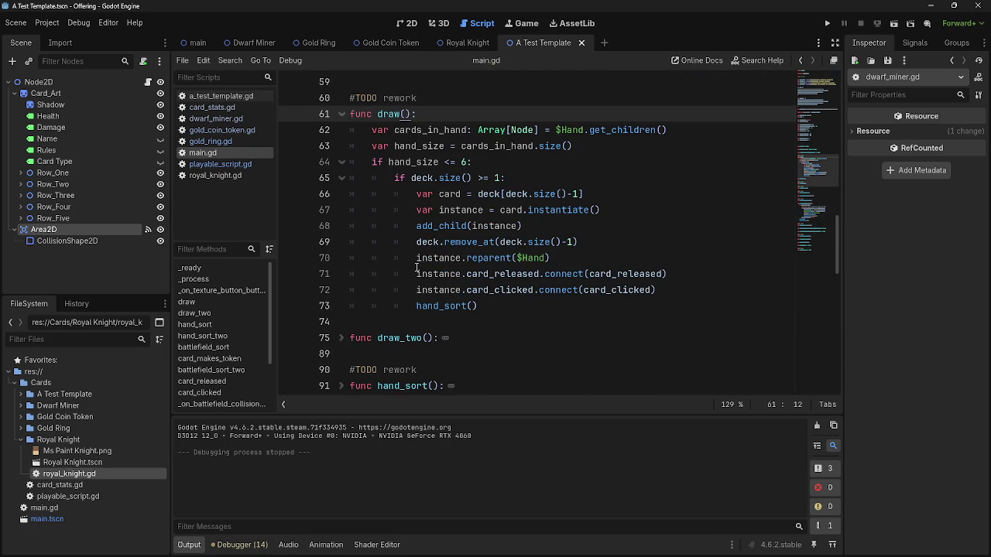
left_click(341, 338)
scroll(388, 319, "down", 2)
scroll(388, 320, "down", 3)
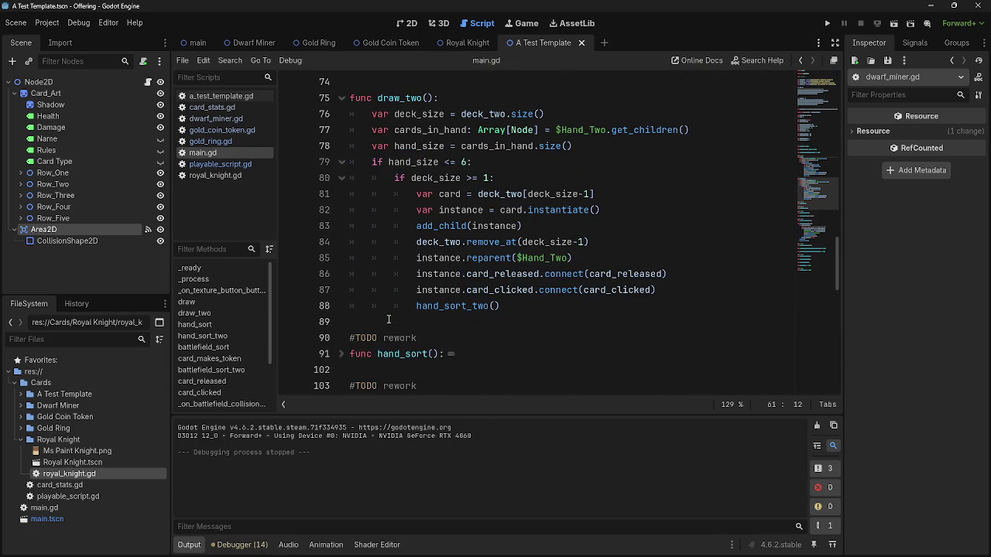
scroll(555, 306, "up", 7)
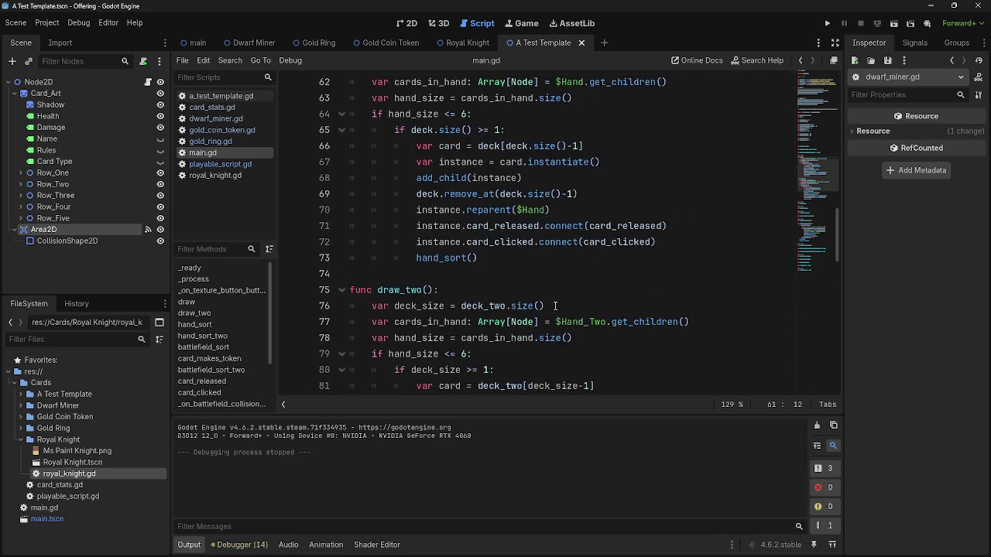
Select the draw, draw_two and cards_in_hand names to compare them, ending with the caret after func draw():.
left_click(396, 162)
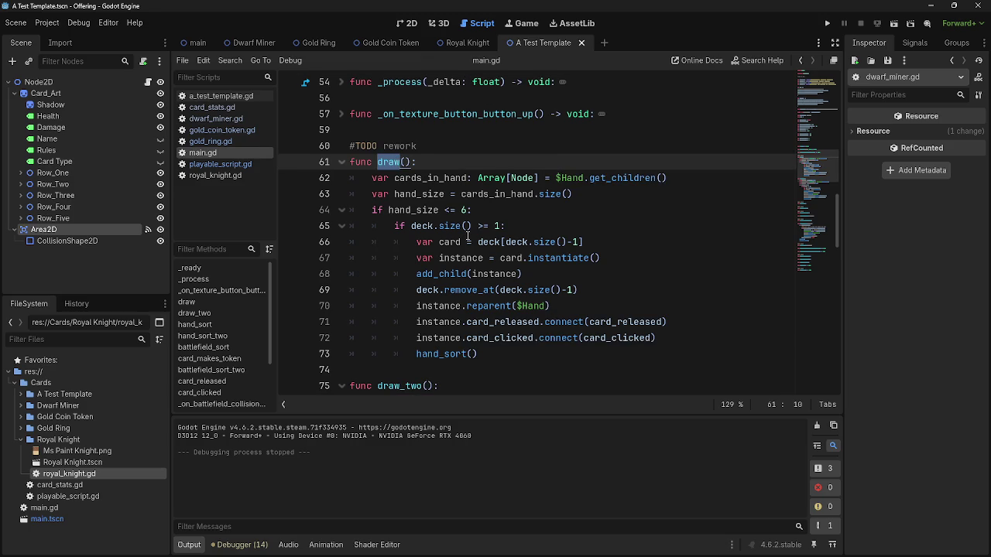
scroll(463, 242, "down", 3)
double_click(381, 293)
left_click(501, 293)
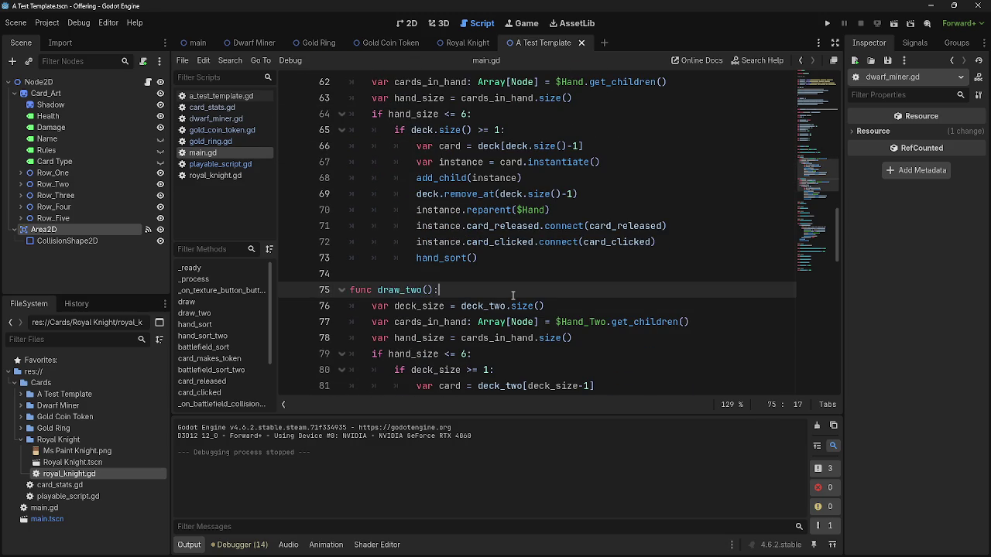
scroll(507, 294, "up", 1)
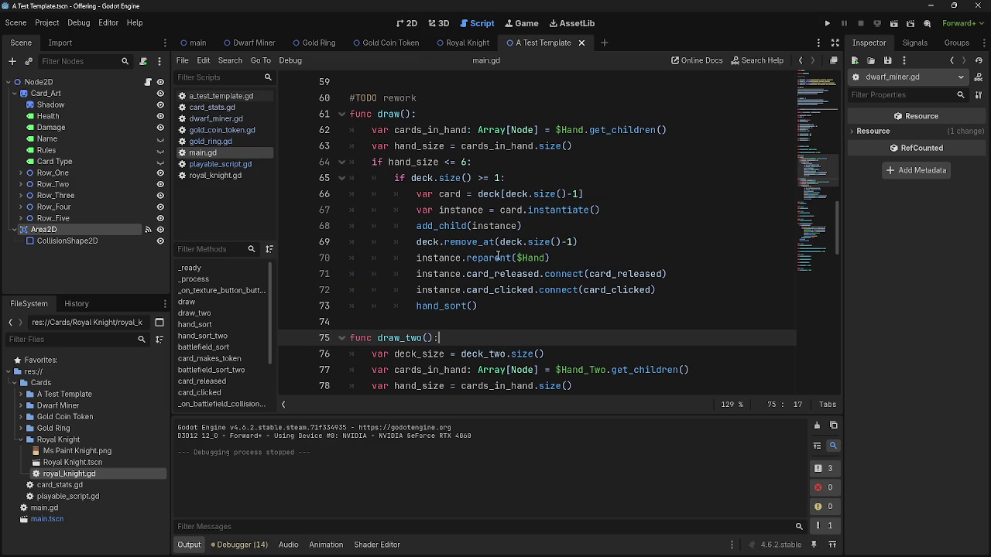
double_click(402, 112)
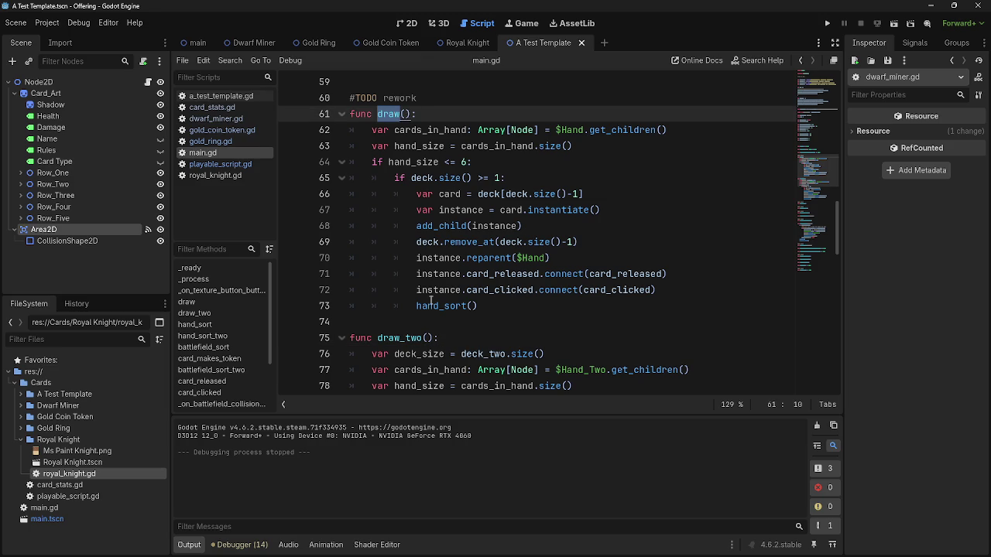
left_click(405, 338)
double_click(406, 338)
double_click(397, 126)
double_click(394, 113)
left_click(405, 113)
scroll(452, 248, "up", 10)
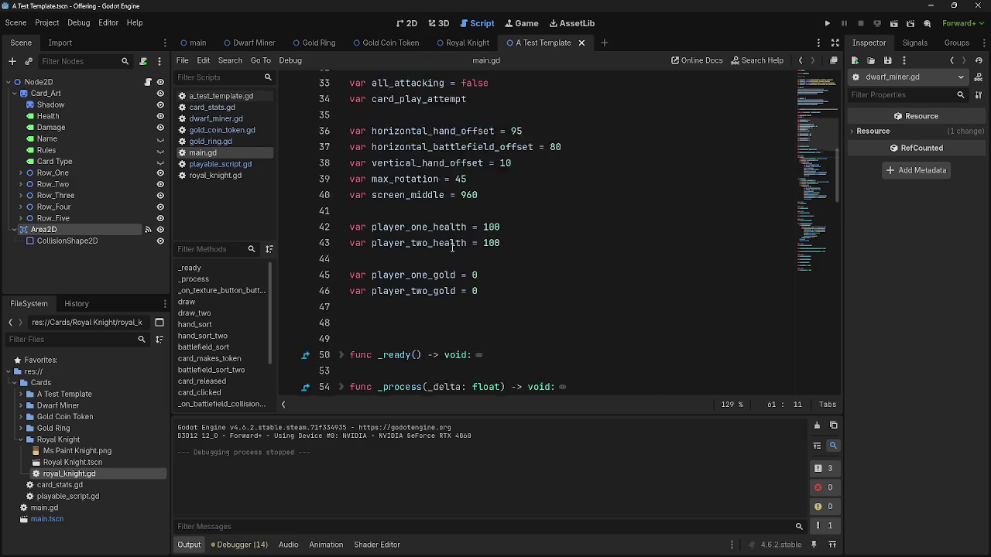
triple_click(519, 115)
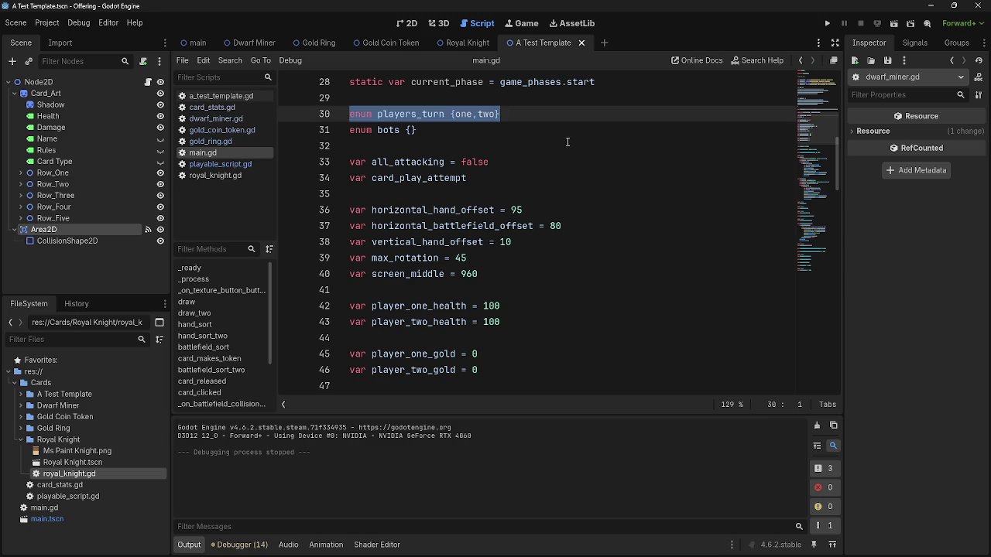
left_click(548, 113)
scroll(501, 267, "down", 1)
scroll(501, 267, "down", 6)
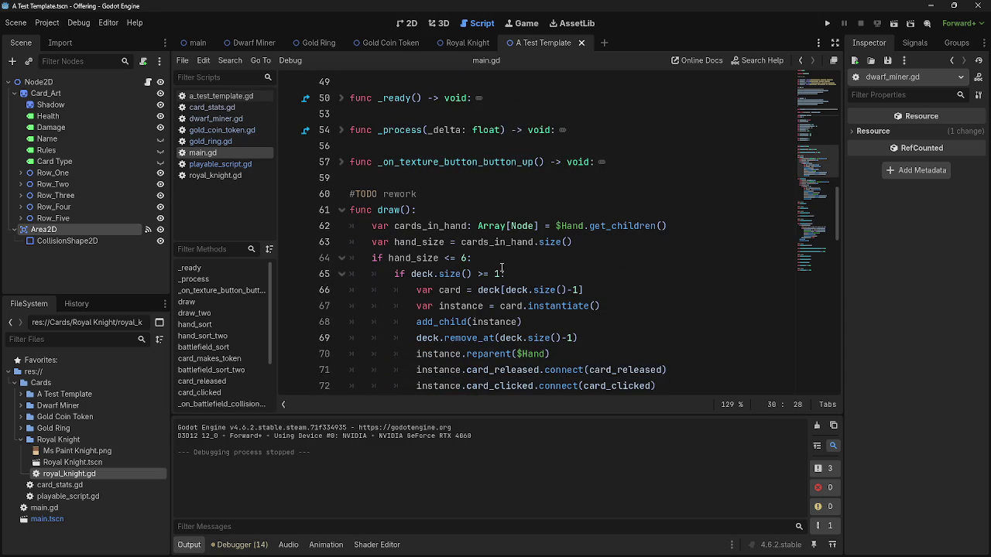
left_click(500, 212)
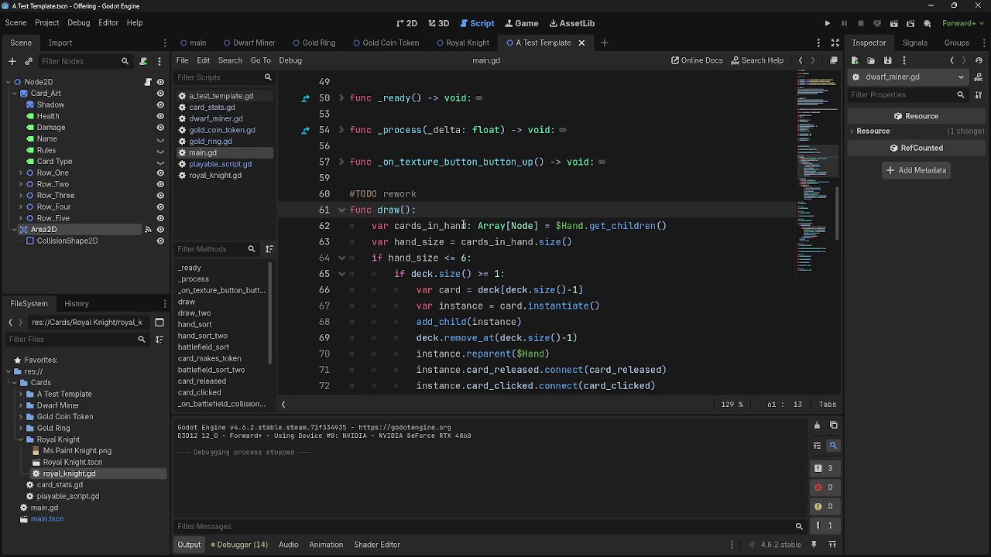
Inspect the cards_in_hand and hand_size lines in draw() by selecting their words.
left_click(392, 226)
left_click(435, 215)
left_click(438, 222)
left_click(490, 211)
double_click(455, 223)
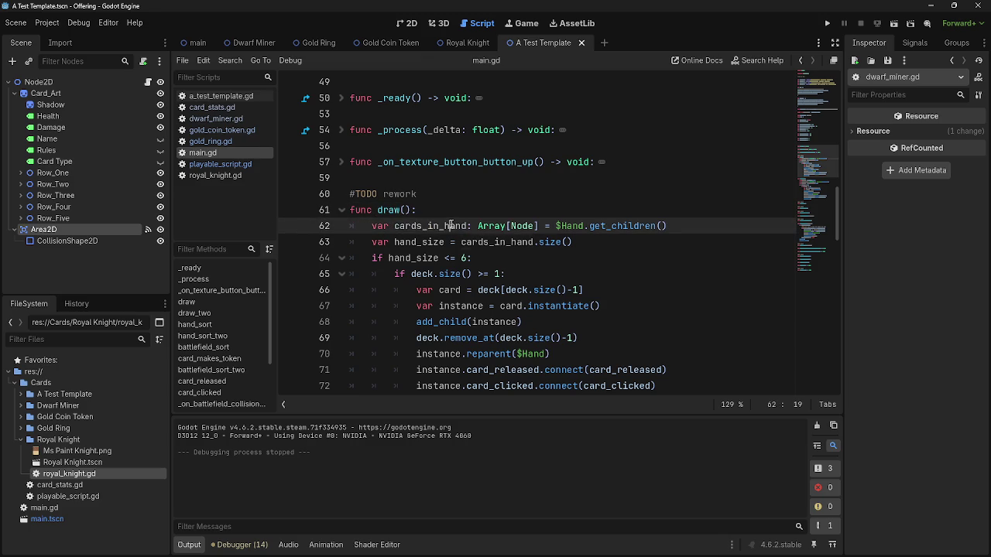
double_click(380, 235)
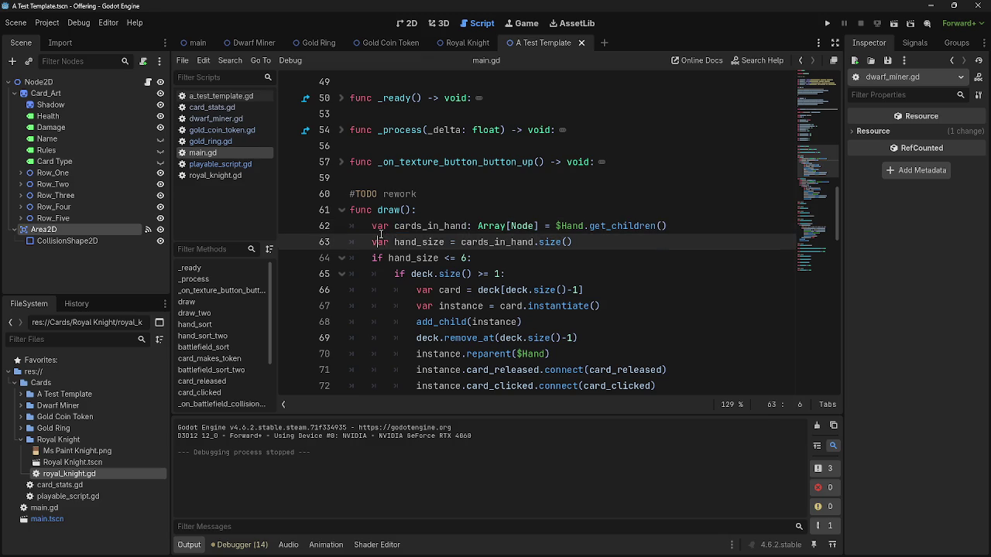
double_click(380, 232)
double_click(381, 235)
double_click(380, 225)
double_click(405, 236)
double_click(426, 222)
double_click(565, 226)
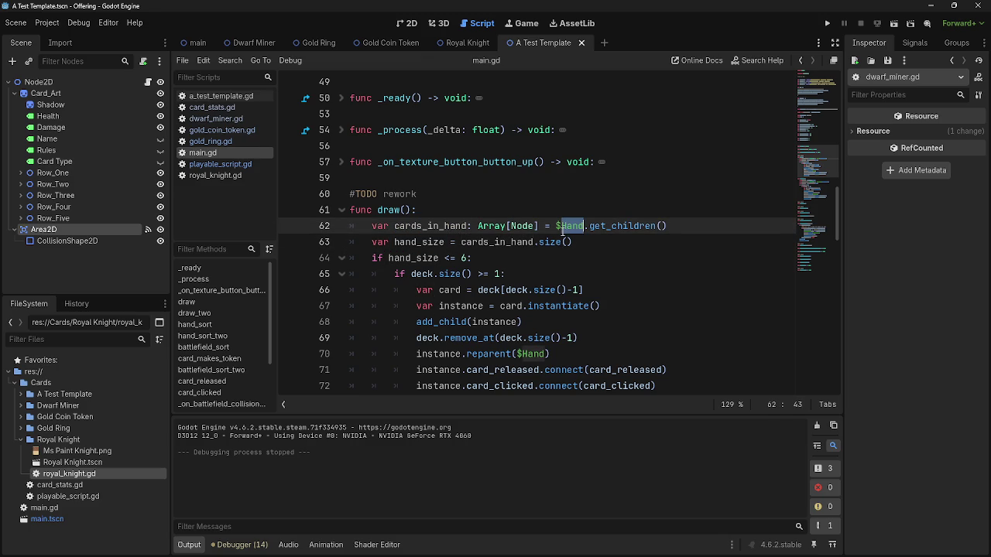
left_click(735, 239)
double_click(650, 225)
left_click_drag(650, 225, 364, 222)
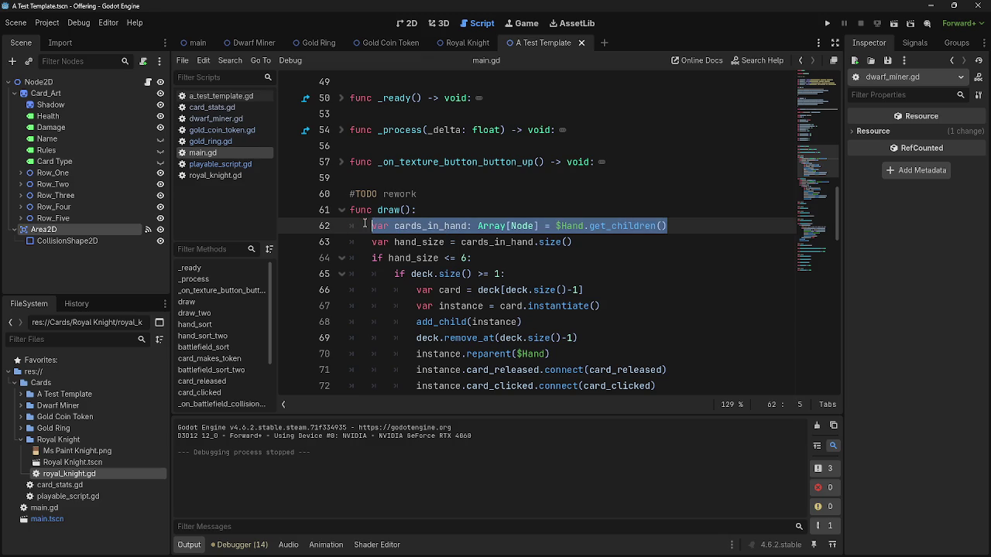
double_click(445, 226)
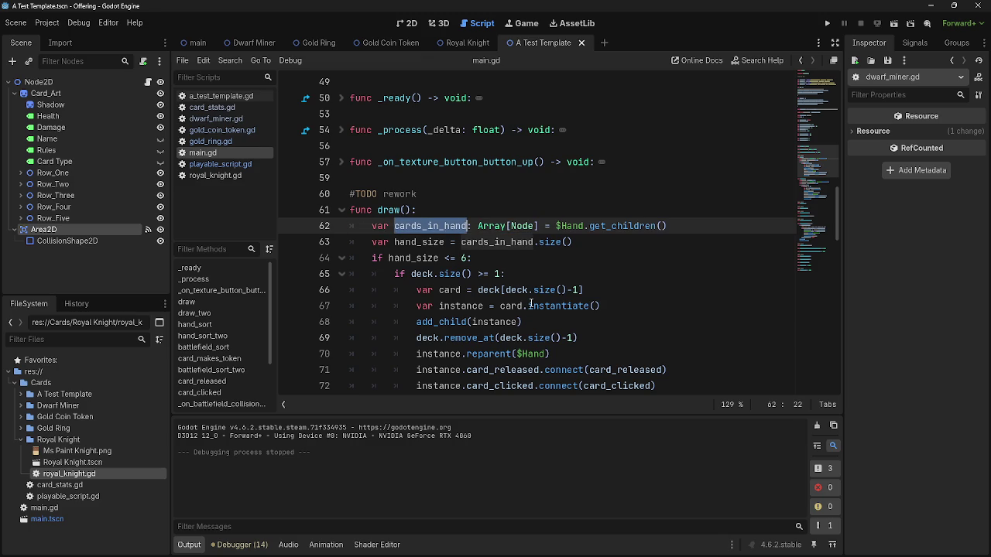
scroll(531, 304, "down", 1)
Move $Hand.get_children() into the hand_size line in place of cards_in_hand, adding the dot before size().
left_click_drag(667, 178, 555, 178)
left_click(536, 195)
double_click(535, 194)
key("BackSpace")
mouse_move(667, 178)
left_mouse_down()
mouse_move(555, 178)
mouse_move(465, 194)
left_mouse_up()
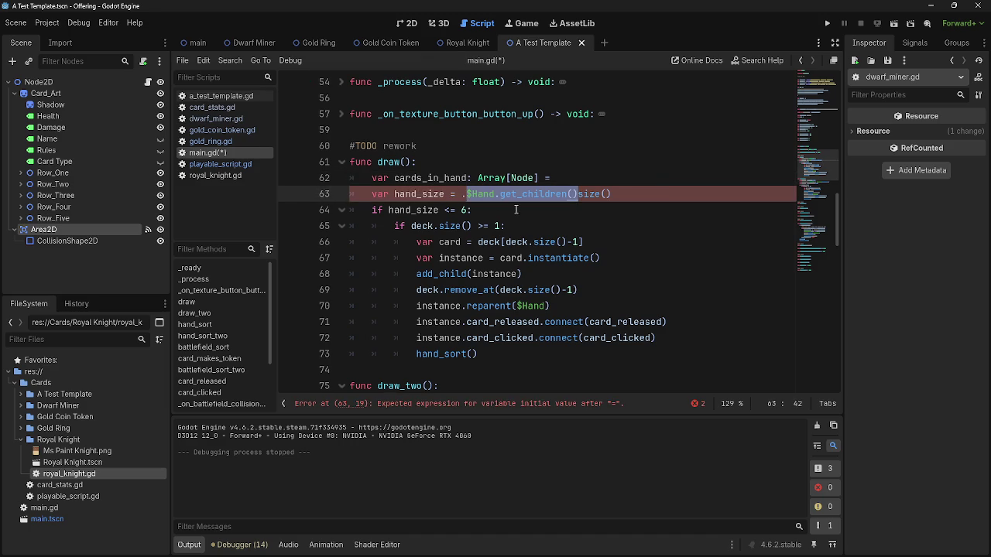
left_click(465, 194)
key("BackSpace")
left_click(573, 198)
type(".")
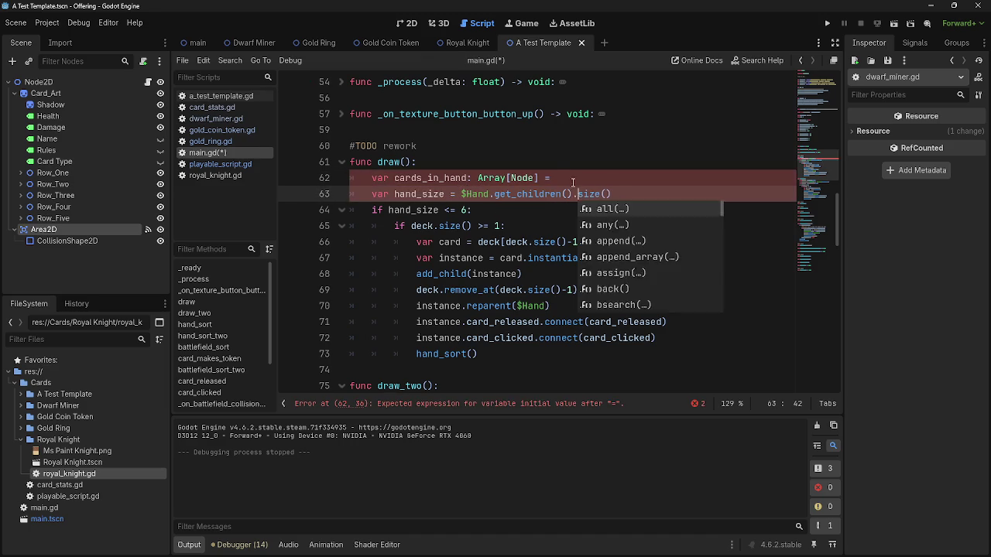
Delete the leftover cards_in_hand declaration line and run the game to test draw().
left_click_drag(556, 178, 350, 178)
key("BackSpace")
key("BackSpace")
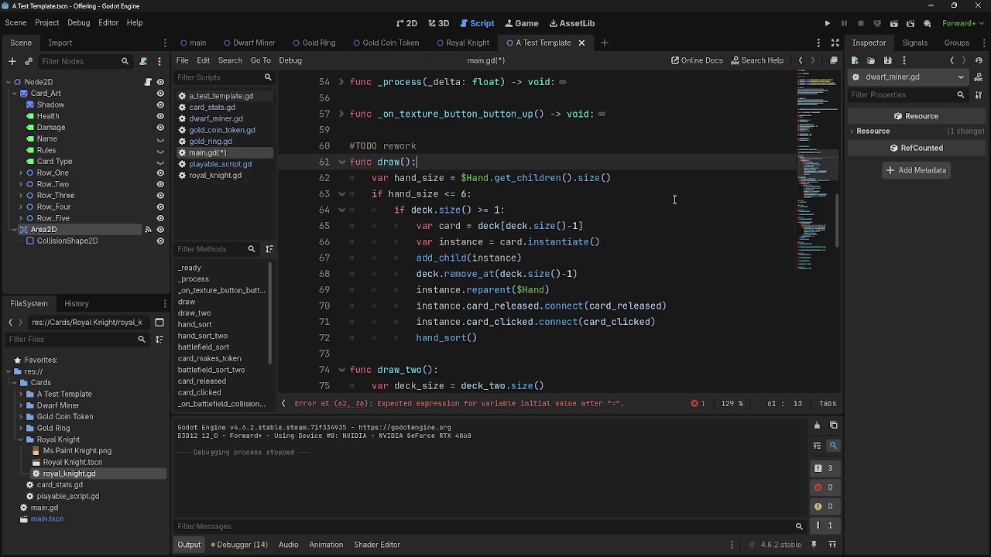
left_click(495, 194)
left_click(828, 24)
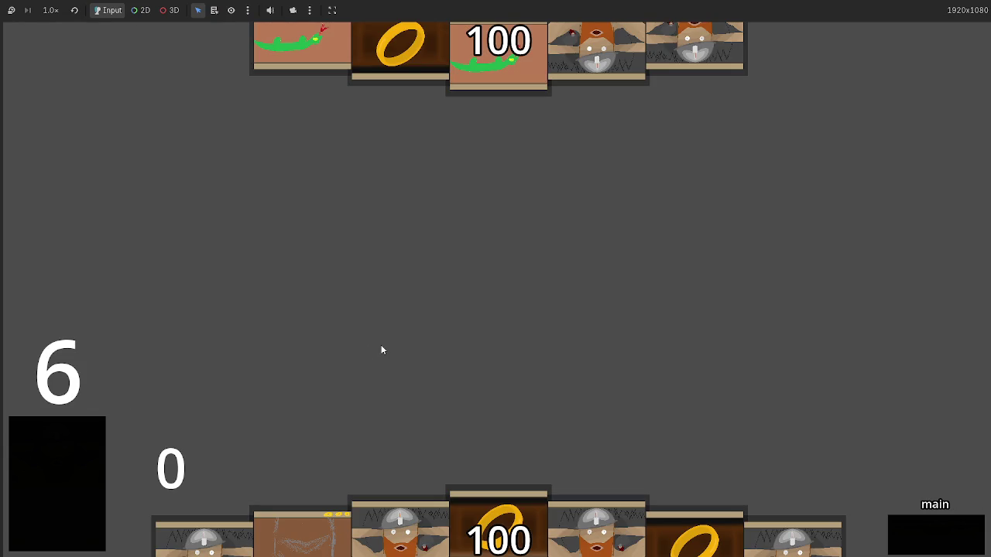
Stop the game and paste $Hand.get_children().size() over hand_size in the if condition.
key("F8")
mouse_move(612, 178)
left_mouse_down()
mouse_move(317, 183)
mouse_move(368, 183)
left_mouse_up()
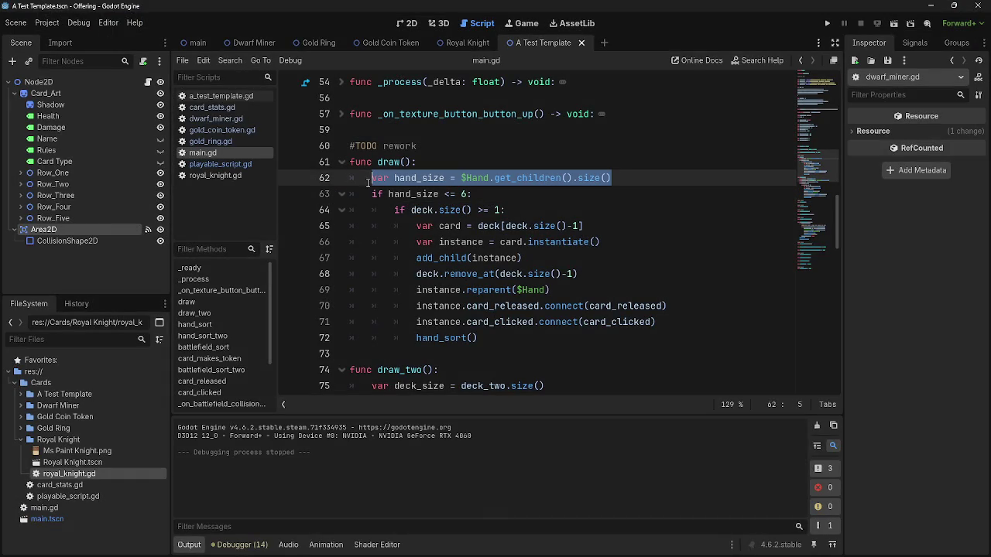
double_click(411, 180)
left_click_drag(650, 181, 462, 180)
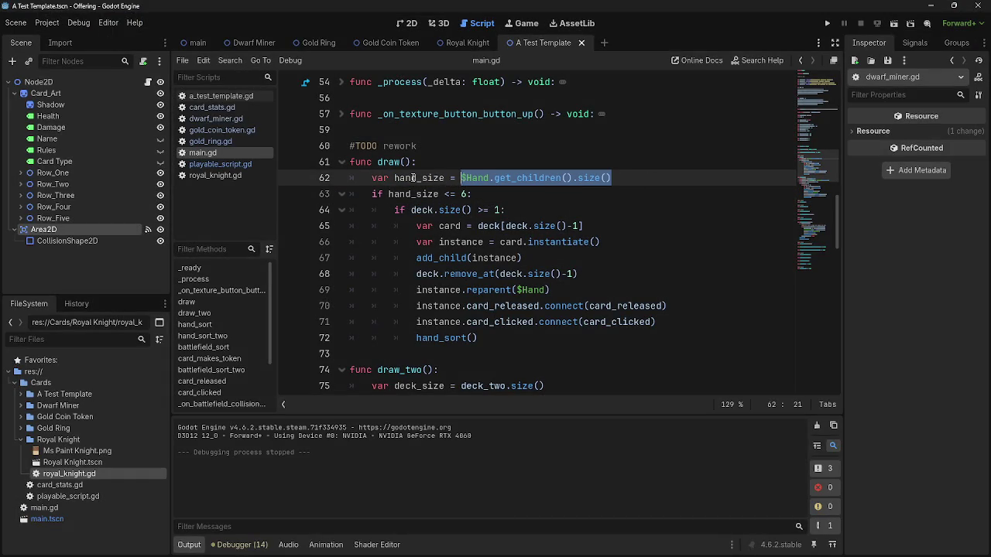
double_click(408, 178)
left_click_drag(641, 180, 462, 181)
key("ctrl+c")
double_click(411, 195)
key("ctrl+v")
Delete the unused hand_size variable line, then run and stop the game.
left_click_drag(655, 177, 311, 171)
key("BackSpace")
key("BackSpace")
left_click(824, 28)
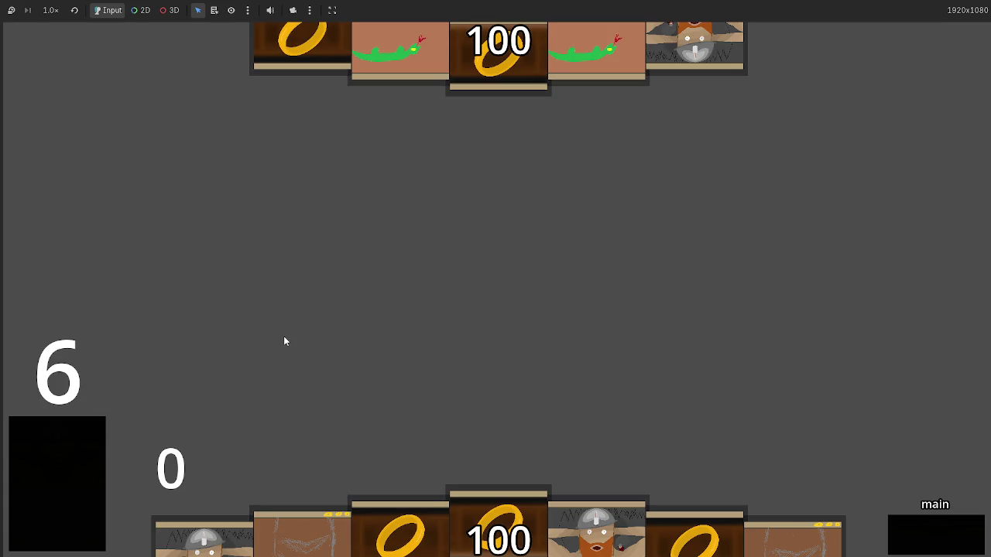
key("F8")
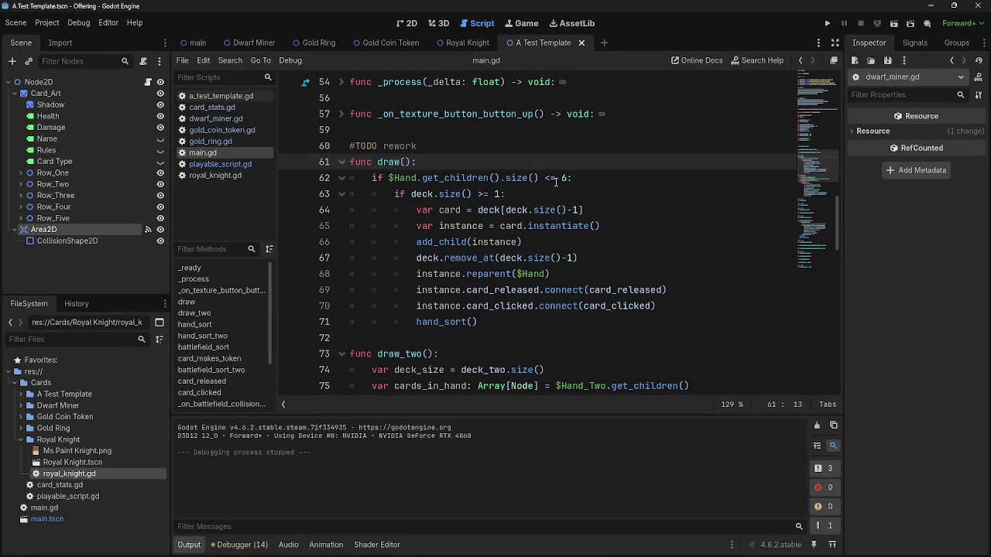
left_click(555, 179)
left_click(551, 178)
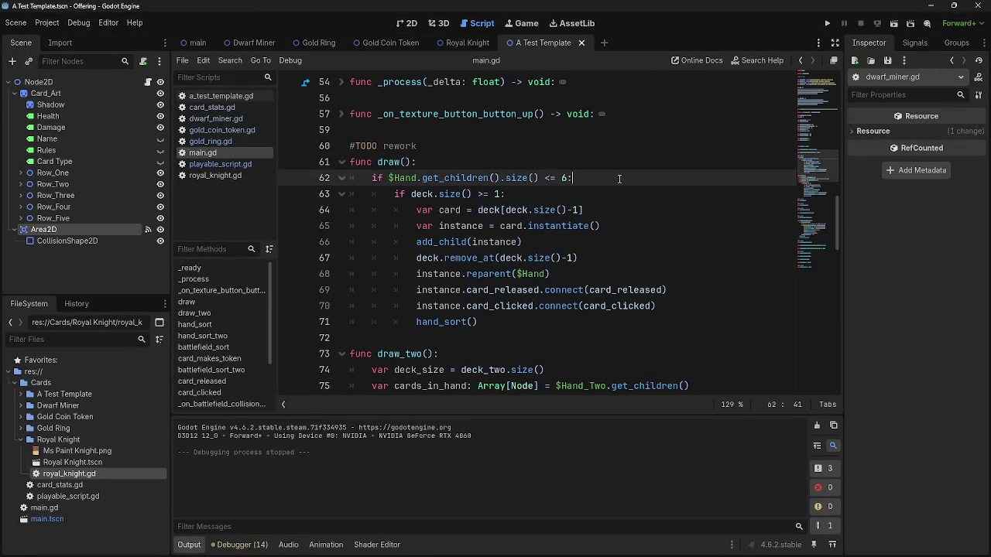
left_click(556, 322)
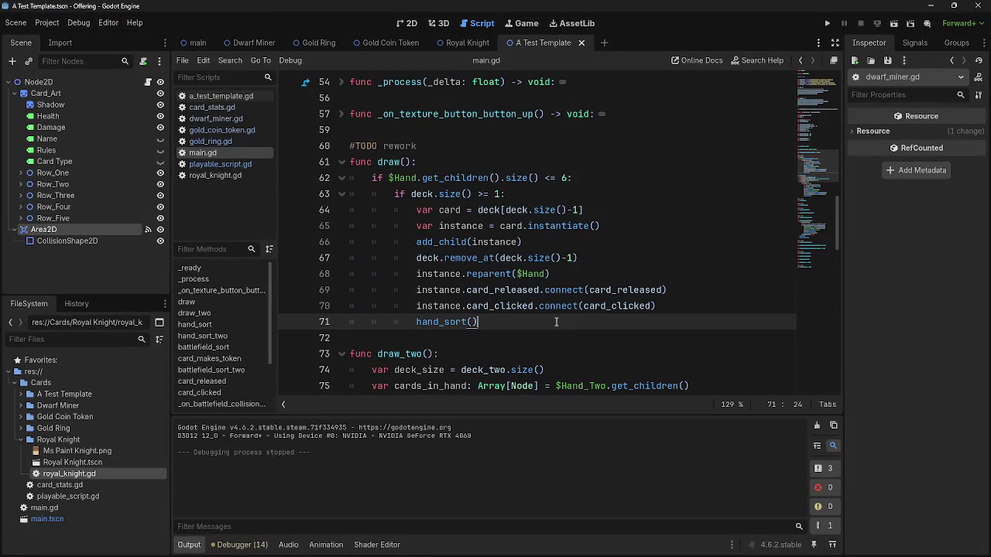
left_click_drag(556, 178, 551, 178)
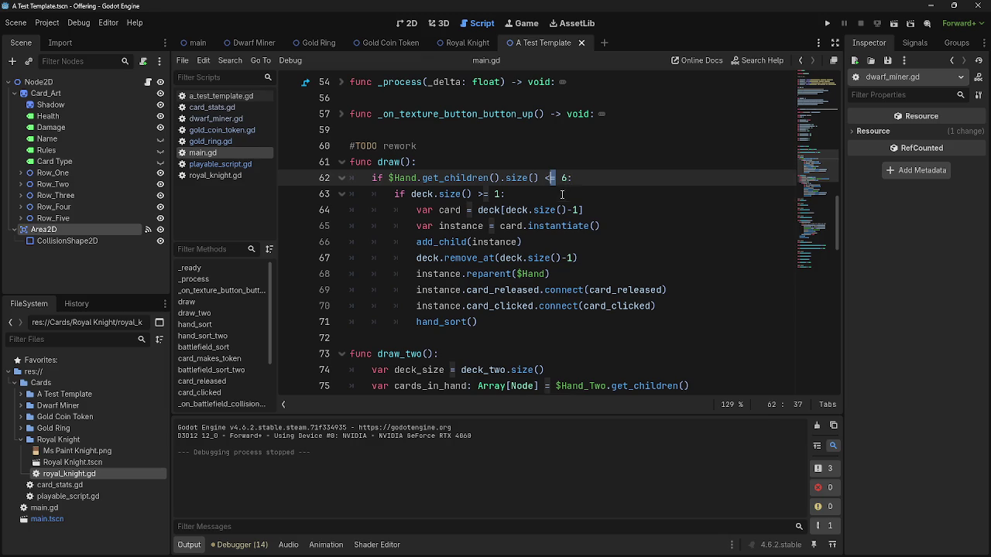
left_click(562, 194)
mouse_move(395, 193)
left_mouse_down()
mouse_move(534, 194)
mouse_move(393, 194)
left_mouse_up()
left_click(534, 194)
left_click(393, 193)
left_click(586, 210)
scroll(587, 233, "down", 1)
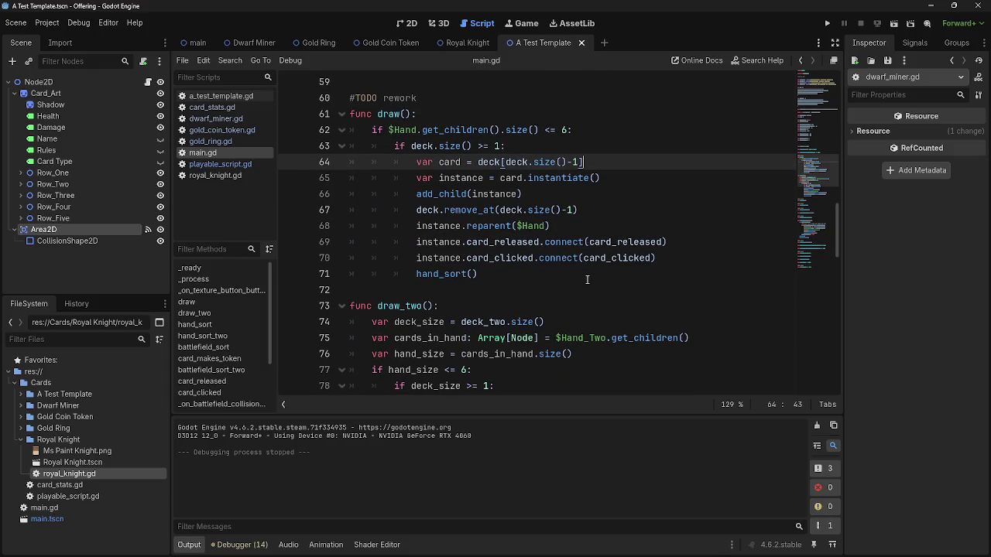
scroll(587, 280, "down", 1)
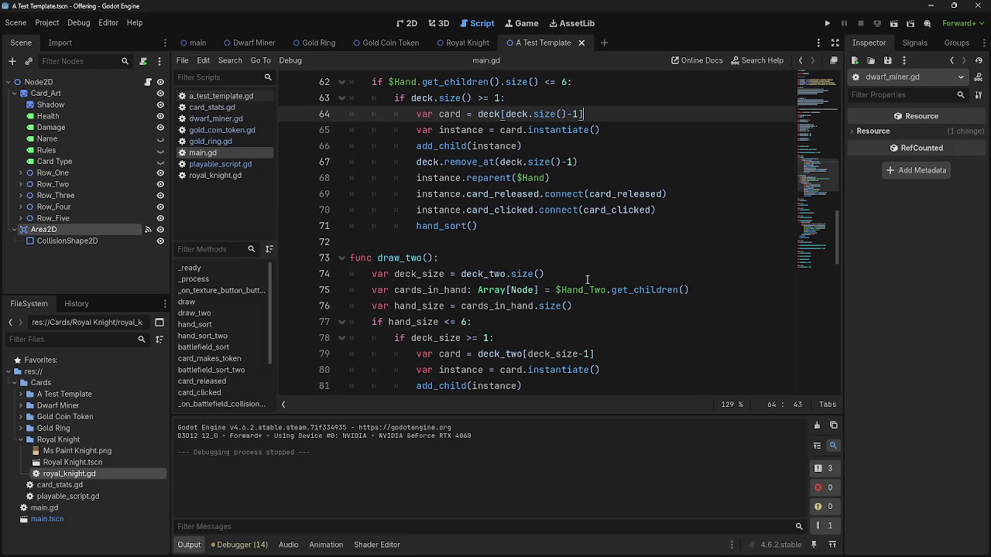
scroll(586, 279, "up", 3)
scroll(587, 279, "down", 5)
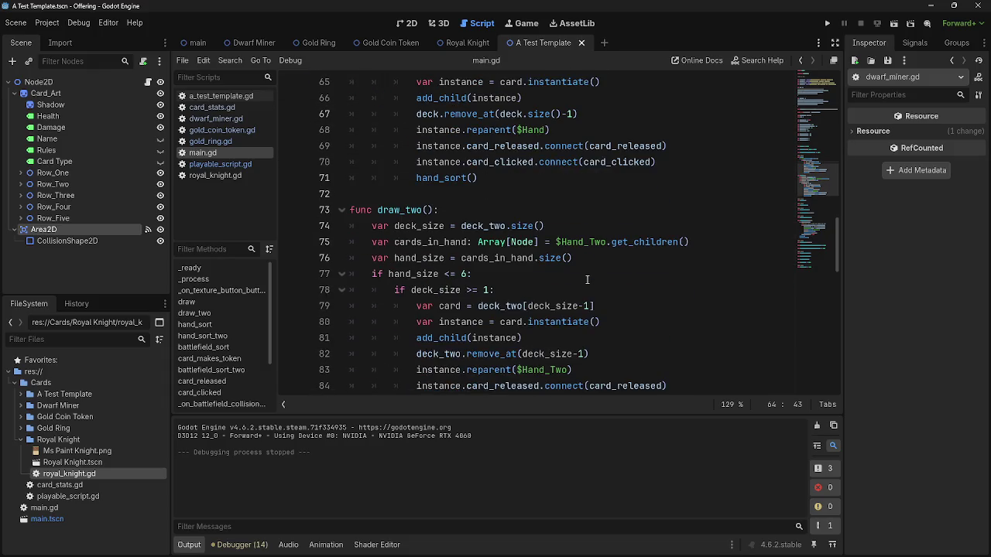
scroll(586, 279, "up", 5)
double_click(437, 210)
left_click_drag(582, 210, 438, 209)
left_click(436, 209)
double_click(450, 209)
double_click(488, 209)
left_click(546, 210)
left_click(576, 210)
scroll(610, 224, "up", 5)
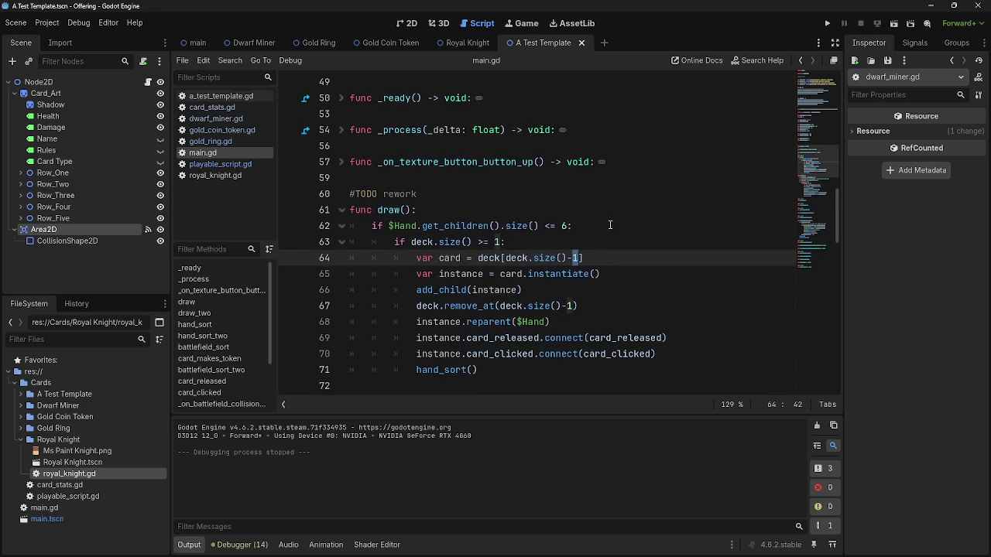
scroll(610, 225, "up", 11)
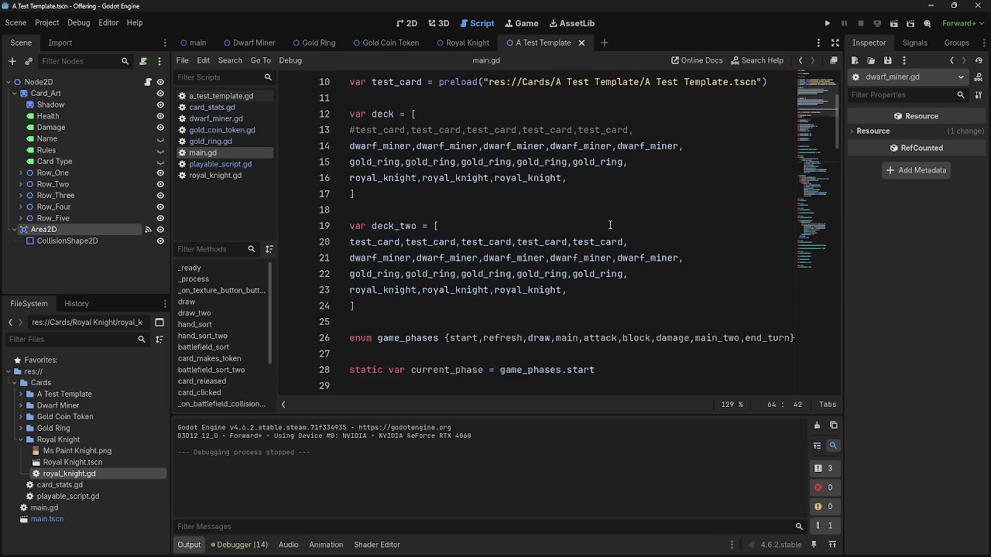
scroll(610, 224, "down", 3)
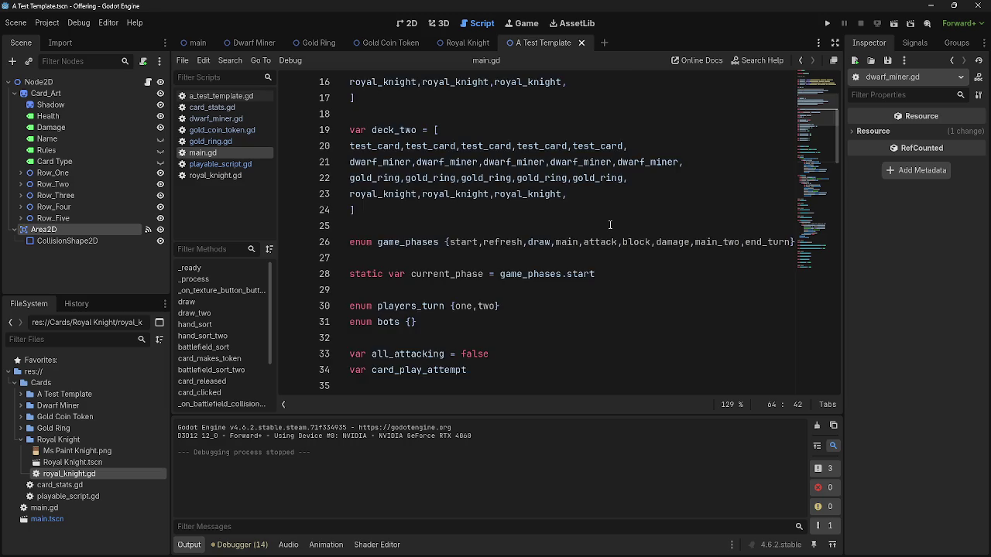
scroll(609, 224, "down", 11)
left_click(575, 259)
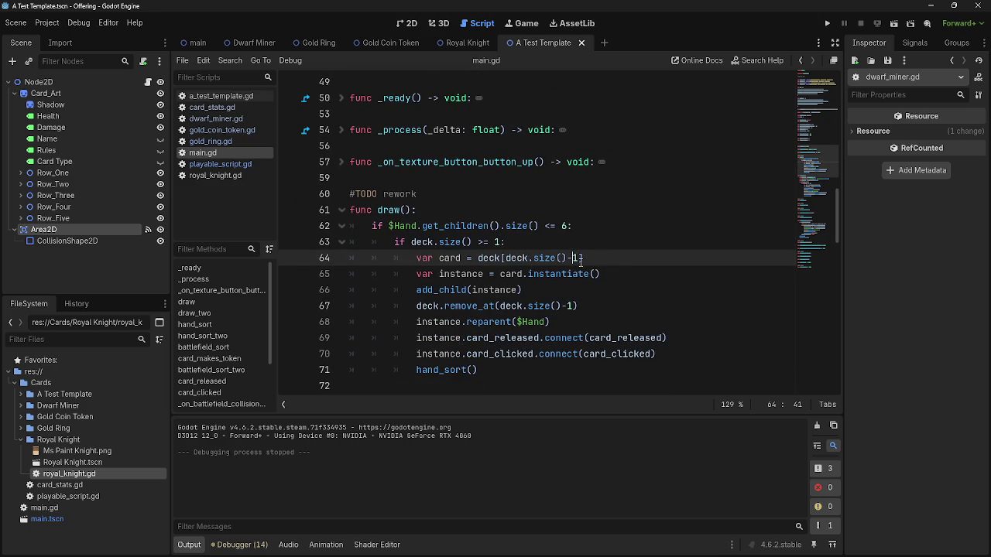
key("BackSpace")
key("End")
left_click(628, 244)
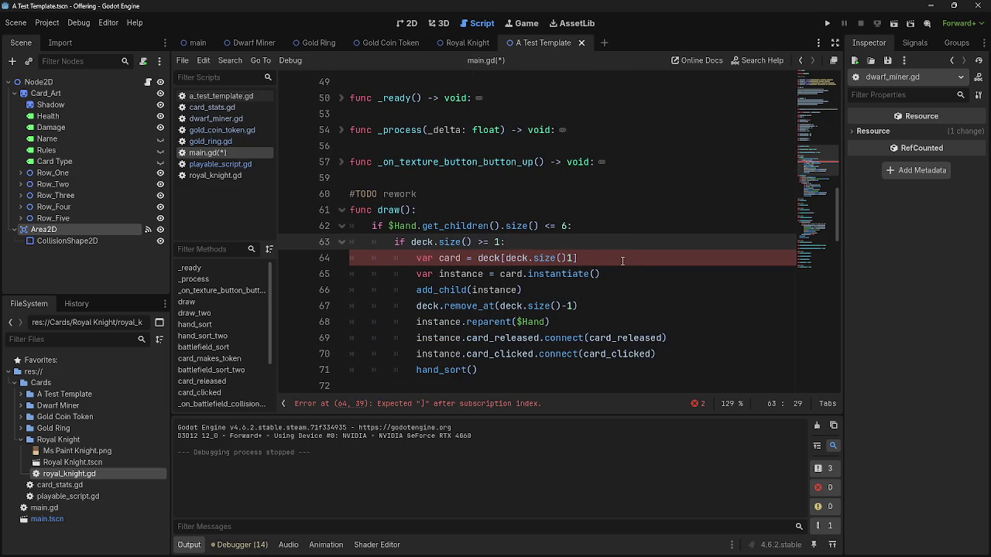
left_click(568, 261)
type("-")
key("ctrl+s")
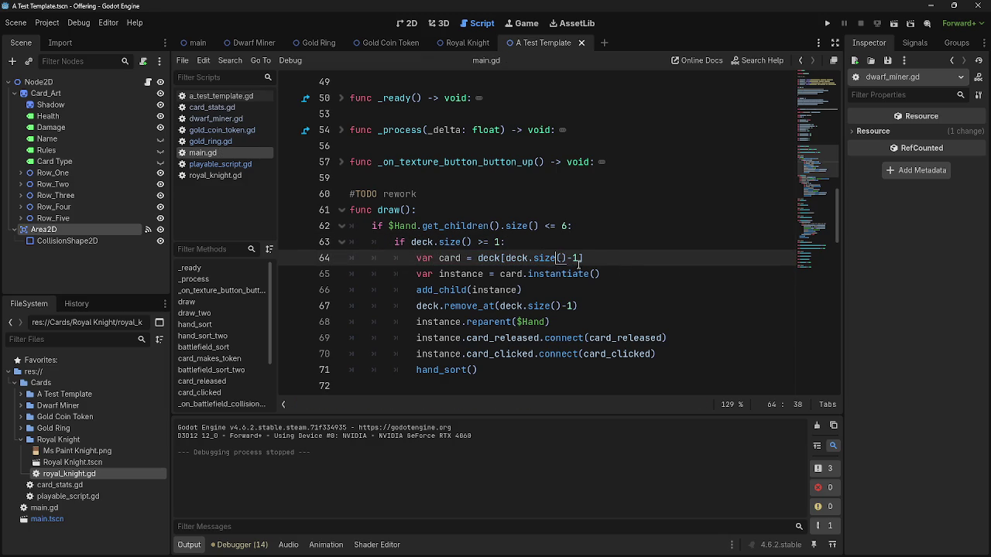
double_click(569, 261)
key("BackSpace")
left_click(566, 258)
type("-1")
left_click_drag(565, 259, 506, 259)
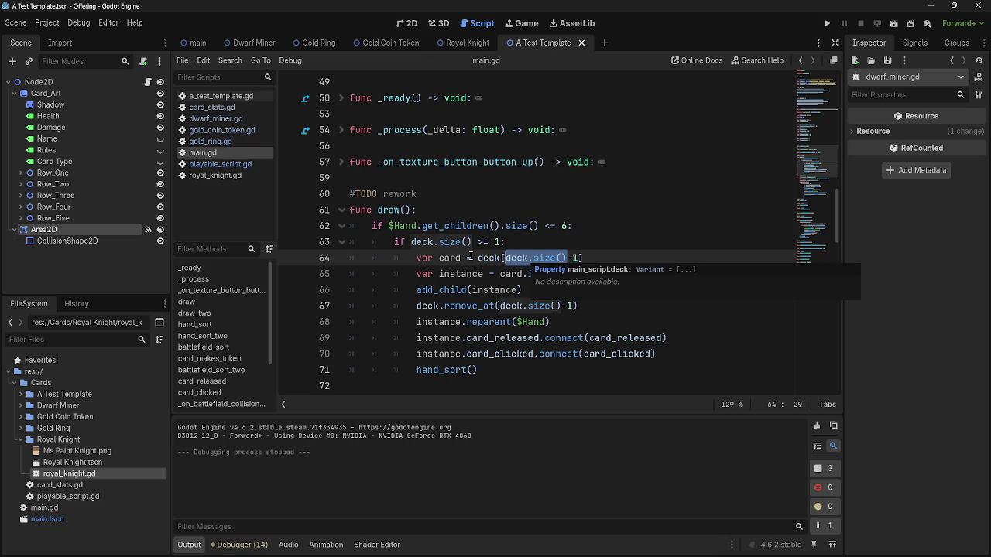
left_click(578, 258)
key("BackSpace")
key("BackSpace")
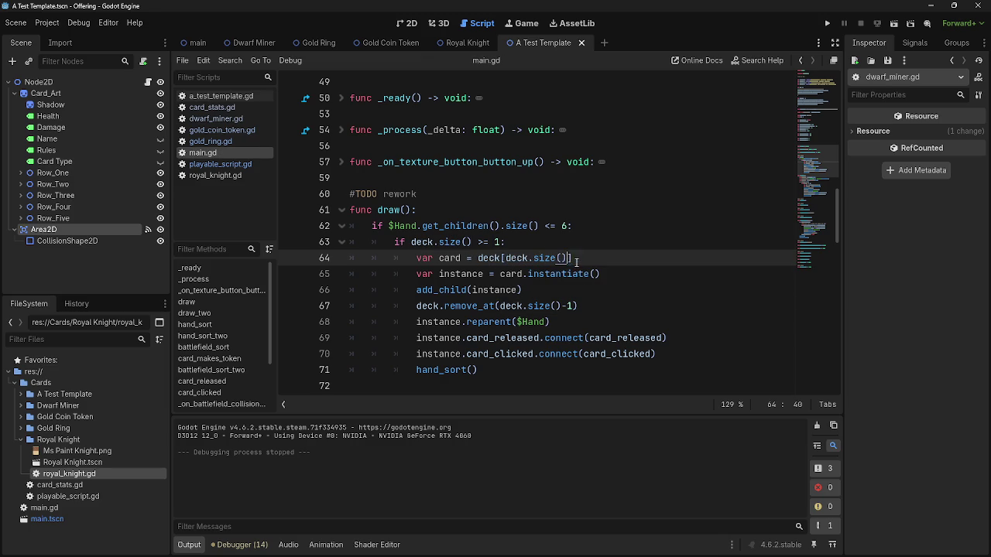
left_click(827, 24)
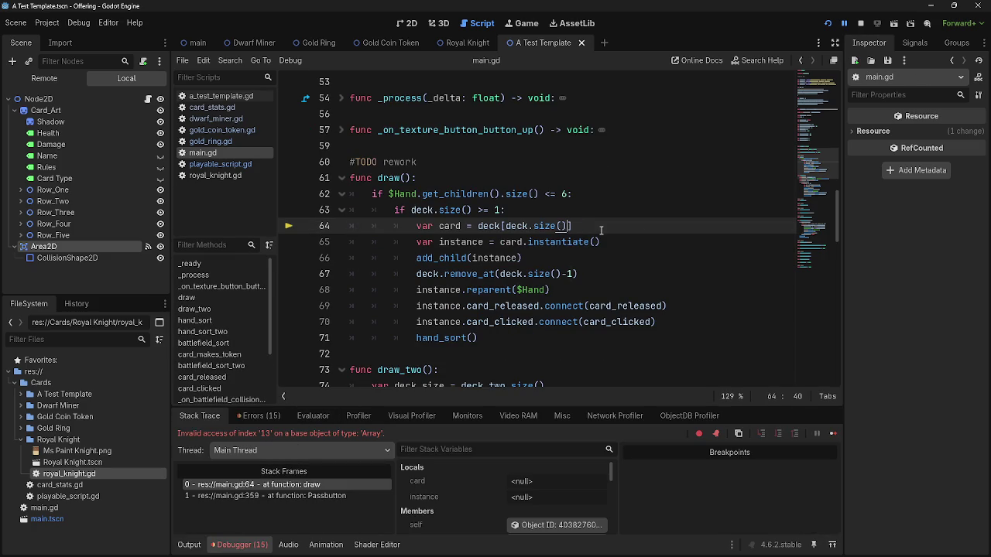
left_click(828, 28)
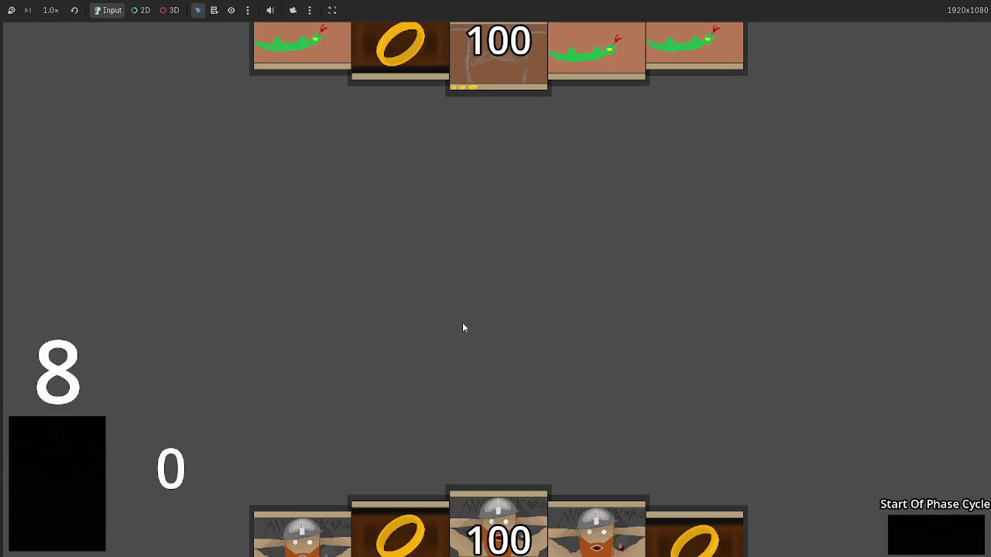
key("F8")
left_click(555, 242)
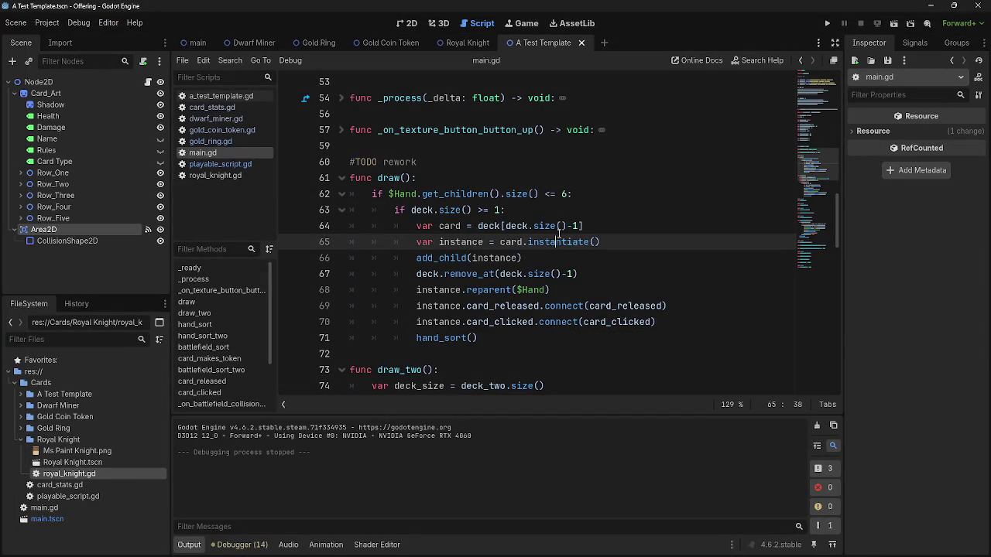
Try renaming instance to card on line 65, then undo the change.
left_click_drag(581, 226, 505, 226)
left_click_drag(581, 226, 505, 226)
left_click(669, 228)
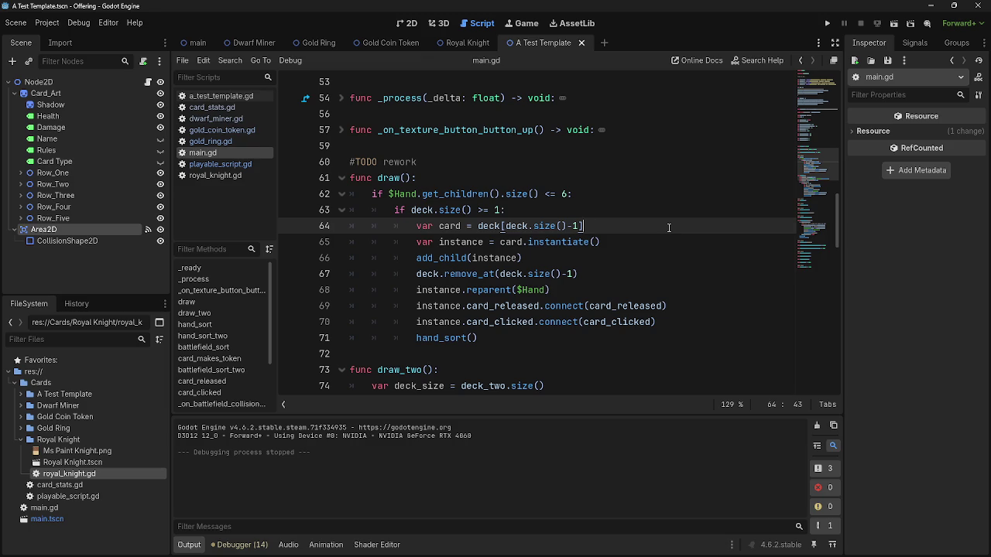
double_click(458, 244)
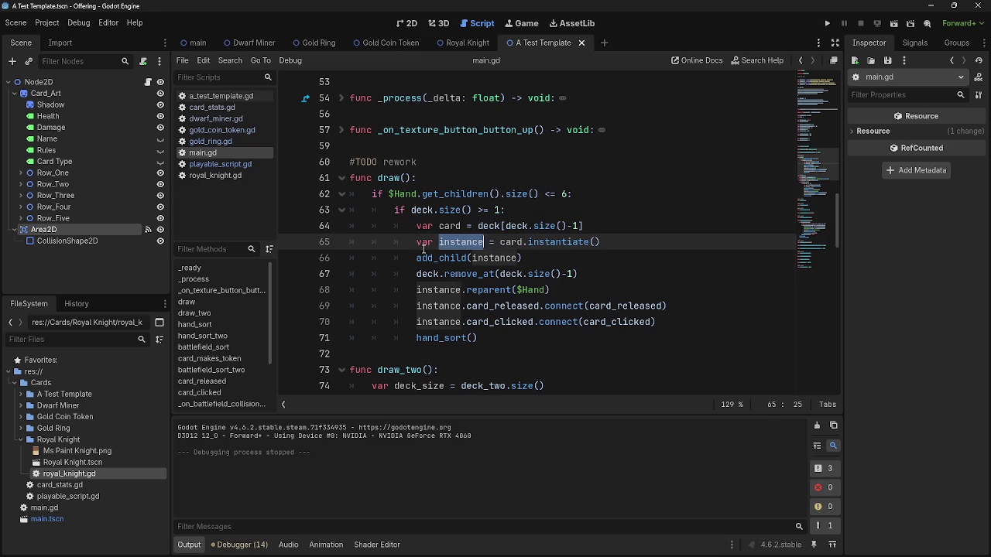
type("card")
left_click(489, 242)
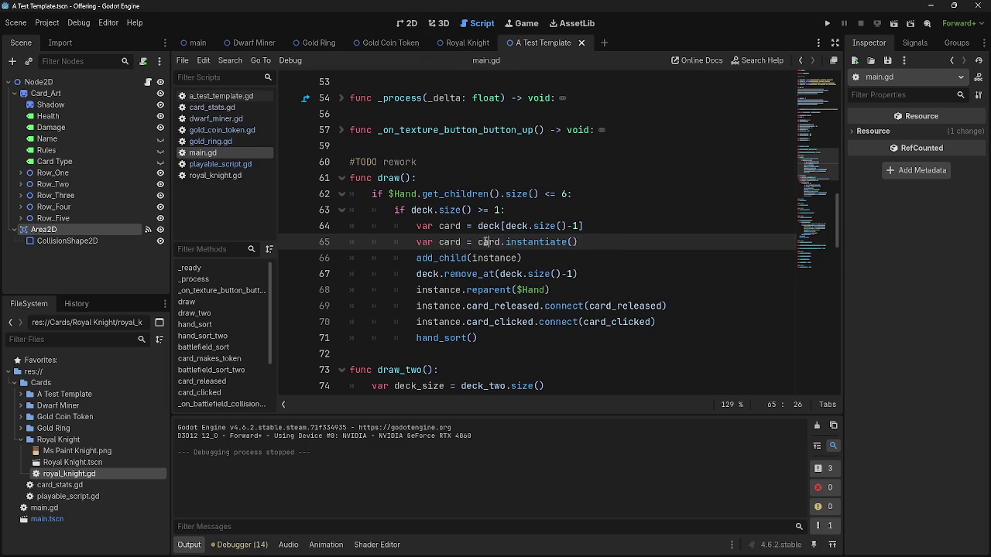
key("ctrl+z")
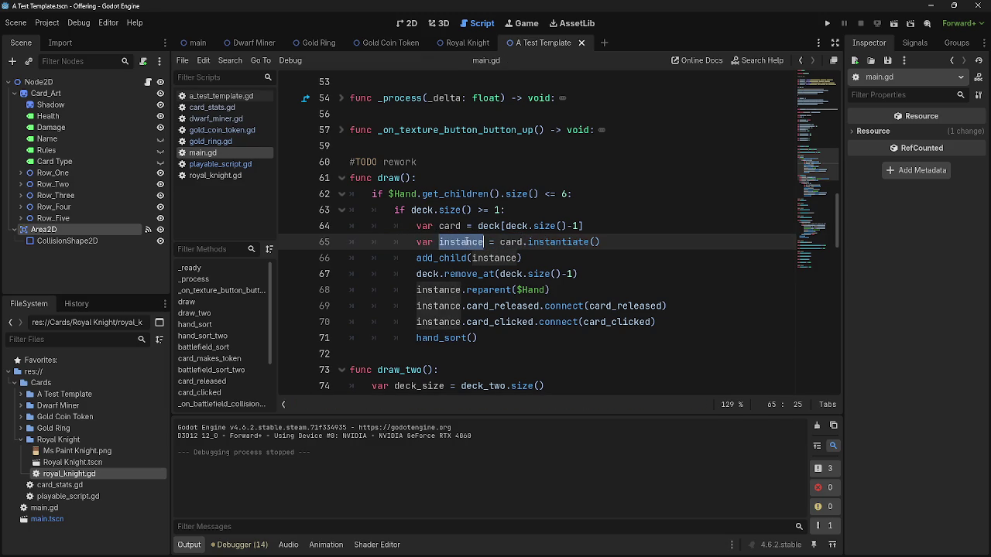
Inspect the add_child and remove_at calls on lines 66-67 by selecting their words.
double_click(446, 258)
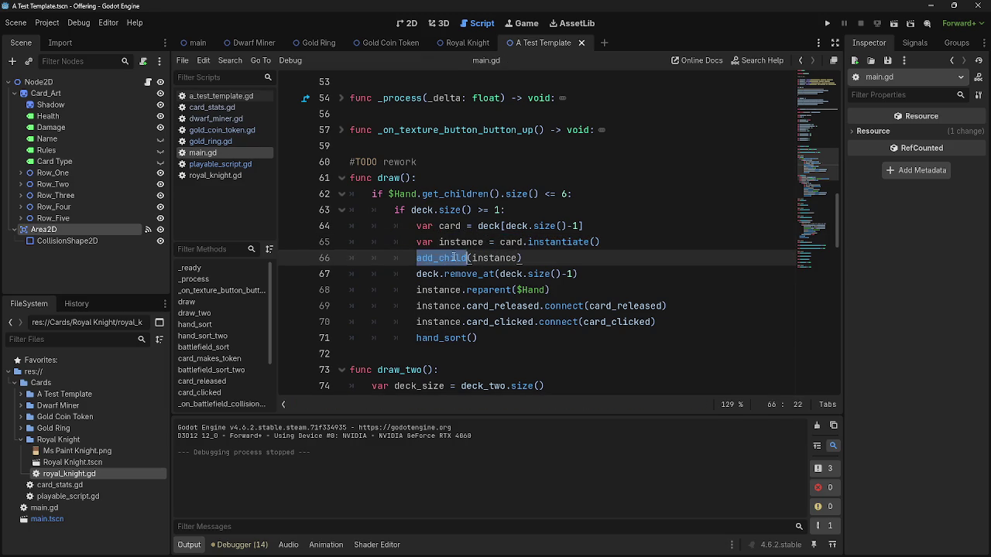
left_click(476, 258)
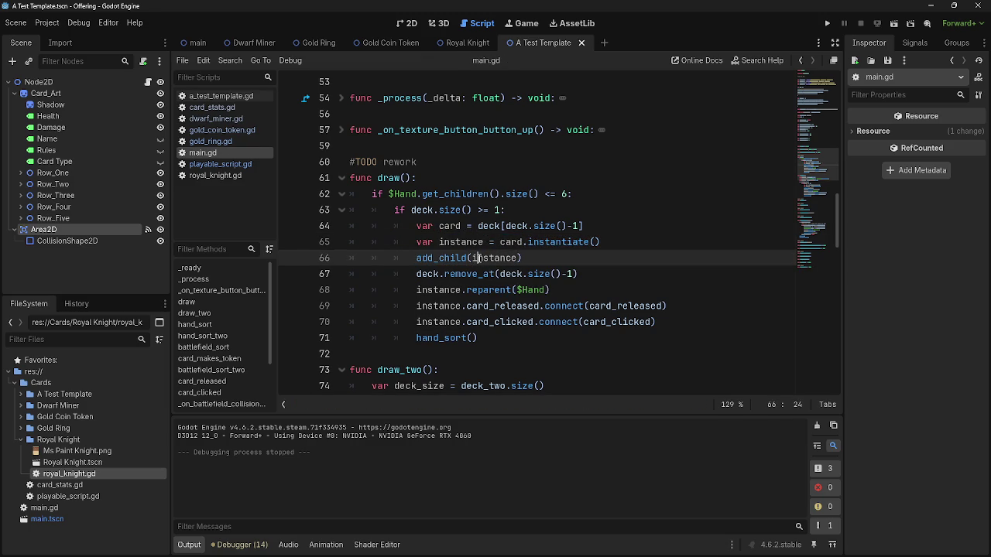
double_click(439, 257)
left_click(439, 257)
double_click(439, 258)
left_click(439, 257)
double_click(428, 274)
left_click(428, 274)
double_click(461, 274)
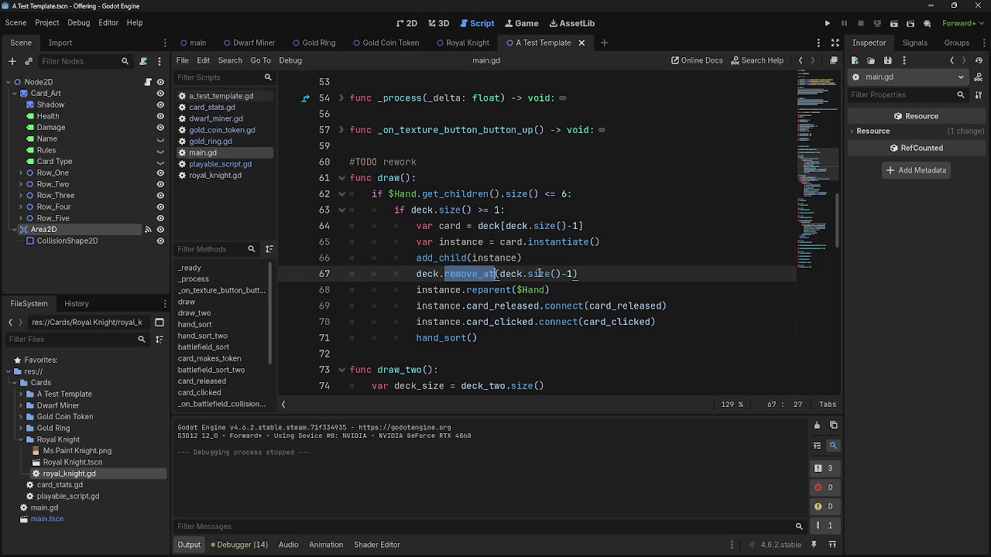
left_click_drag(577, 274, 497, 274)
Select deck.remove_at(deck.size()-1) and lines 64-67 of draw() to review them.
left_click(605, 277)
left_click_drag(606, 276, 410, 278)
key("Left")
key("ctrl+shift+Right")
left_click(602, 273)
left_click_drag(596, 274, 413, 274)
double_click(433, 271)
left_click(626, 274)
mouse_move(607, 272)
left_mouse_down()
mouse_move(421, 242)
mouse_move(413, 230)
left_mouse_up()
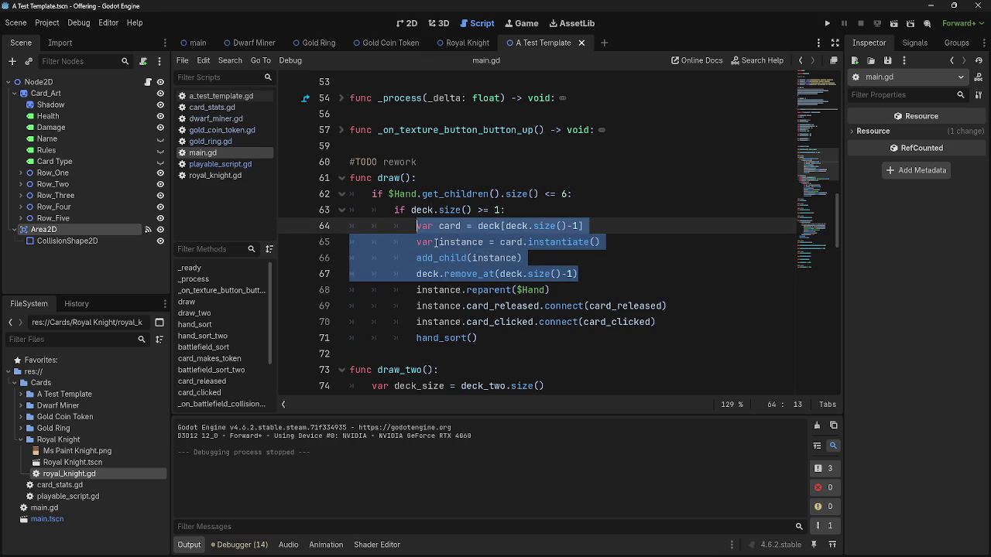
left_click(434, 241)
left_click(607, 277)
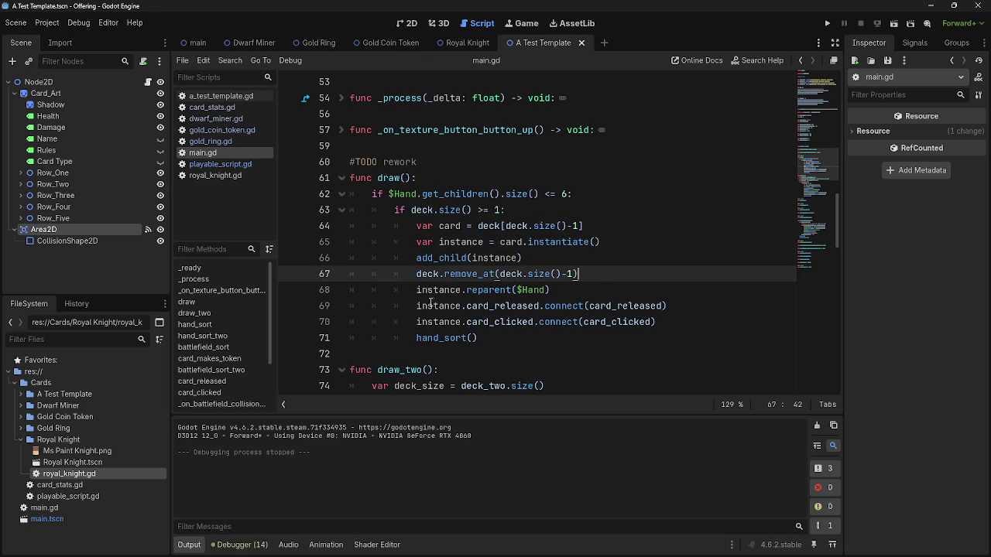
Delete the empty line after var card so draw()'s statements run together.
left_click(611, 226)
key("Return")
left_click_drag(601, 290, 414, 291)
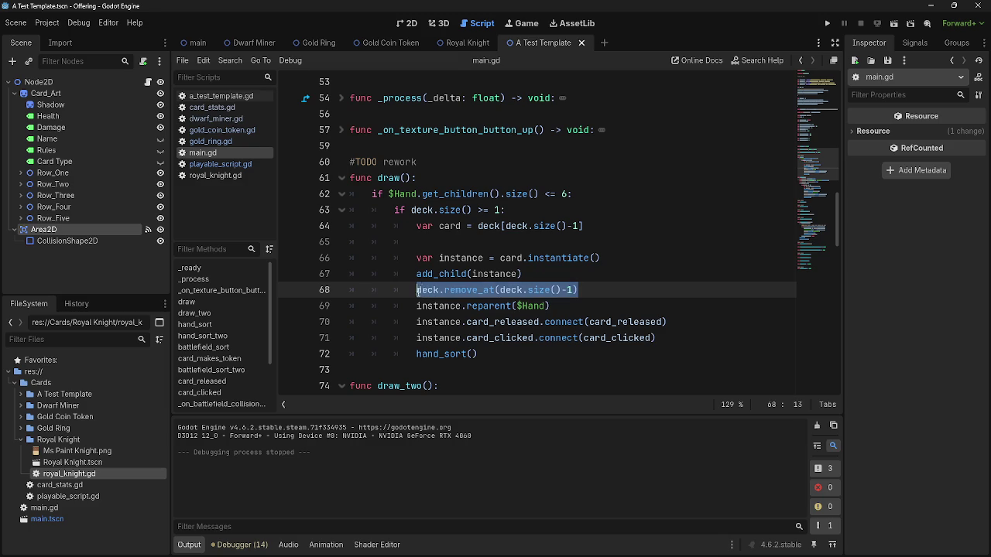
left_click(619, 241)
key("BackSpace")
key("BackSpace")
key("BackSpace")
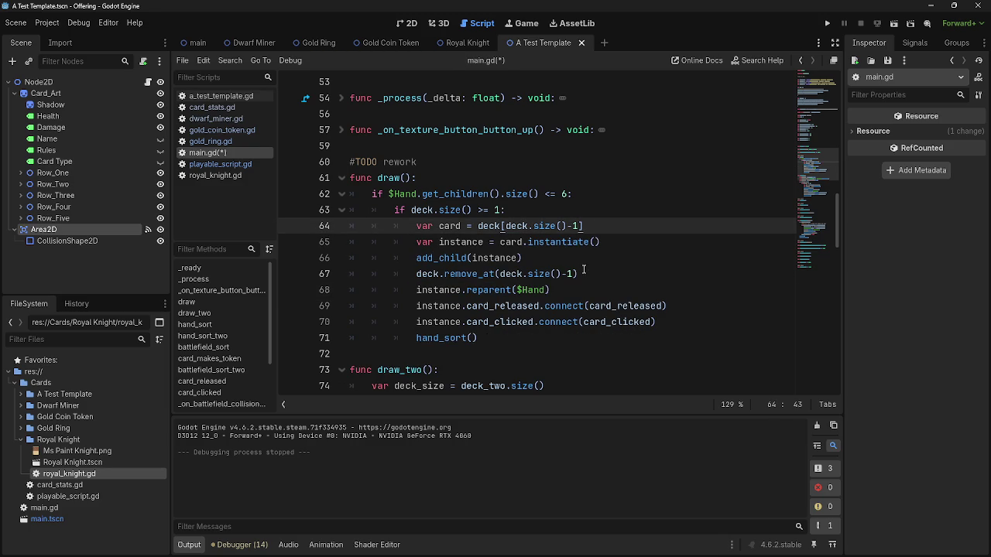
left_click(585, 213)
mouse_move(574, 283)
left_mouse_down()
mouse_move(423, 289)
mouse_move(570, 291)
left_mouse_up()
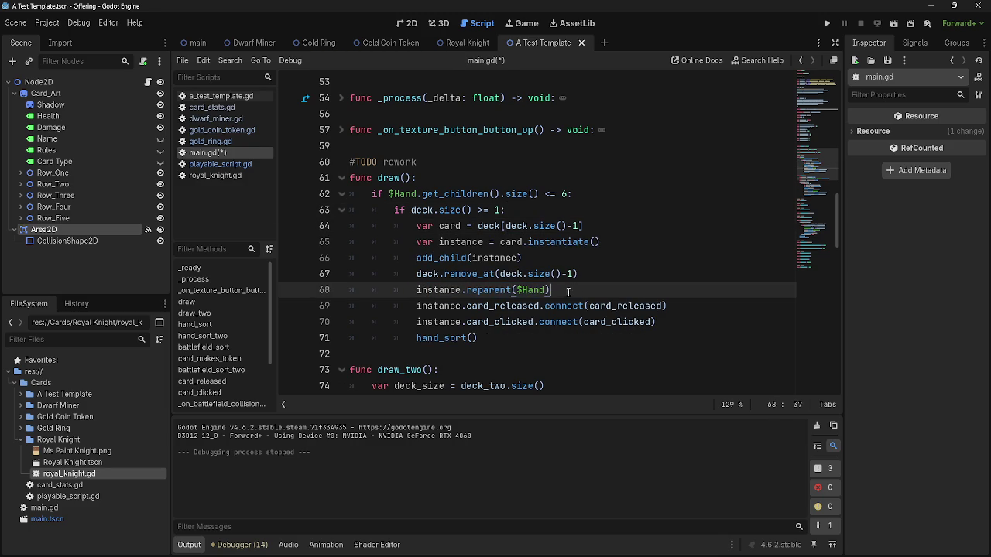
Review the draw() body from line 62 to 67, including the hand size and deck checks.
double_click(412, 194)
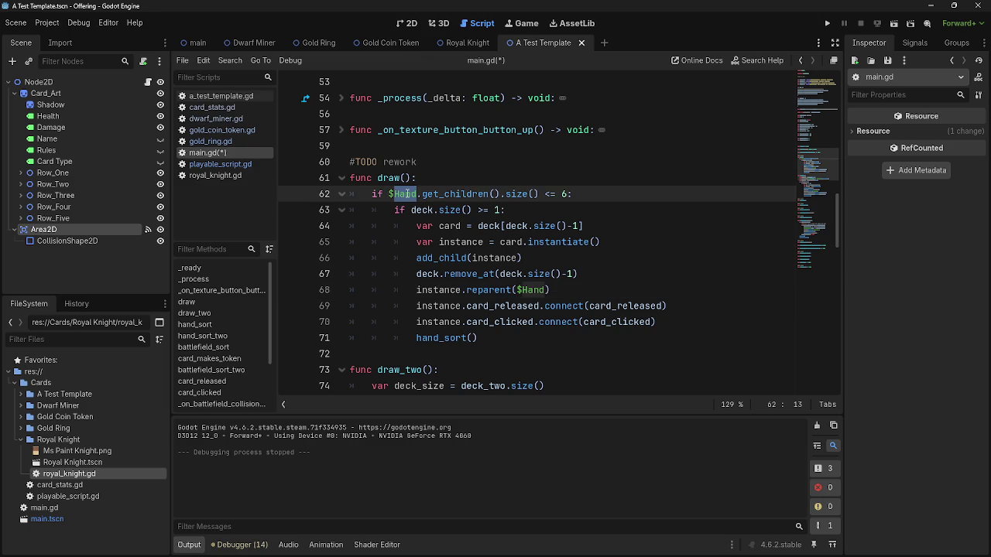
left_click_drag(372, 193, 570, 258)
left_click(566, 212)
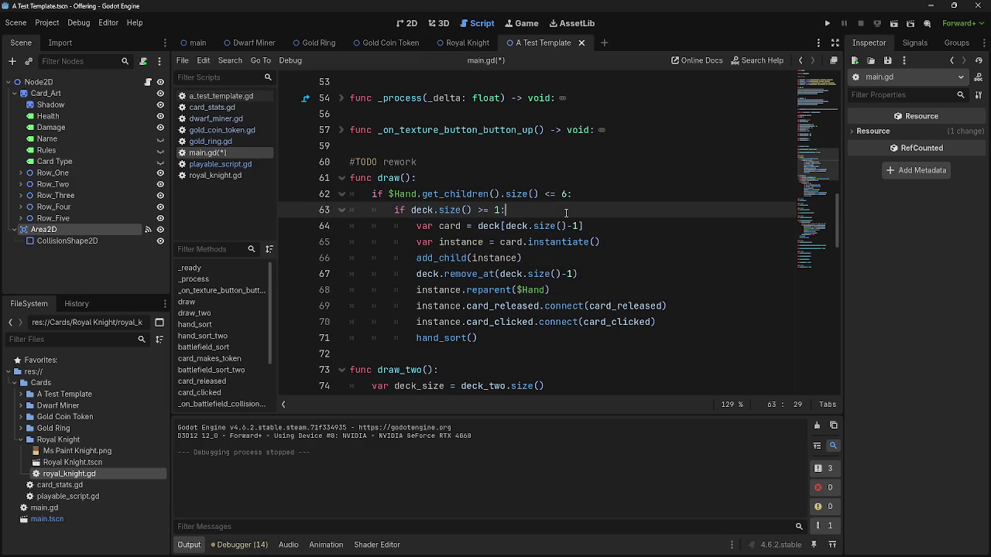
left_click(601, 193)
double_click(422, 210)
scroll(624, 258, "up", 15)
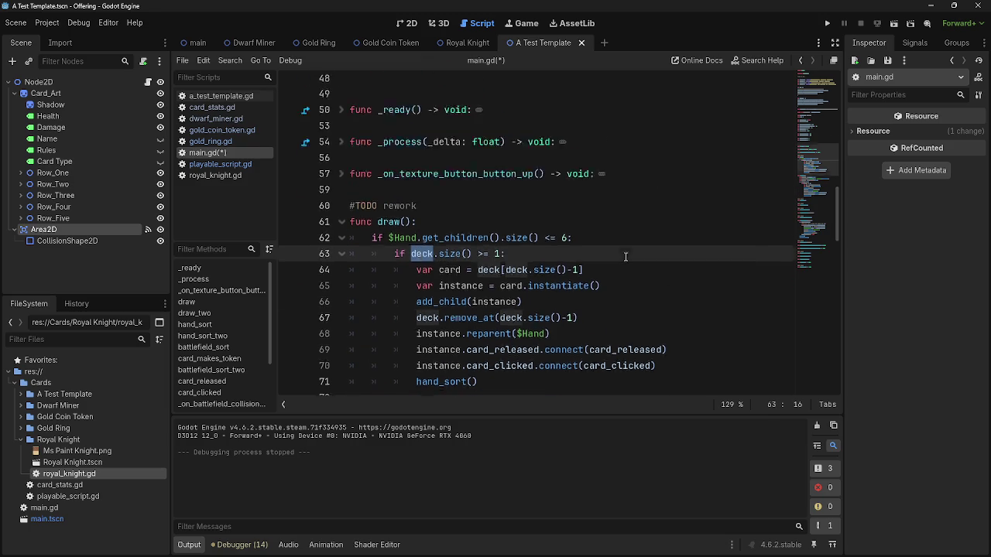
scroll(624, 258, "down", 15)
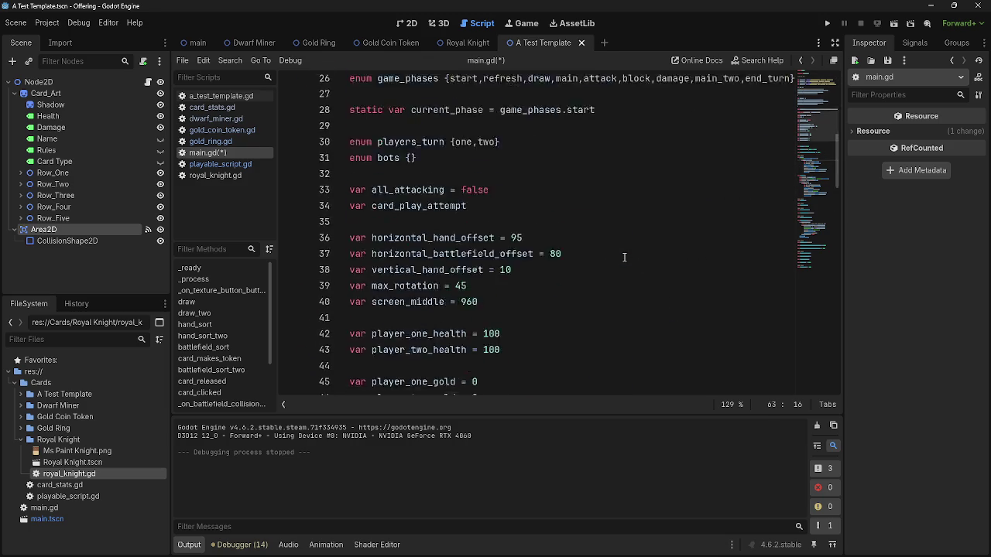
scroll(624, 258, "down", 1)
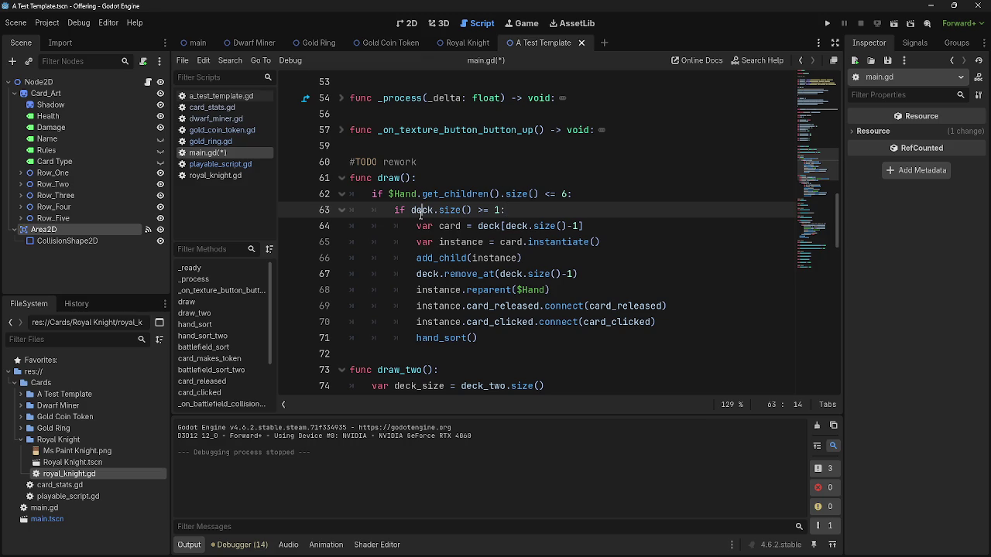
scroll(634, 236, "up", 10)
scroll(644, 246, "up", 7)
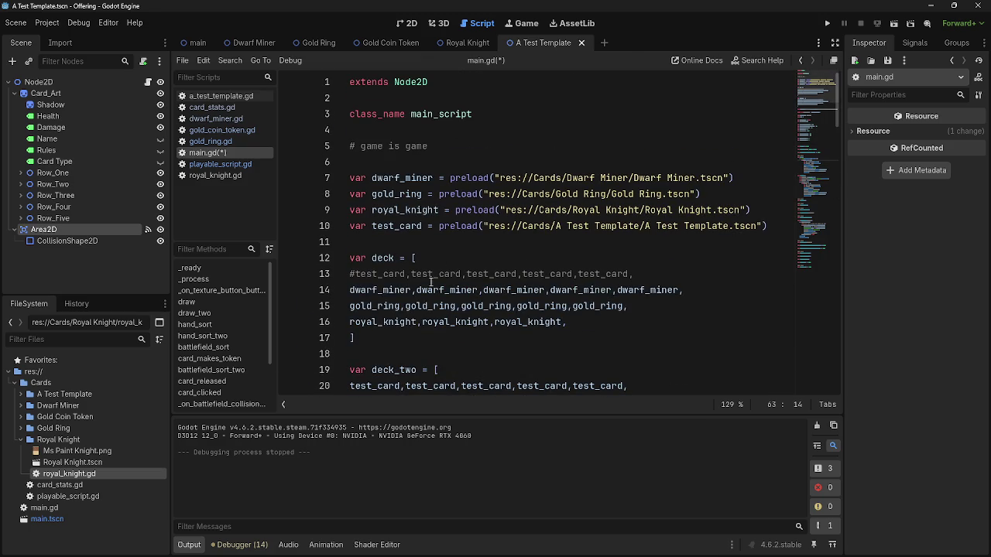
scroll(434, 274, "down", 2)
left_click(384, 162)
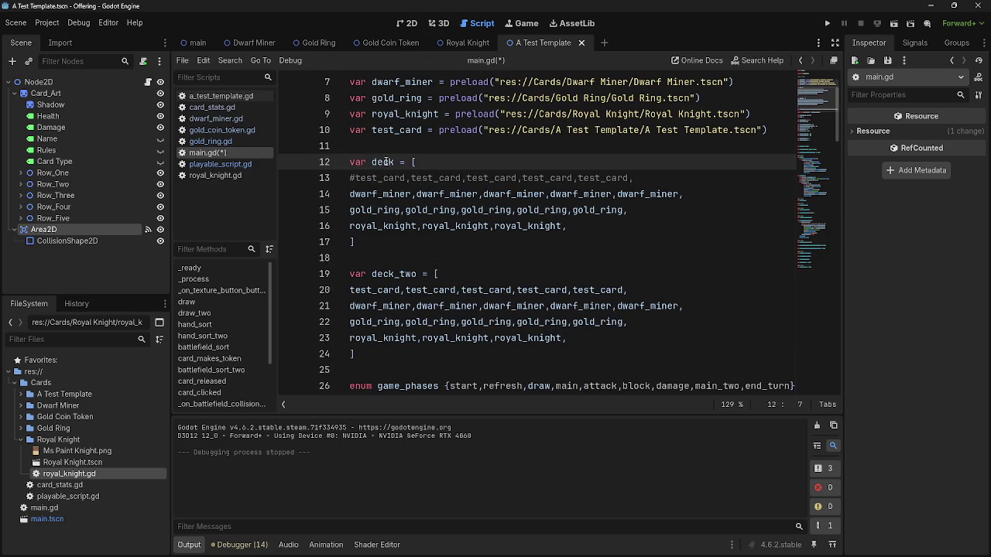
double_click(382, 162)
left_click(446, 162)
key("ctrl+f")
type("deck")
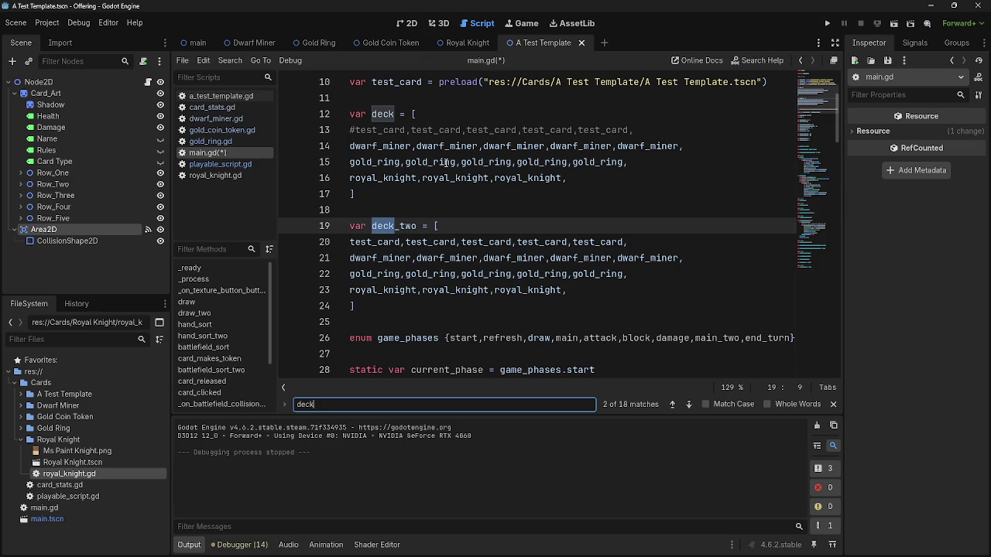
left_click(688, 404)
left_click(688, 404)
left_click(688, 404)
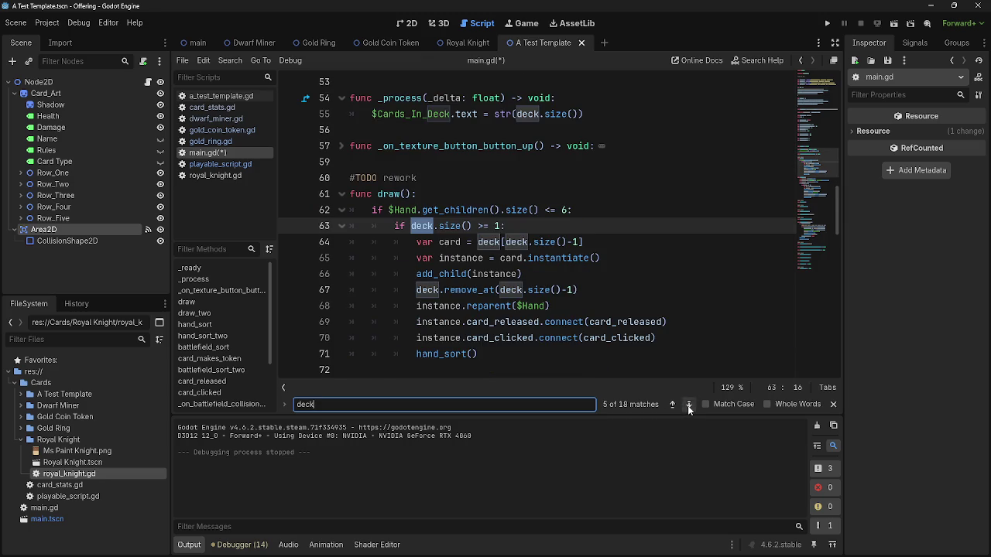
left_click(669, 404)
left_click(604, 225)
left_click(832, 404)
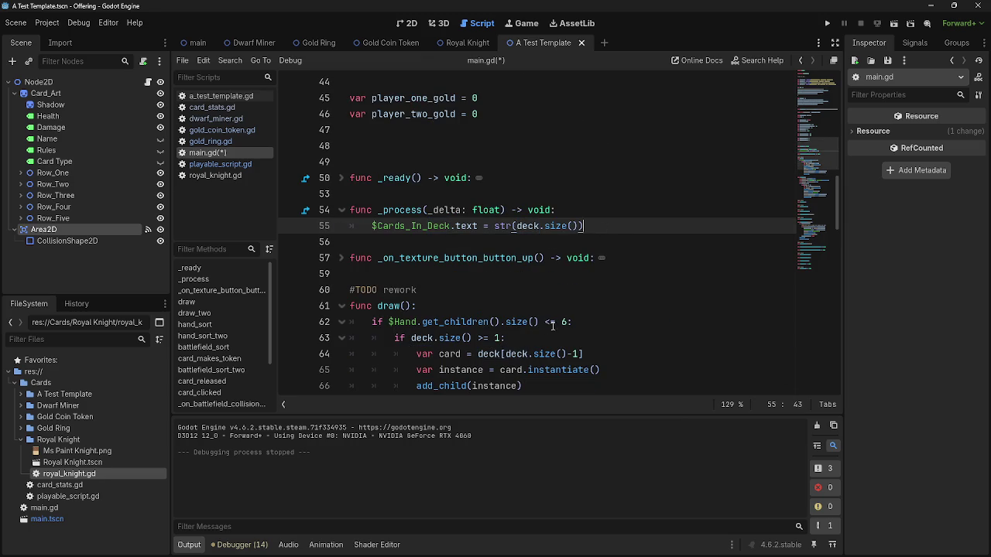
scroll(570, 312, "down", 7)
scroll(540, 263, "up", 7)
left_click_drag(583, 226, 363, 228)
key("ctrl+c")
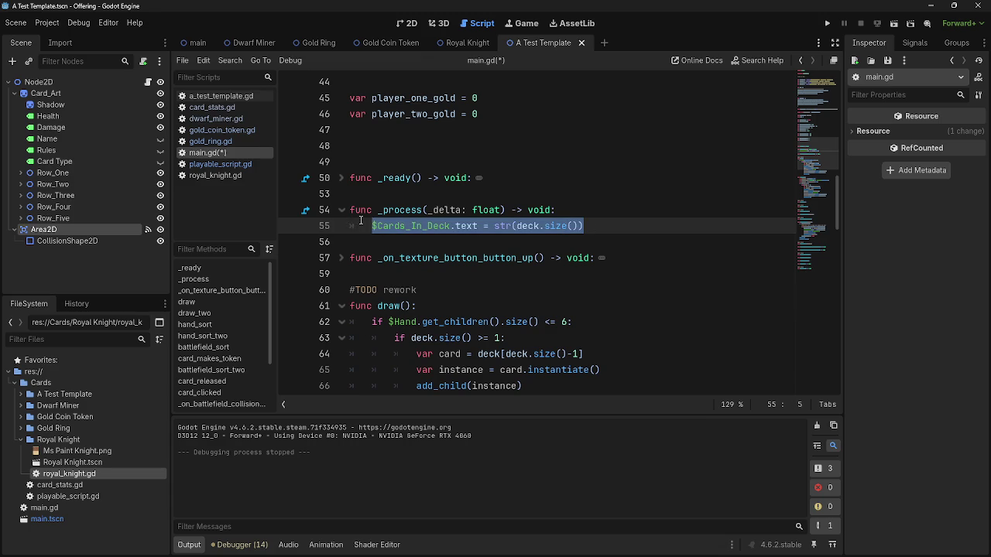
Delete the label update from _process and paste it on a new line after hand_sort() in draw().
key("BackSpace")
type("pass")
scroll(472, 278, "down", 5)
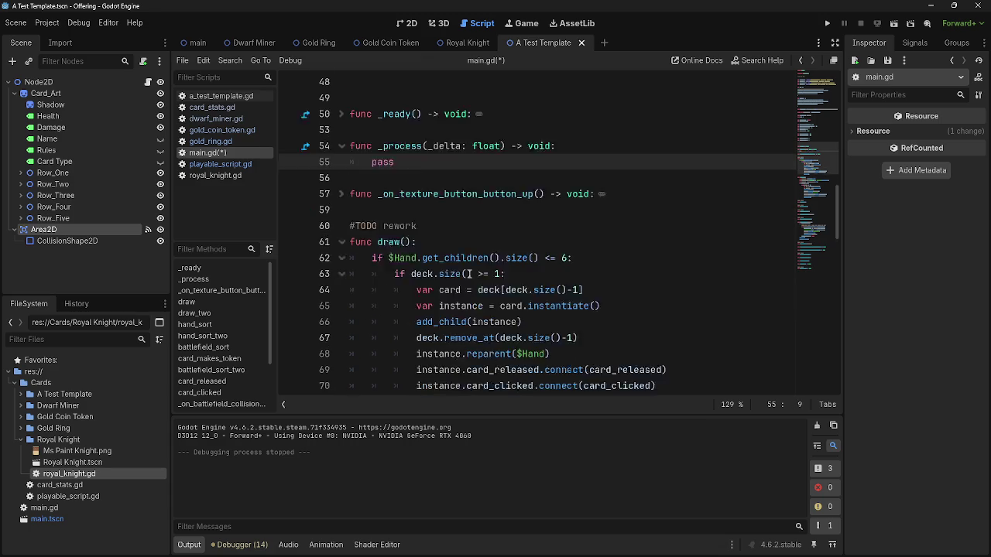
left_click(506, 273)
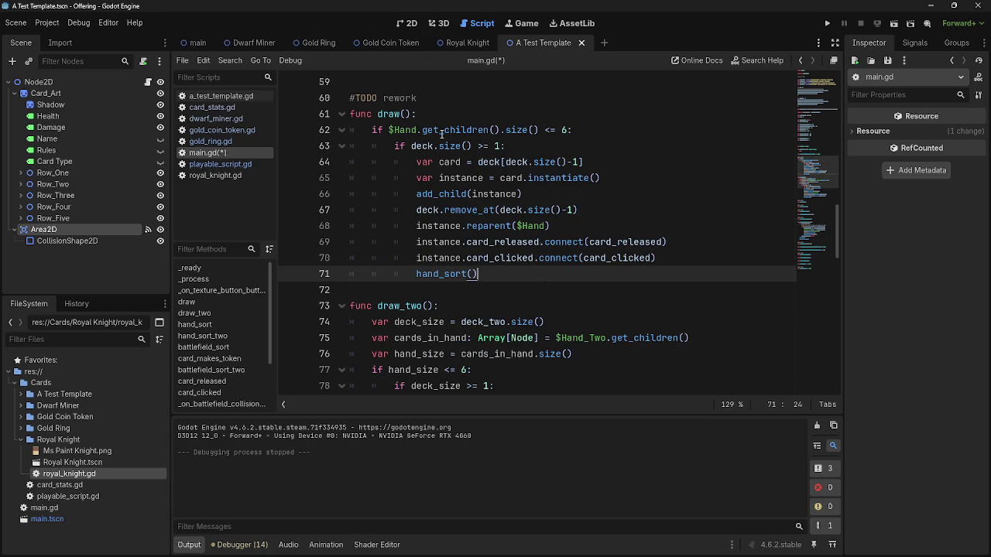
left_click(464, 116)
left_click(492, 277)
key("Return")
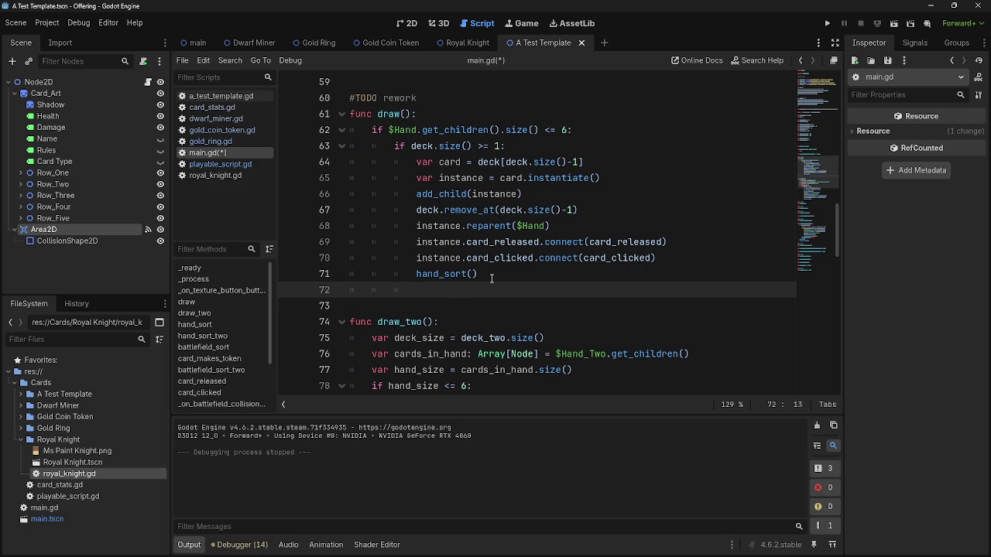
key("ctrl+v")
key("Up")
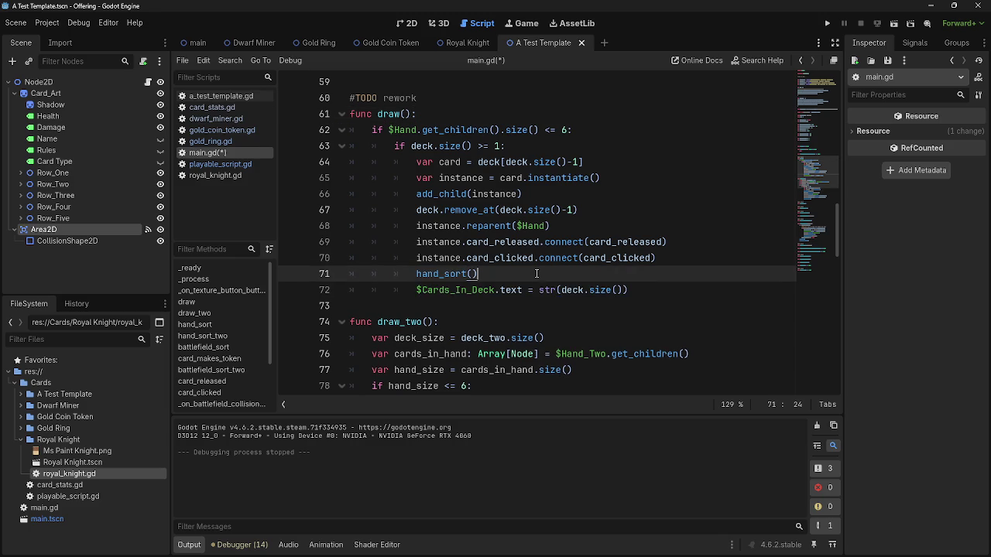
Review draw() by selecting hand_sort, instance, card_clicked and card_released on lines 69-71.
scroll(483, 348, "up", 3)
scroll(484, 340, "down", 3)
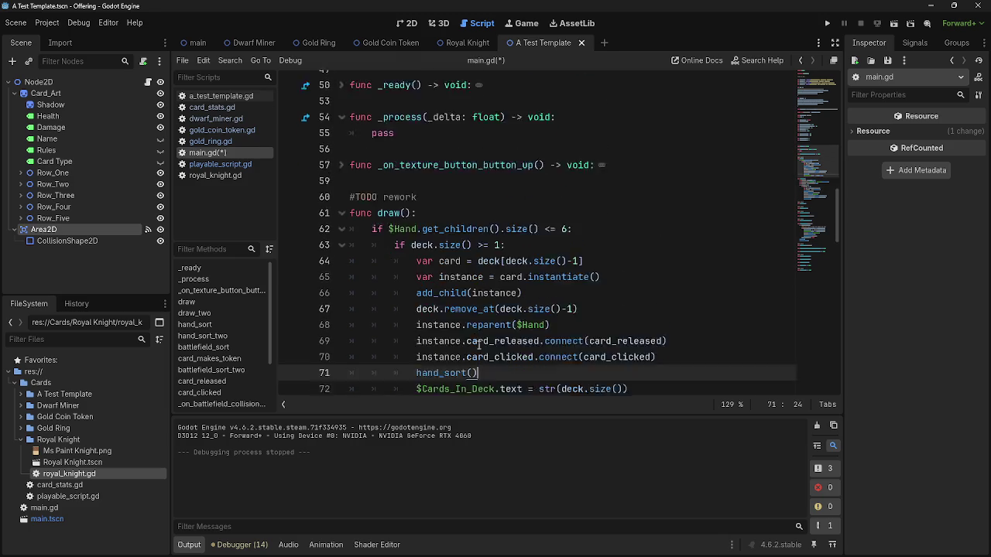
double_click(443, 274)
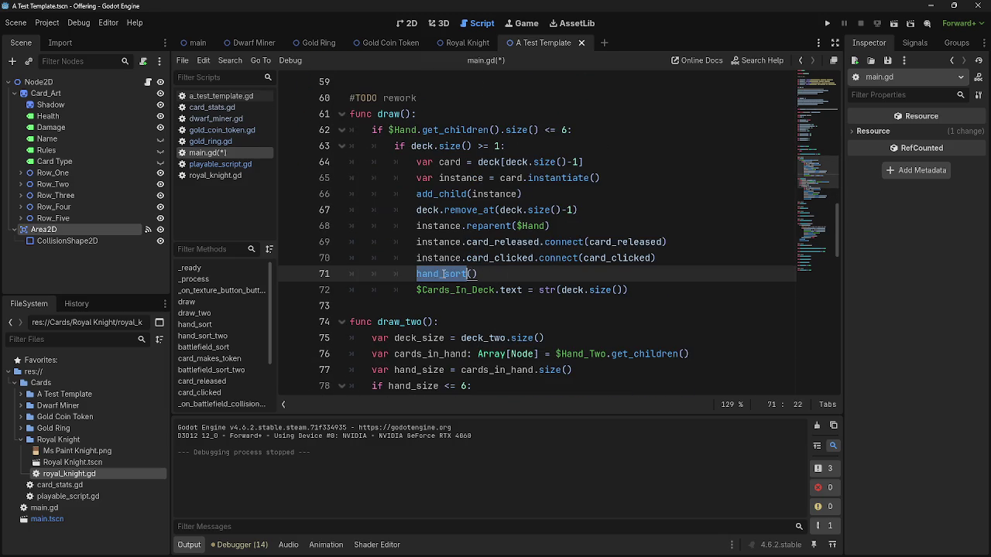
left_click(499, 271)
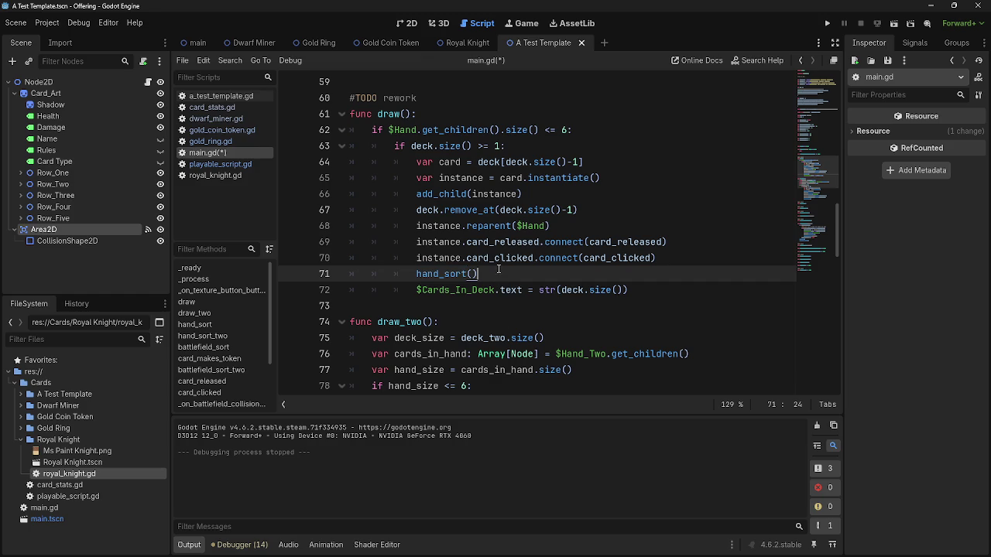
double_click(431, 258)
double_click(487, 258)
double_click(503, 242)
double_click(486, 258)
double_click(503, 242)
Select the instance.reparent($Hand) line and the deck variable on line 67 to inspect them.
left_click(598, 226)
left_click_drag(598, 225, 417, 226)
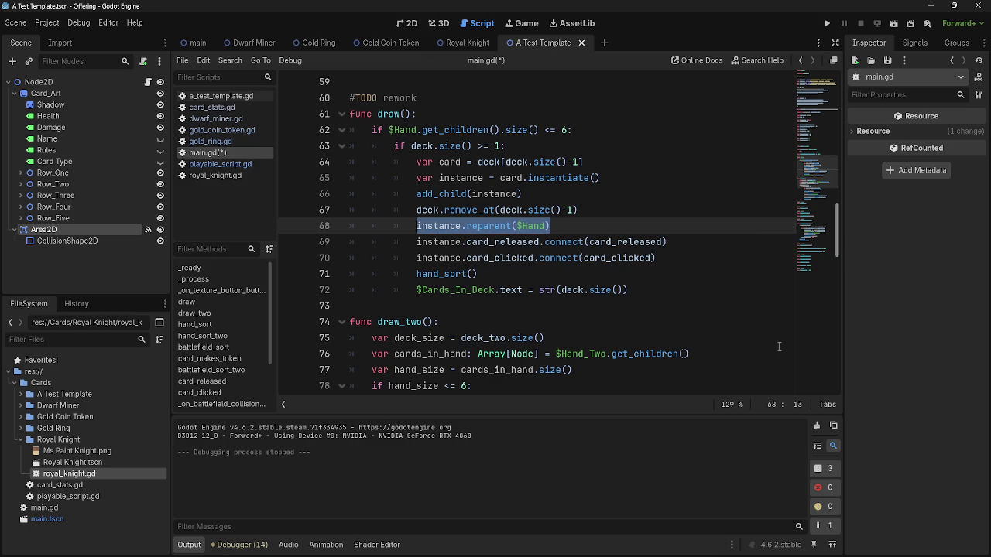
left_click(574, 226)
mouse_move(574, 226)
left_mouse_down()
mouse_move(395, 226)
mouse_move(418, 228)
left_mouse_up()
double_click(427, 210)
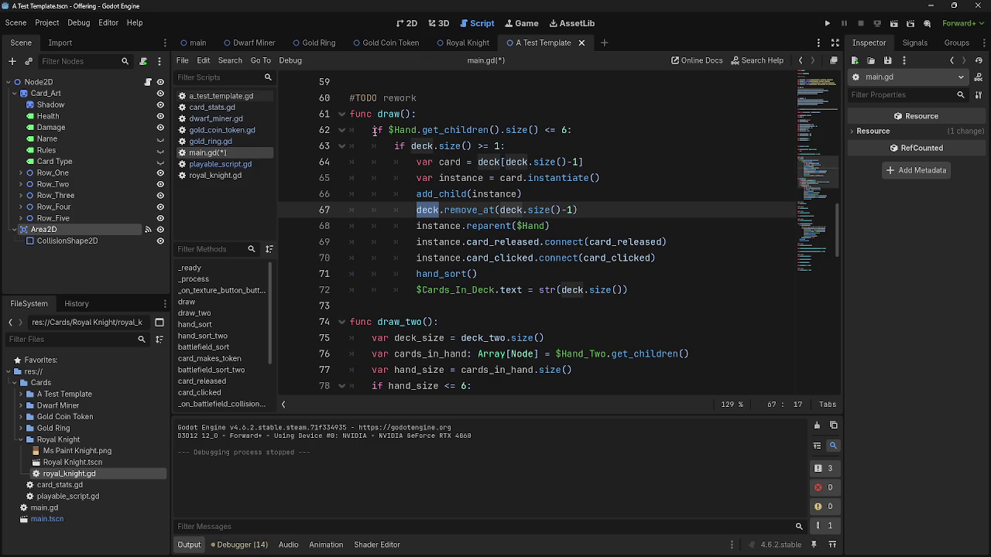
Inspect the $Hand size condition on line 62 and highlight every use of Hand.
double_click(400, 129)
mouse_move(390, 130)
left_mouse_down()
mouse_move(442, 130)
mouse_move(417, 130)
left_mouse_up()
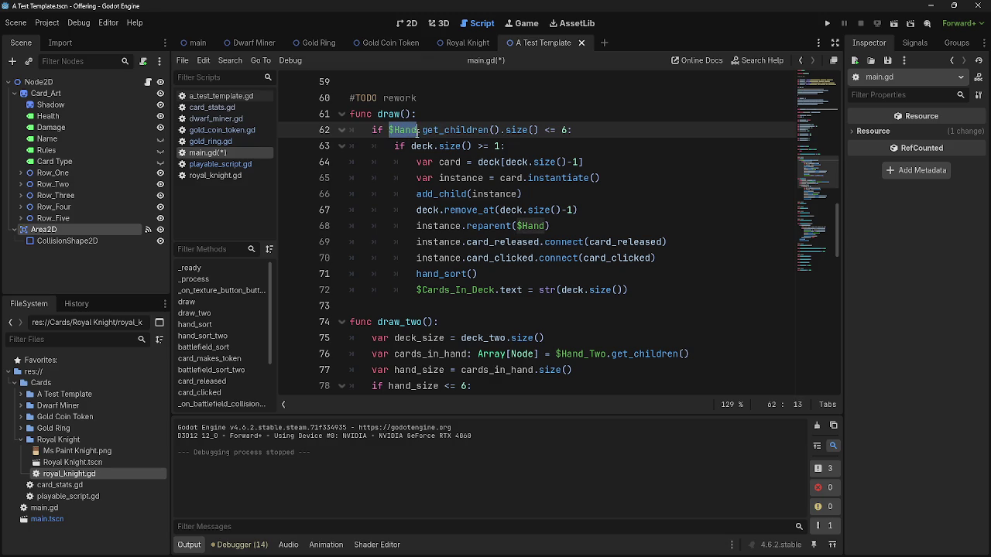
left_click(406, 130)
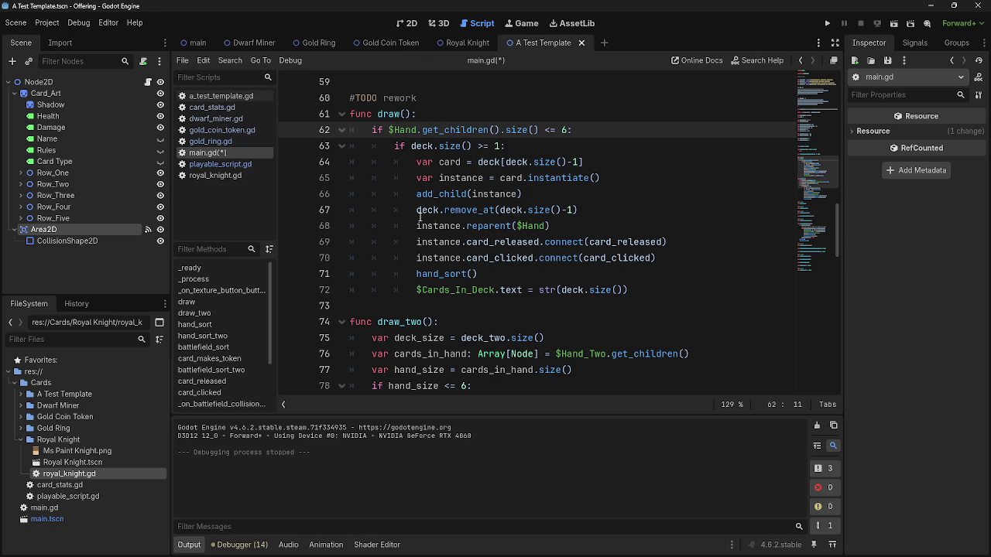
scroll(449, 258, "up", 1)
scroll(449, 258, "down", 1)
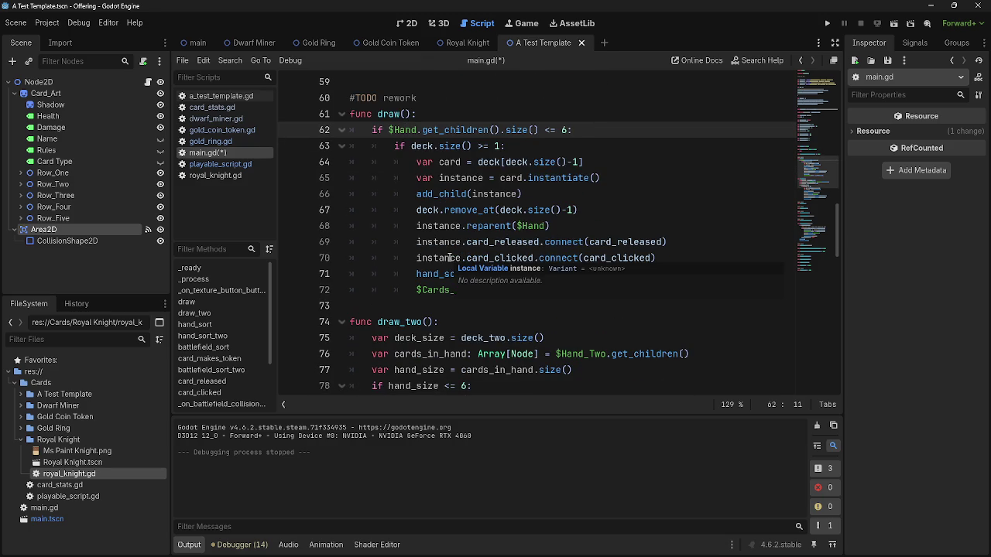
double_click(404, 130)
left_click(542, 130)
left_click_drag(571, 130, 388, 130)
Highlight the uses of deck in draw() and deck_two in draw_two().
double_click(424, 146)
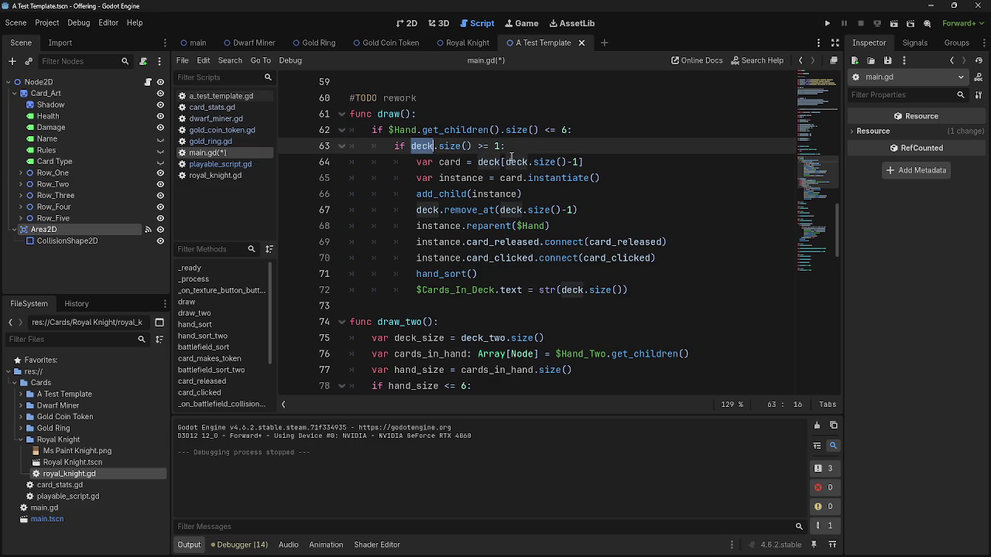
scroll(449, 193, "down", 2)
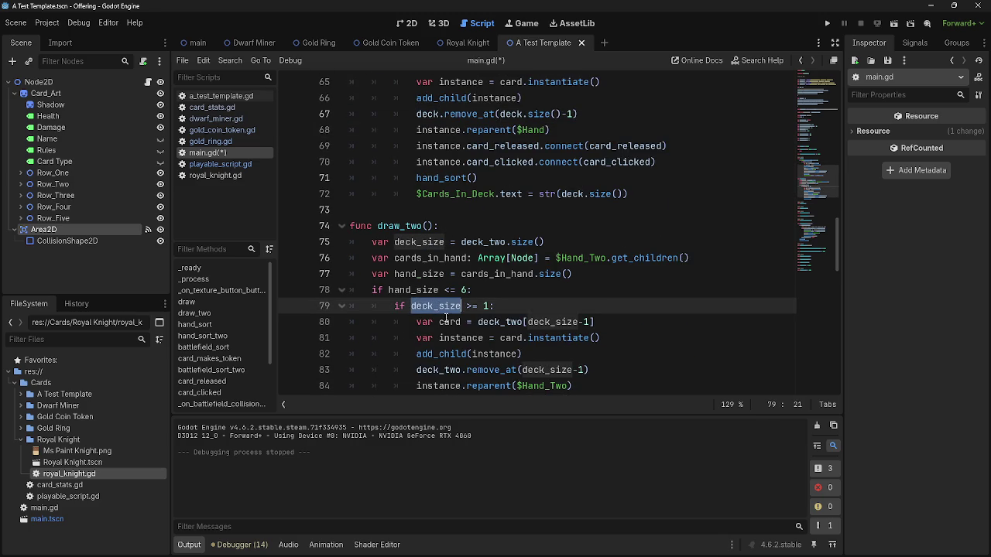
double_click(504, 322)
scroll(624, 306, "up", 3)
scroll(623, 306, "down", 5)
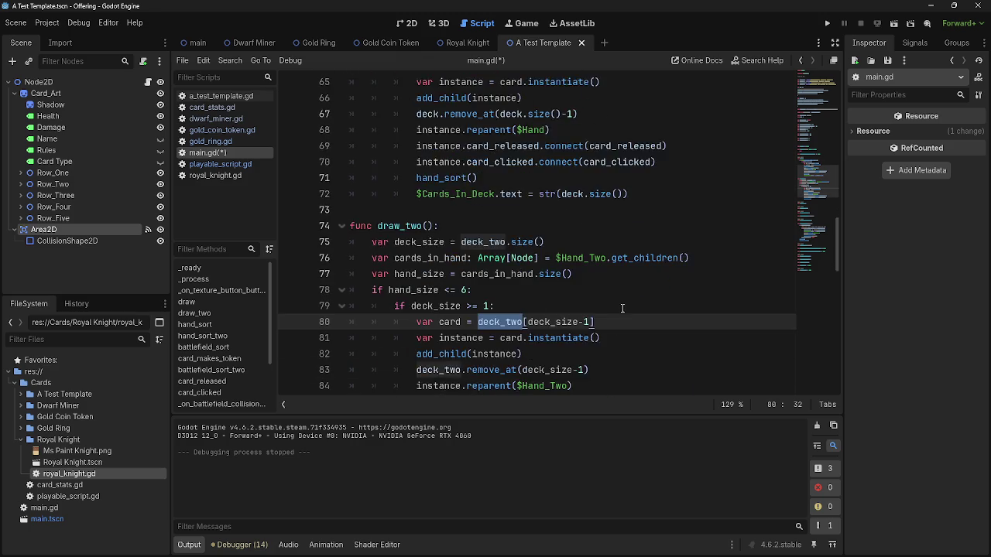
left_click_drag(632, 338, 329, 140)
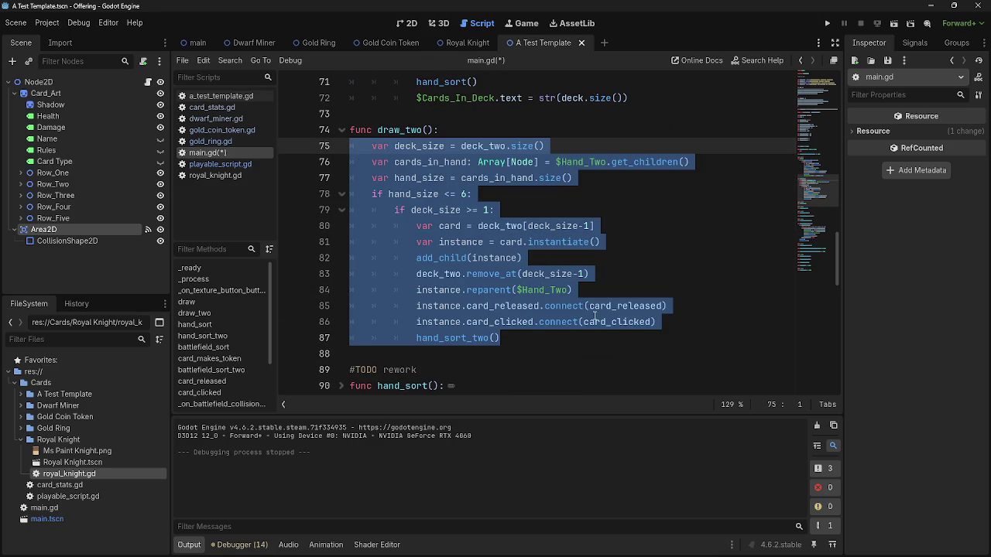
left_click(553, 328)
left_click(548, 338)
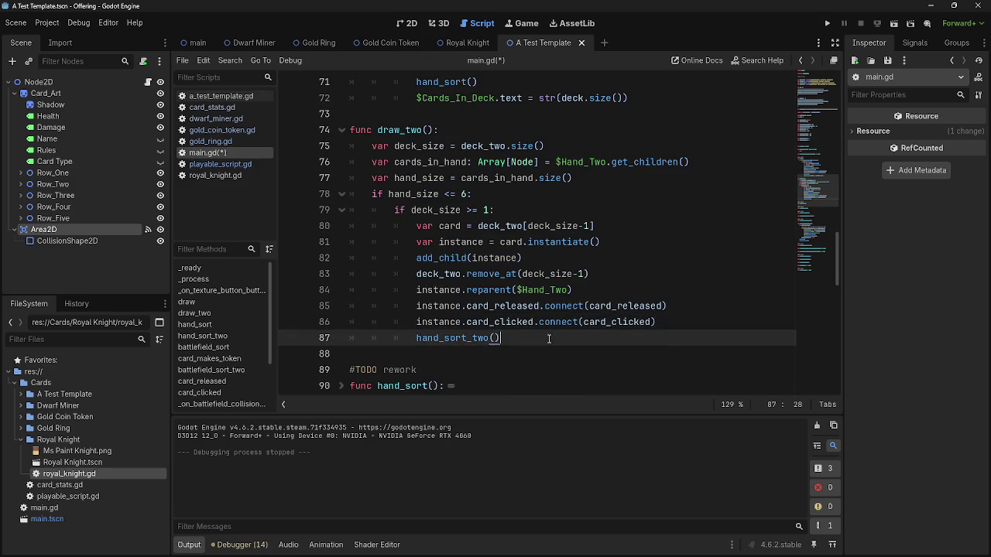
scroll(547, 338, "up", 6)
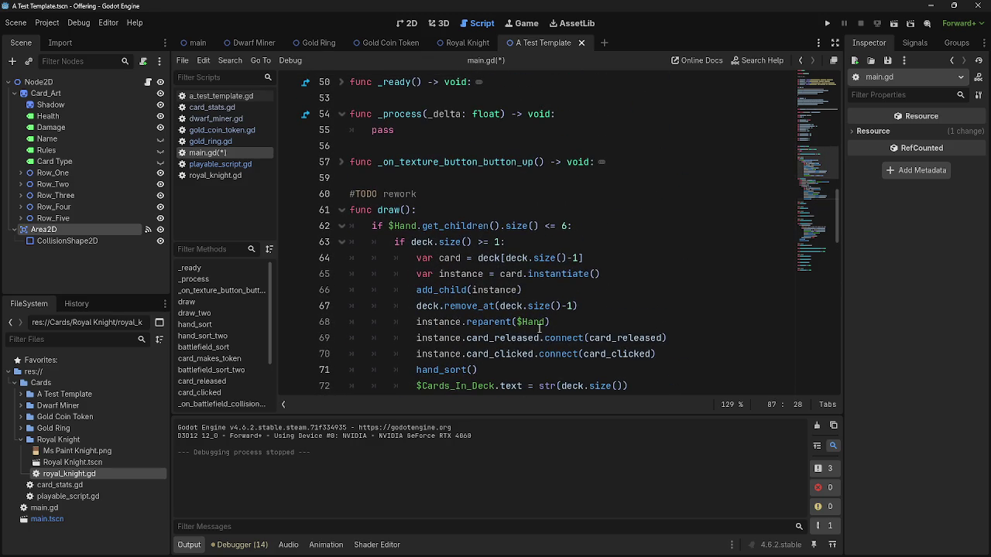
scroll(544, 259, "down", 1)
Locate each deck reference in draw() on lines 63, 64, 67 and 72.
left_click(600, 246)
left_click(565, 195)
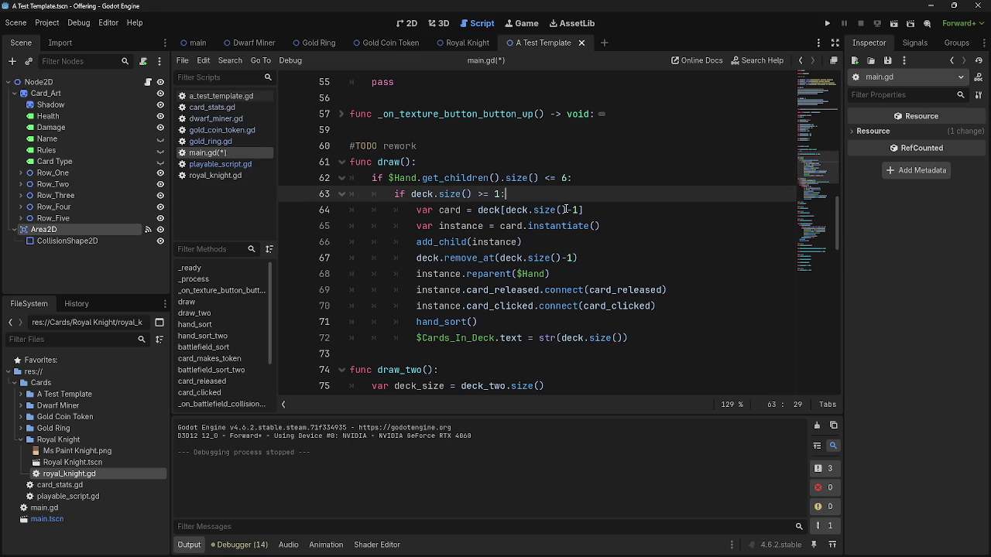
left_click(516, 209)
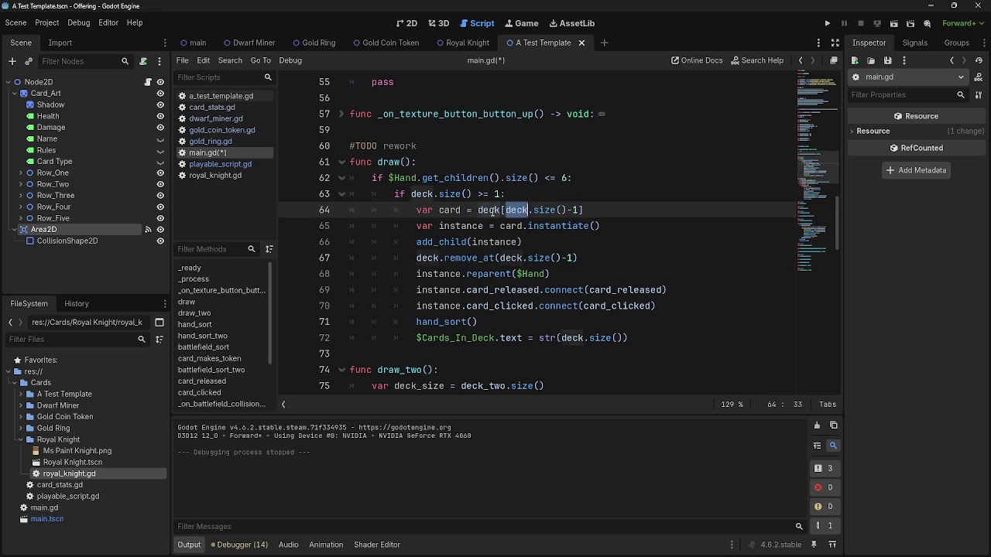
double_click(517, 210)
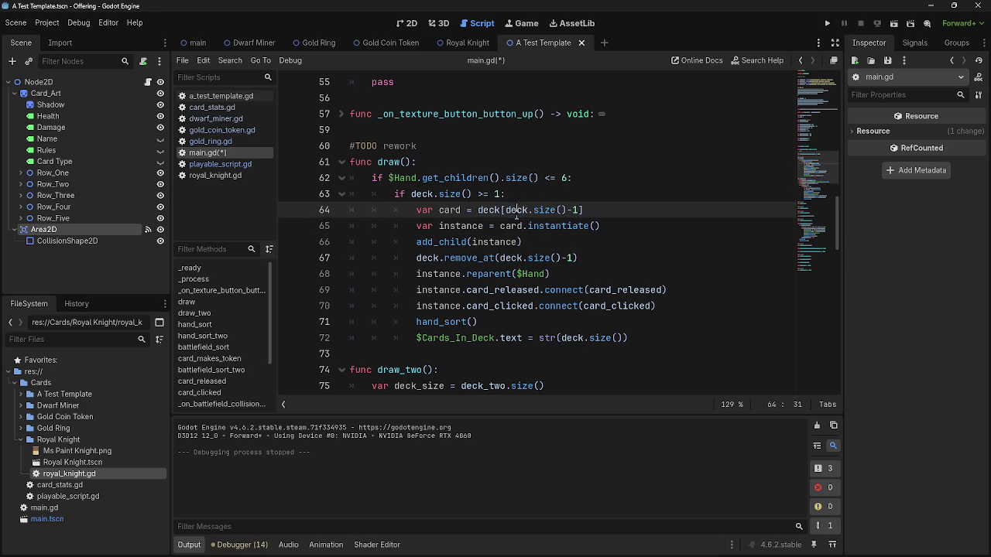
double_click(503, 258)
double_click(574, 338)
left_click(628, 338)
scroll(658, 256, "up", 15)
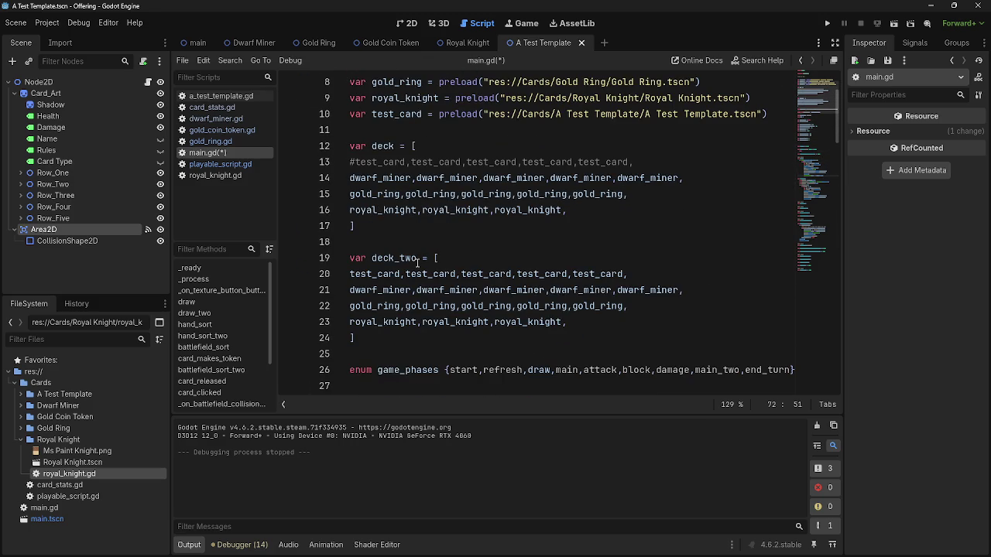
Rename the deck declaration on line 12 to deck_one and review the undeclared-deck errors.
left_click(393, 146)
scroll(456, 207, "down", 5)
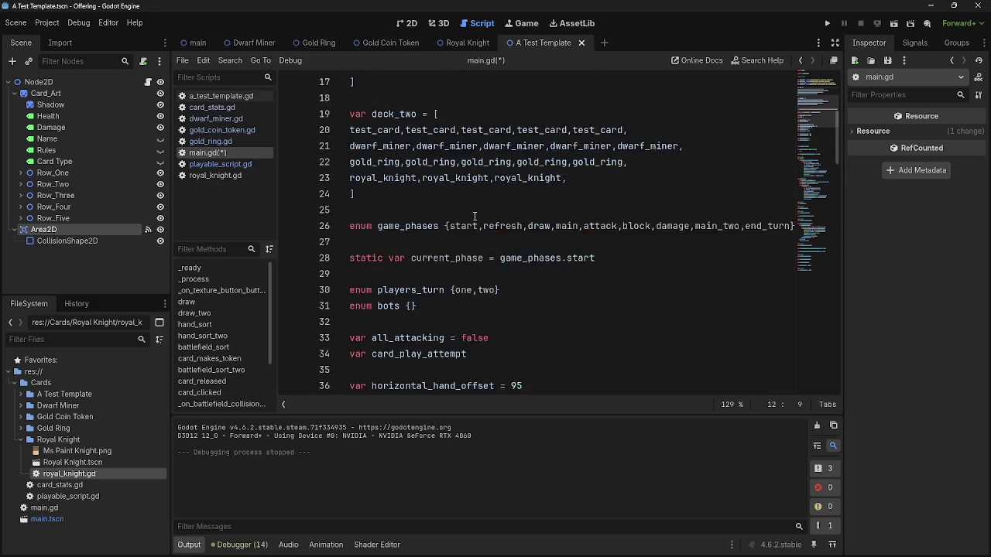
scroll(474, 216, "up", 7)
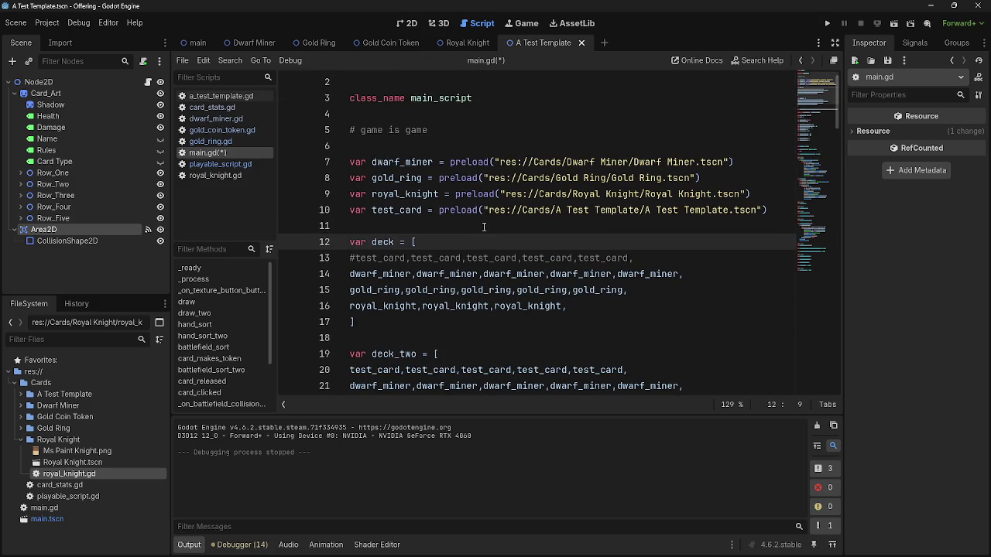
type("_one")
scroll(469, 226, "down", 4)
scroll(469, 225, "up", 2)
double_click(397, 146)
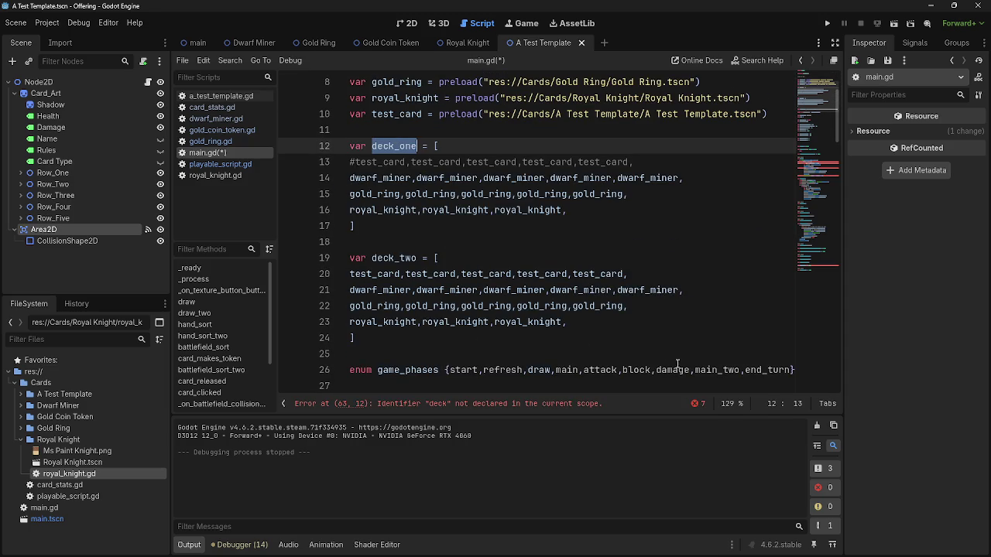
left_click(697, 403)
left_click(694, 350)
Change every deck reference in draw() on lines 63–72 to deck_one.
scroll(512, 258, "down", 12)
left_click(432, 290)
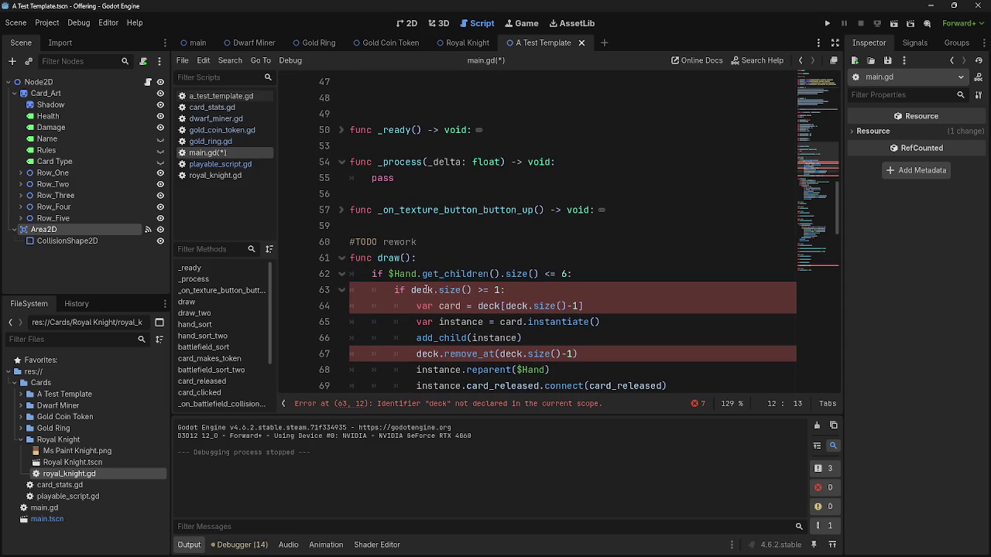
type("_one")
left_click(496, 306)
type("_one")
left_click(527, 306)
type("_one")
double_click(511, 354)
left_click(528, 354)
type("_one")
left_click(438, 354)
type("_one")
scroll(509, 289, "down", 4)
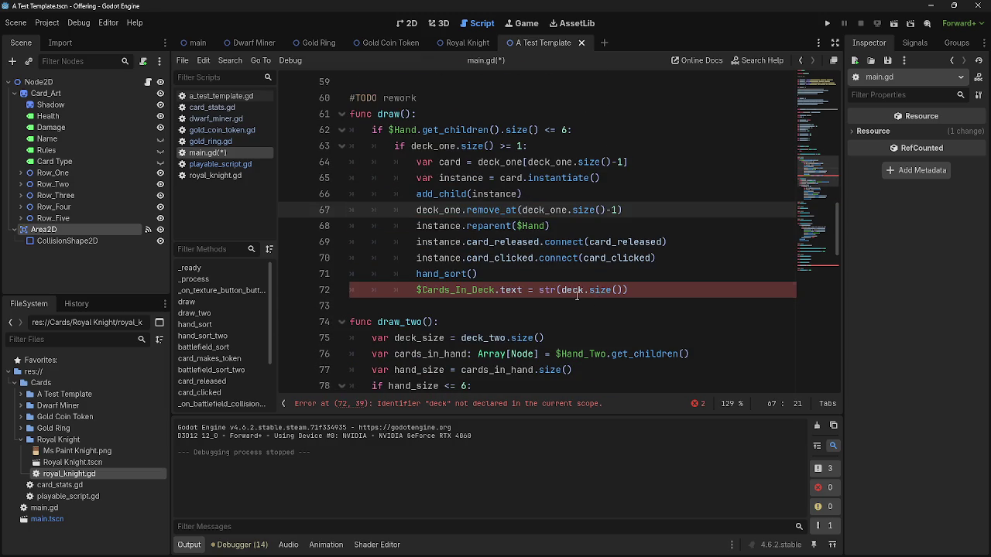
left_click(584, 289)
type("_one")
Replace deck with deck_one in Passbutton's shuffle call on line 356.
left_click(704, 399)
left_click(706, 369)
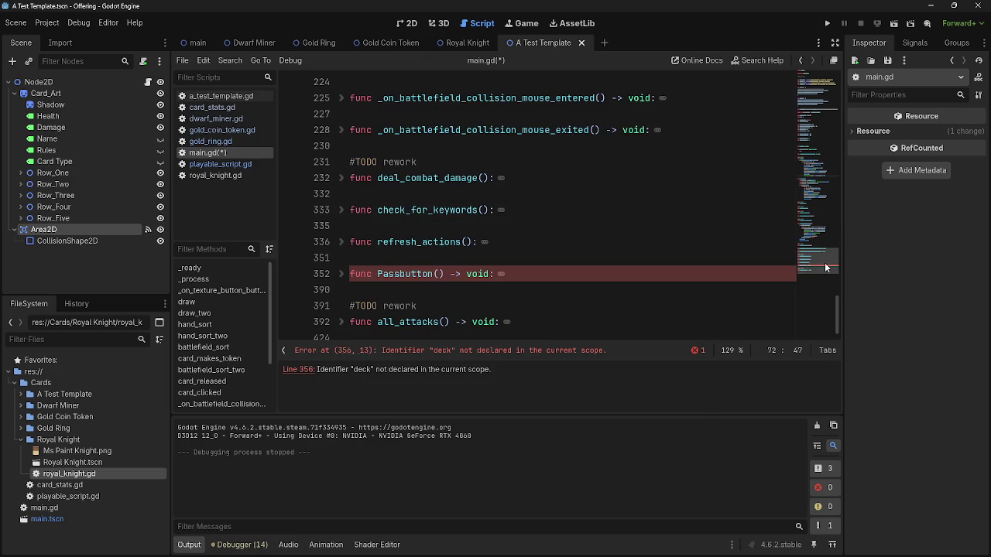
left_click(341, 276)
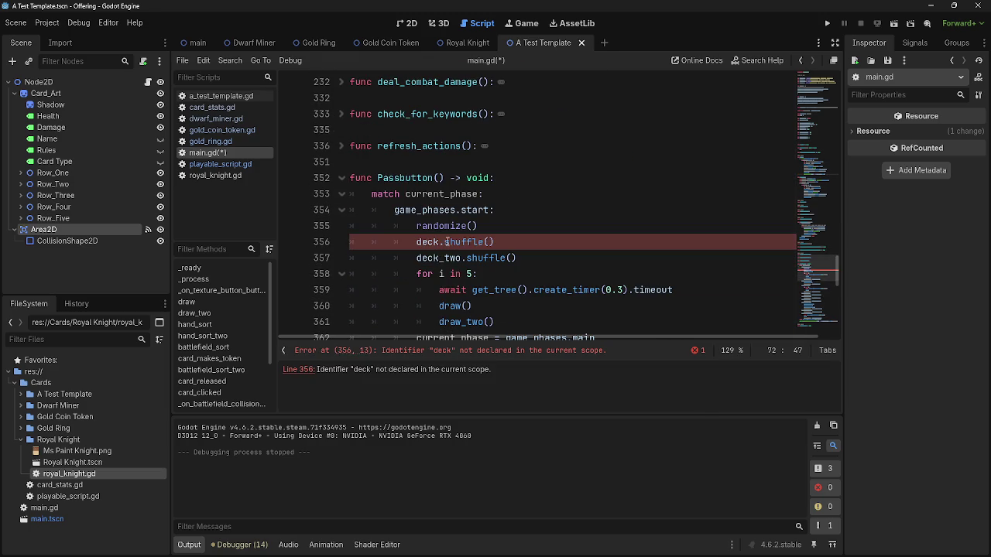
double_click(430, 242)
type("deck_one")
left_click(538, 214)
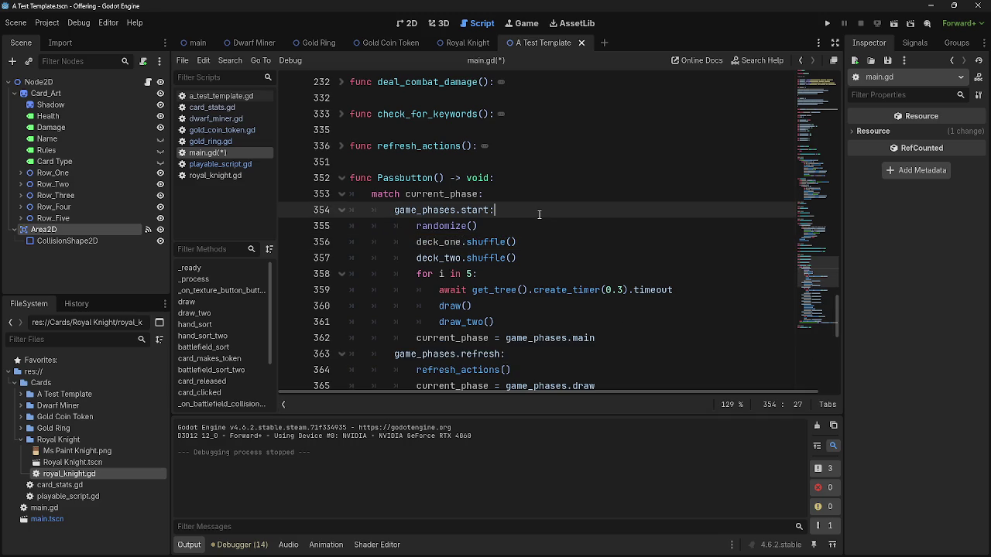
left_click(518, 230)
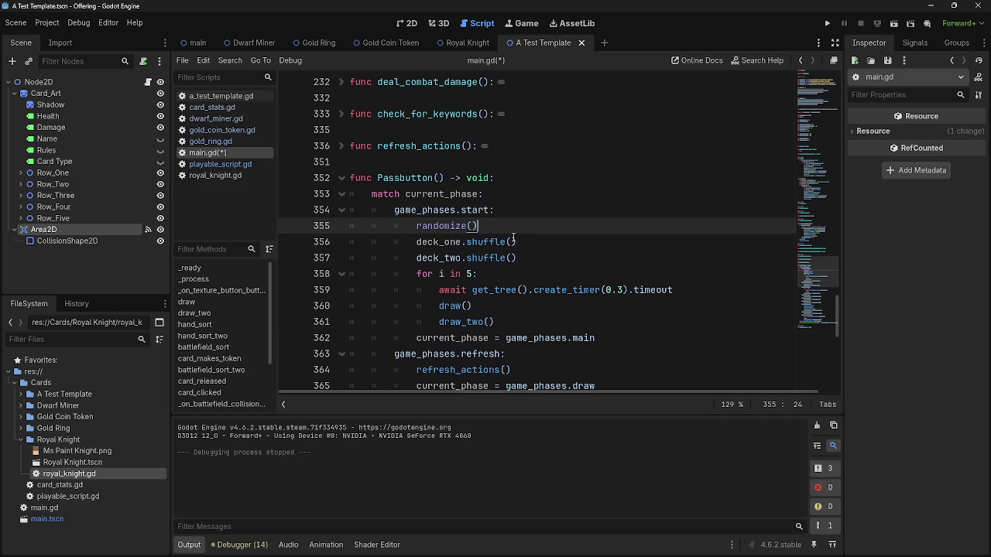
left_click(341, 181)
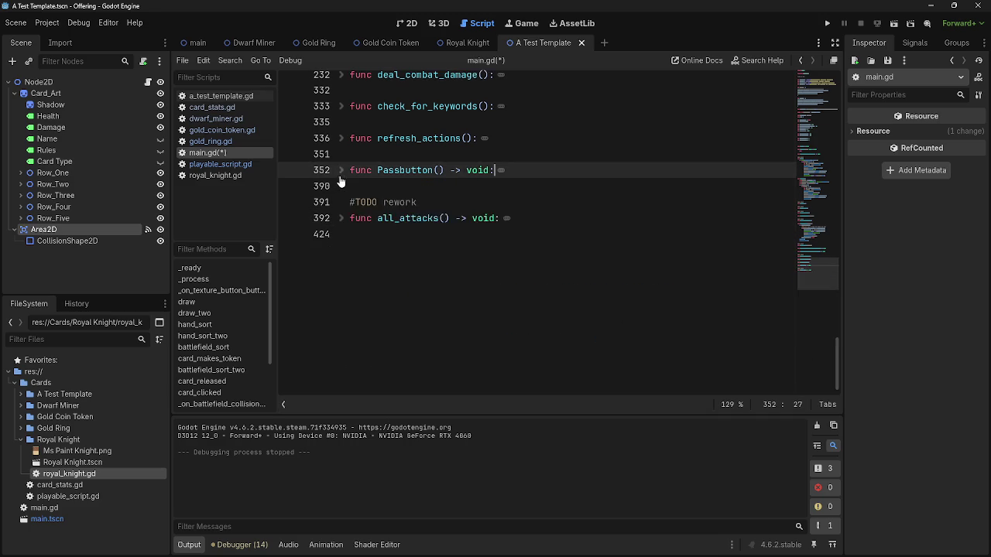
Comment out deck_two's test_card row with a leading #.
scroll(585, 255, "up", 20)
scroll(585, 256, "up", 14)
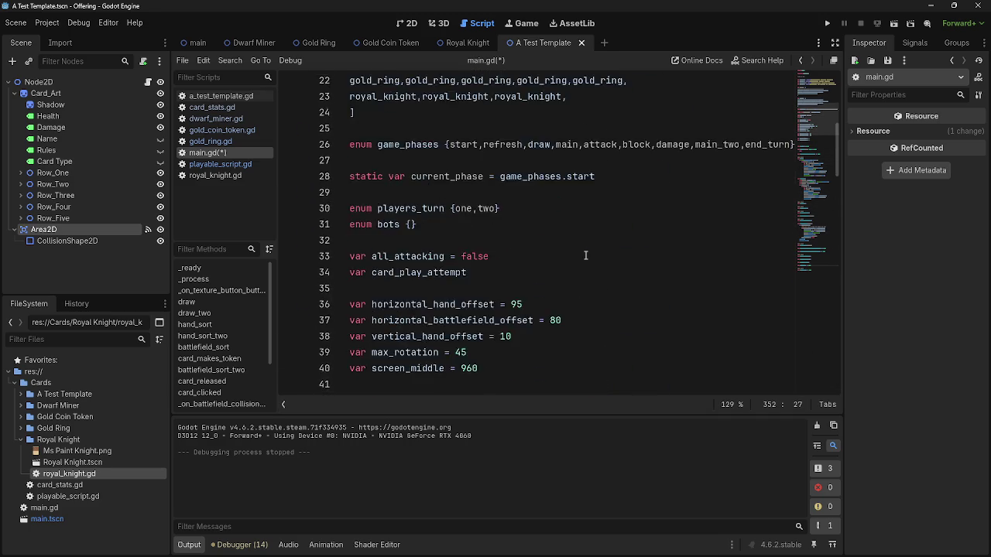
scroll(585, 256, "down", 3)
left_click(350, 242)
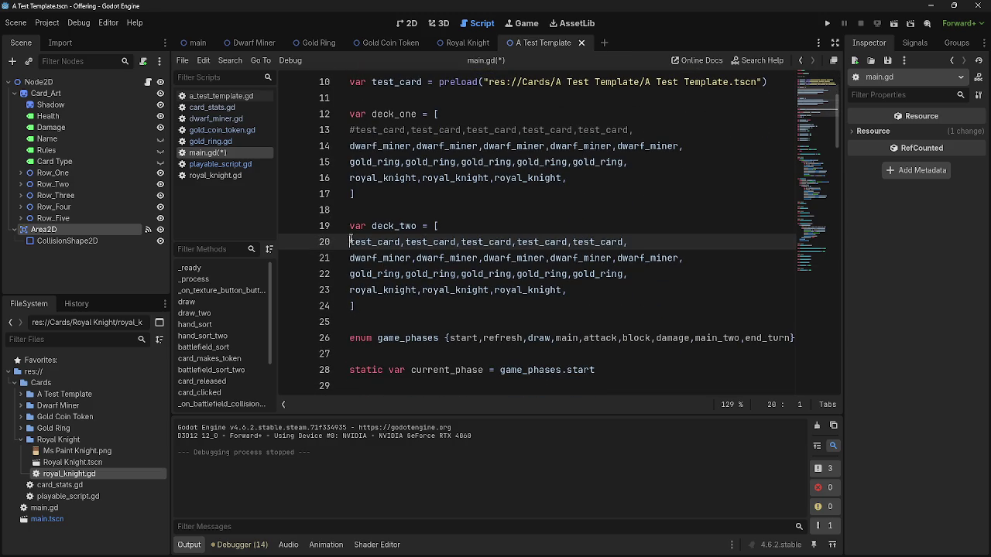
type("#")
left_click(535, 226)
scroll(388, 278, "down", 1)
scroll(388, 279, "down", 15)
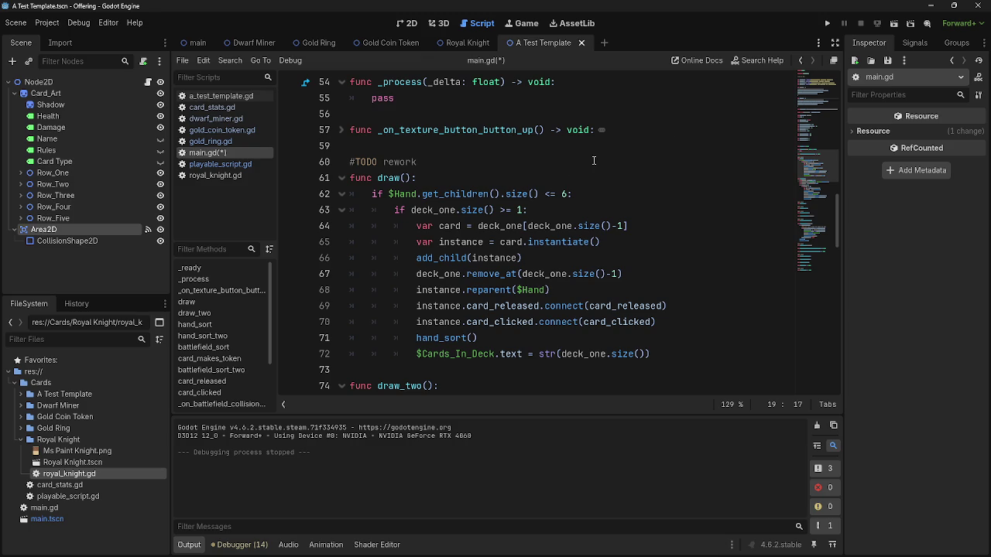
left_click(828, 23)
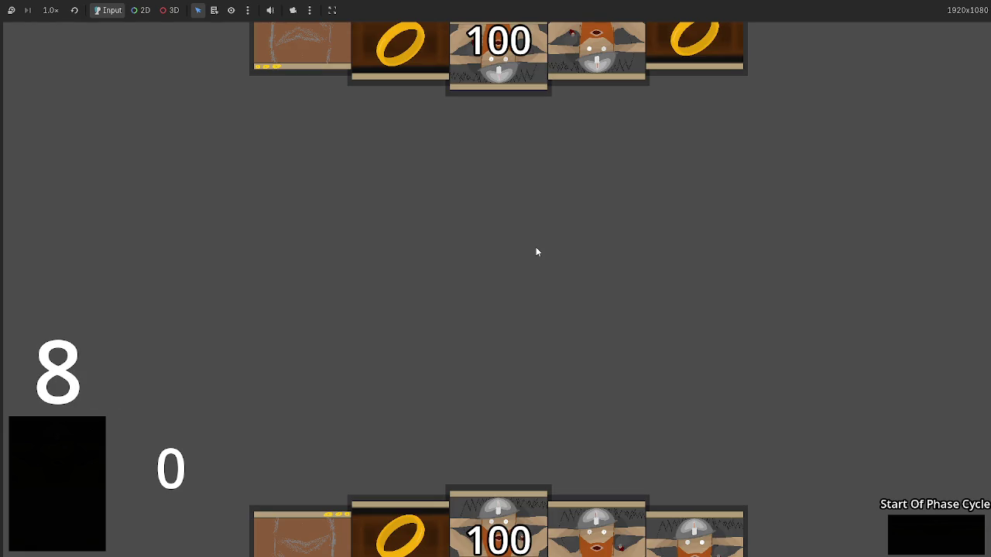
key("F8")
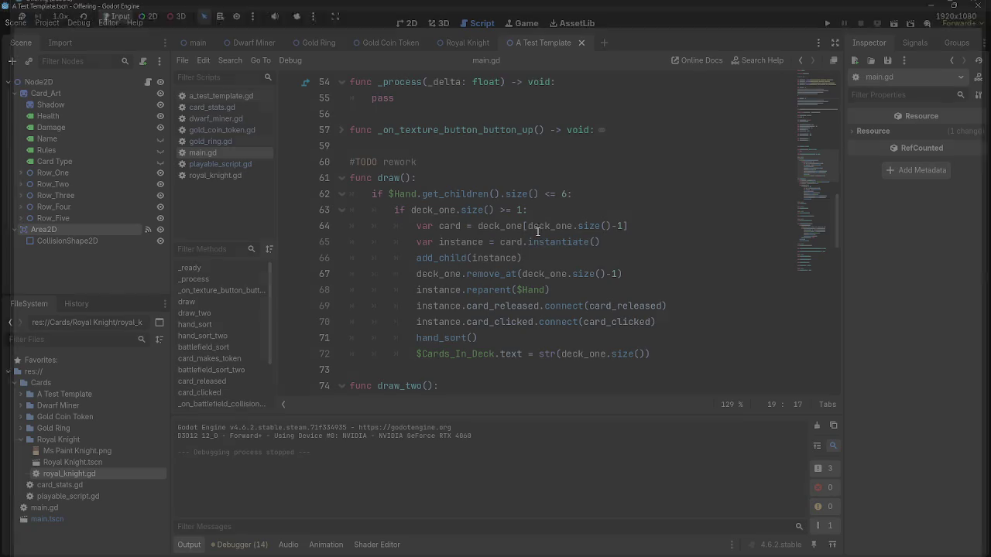
scroll(413, 236, "down", 5)
scroll(434, 247, "down", 1)
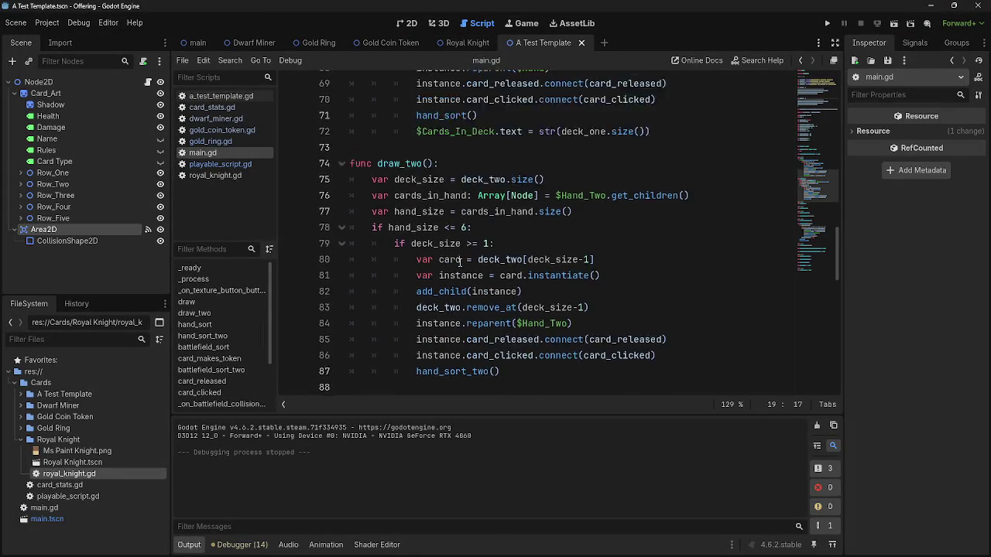
scroll(496, 278, "up", 5)
mouse_move(697, 308)
left_mouse_down()
mouse_move(318, 156)
mouse_move(318, 145)
left_mouse_up()
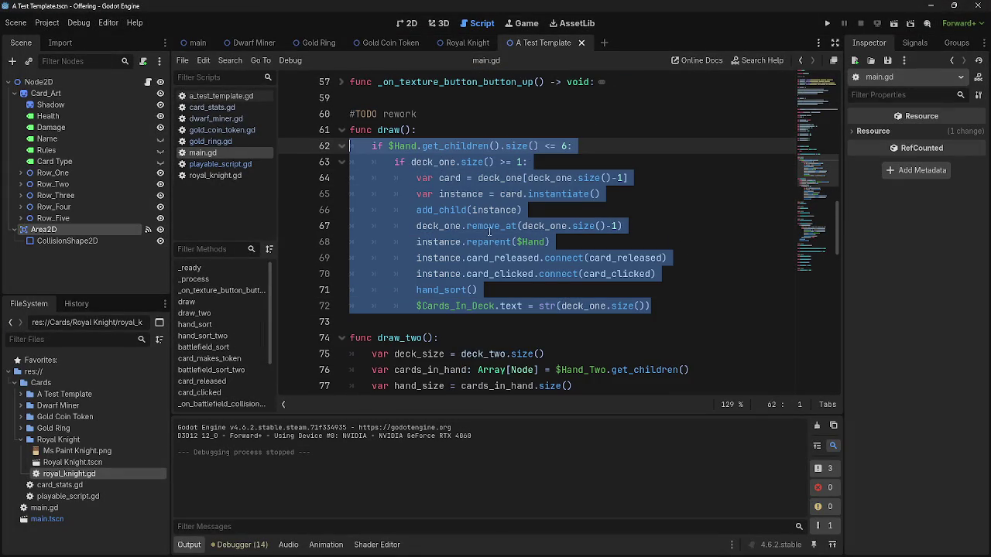
left_click(668, 305)
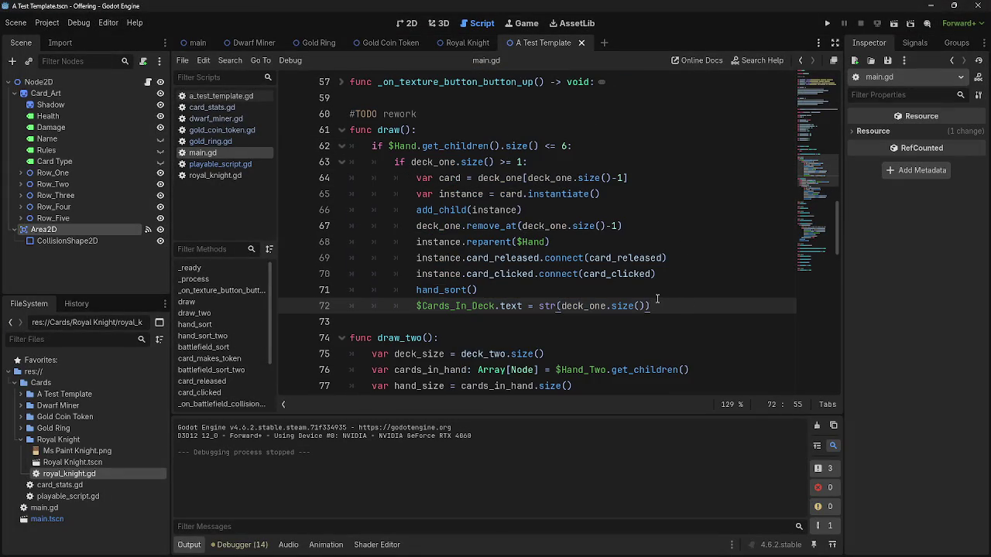
left_click(404, 130)
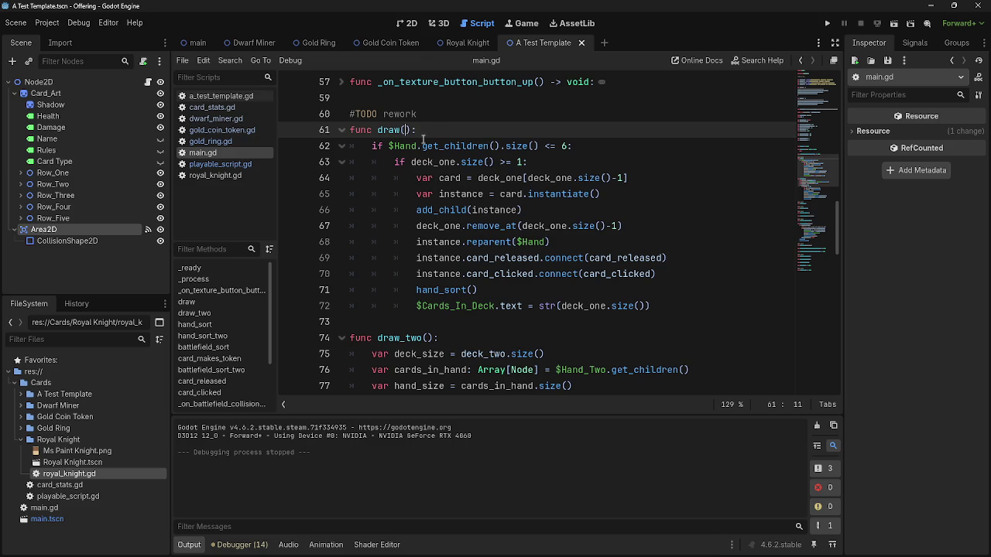
Add a player_drawing parameter to draw() and pass player_one in the button handler's draw() call.
type("player")
type("_drawing")
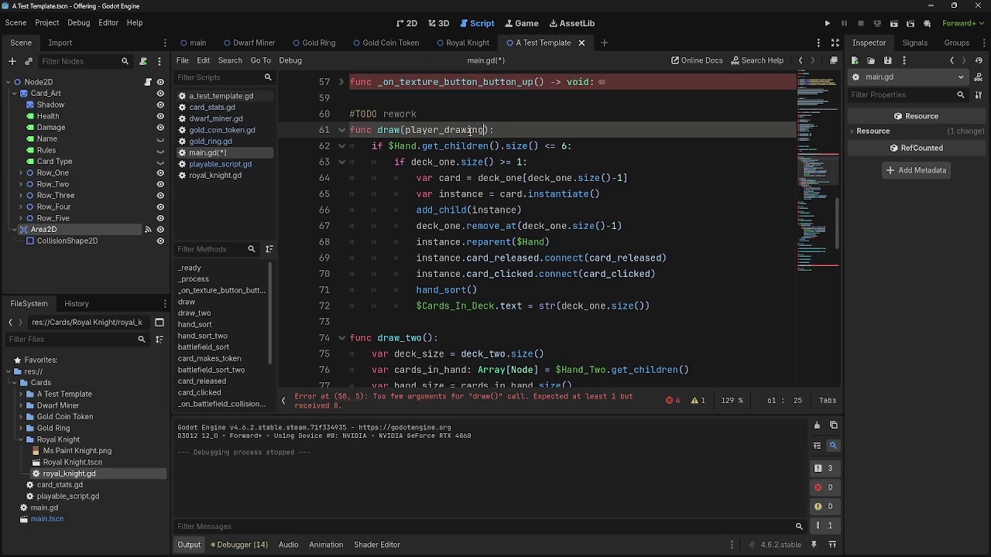
scroll(469, 130, "up", 1)
left_click(343, 130)
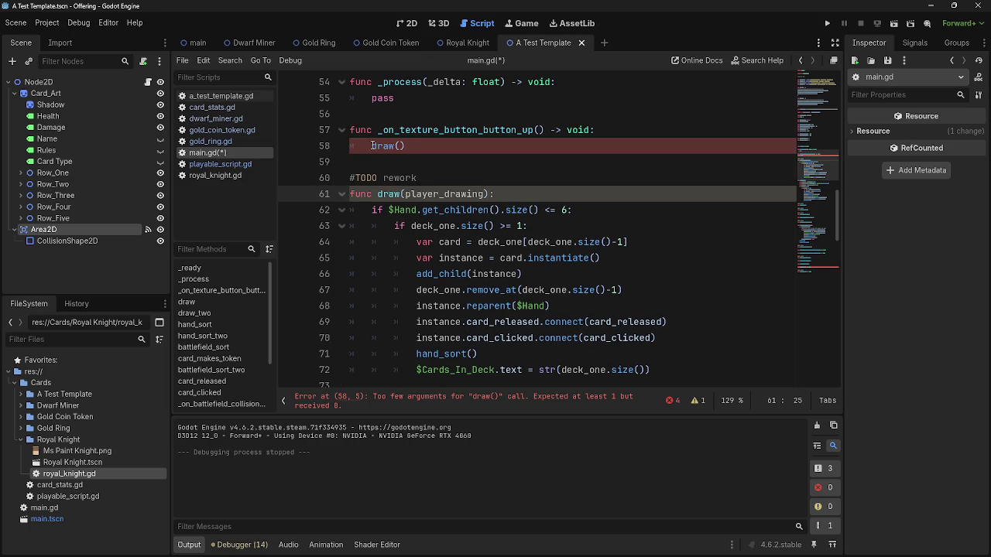
left_click(399, 145)
scroll(526, 171, "up", 1)
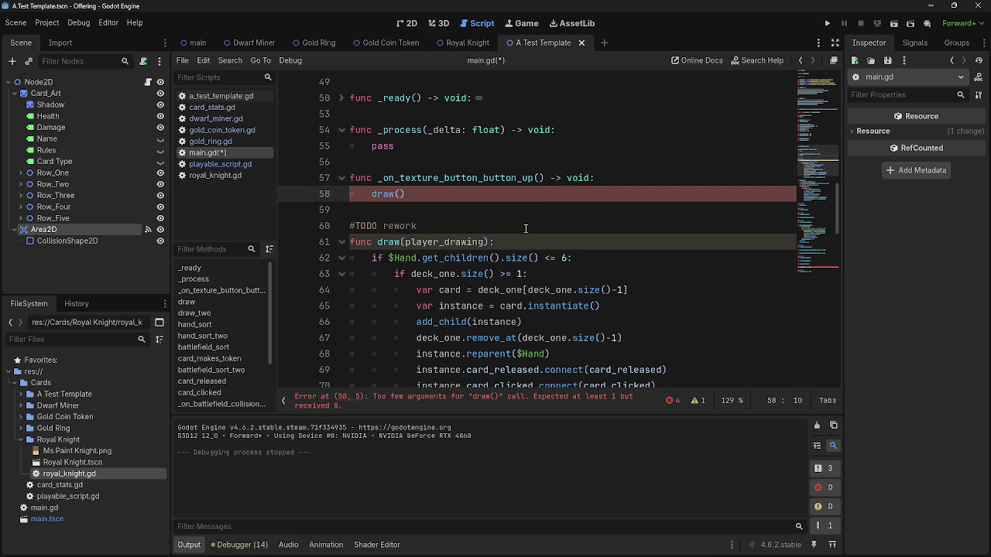
scroll(526, 229, "up", 1)
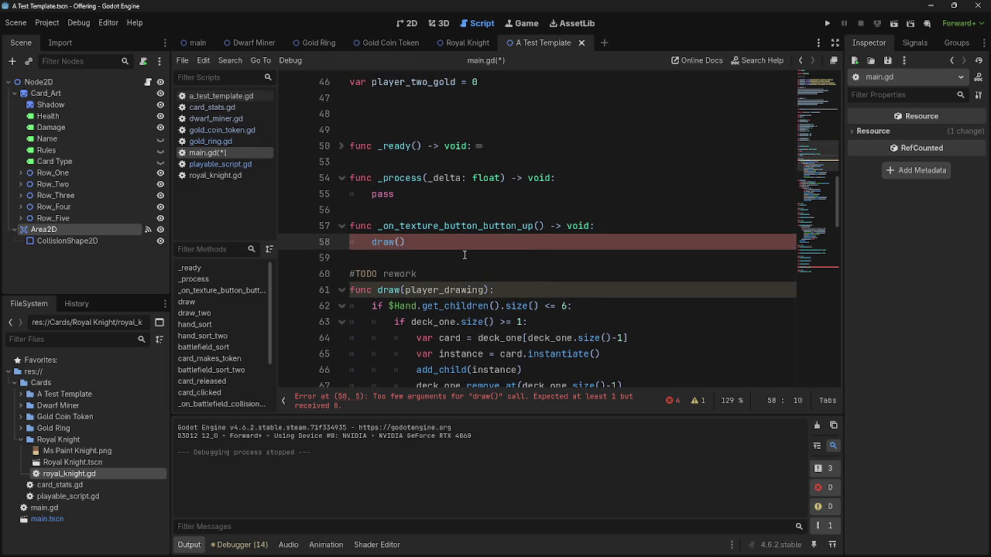
type("player_one")
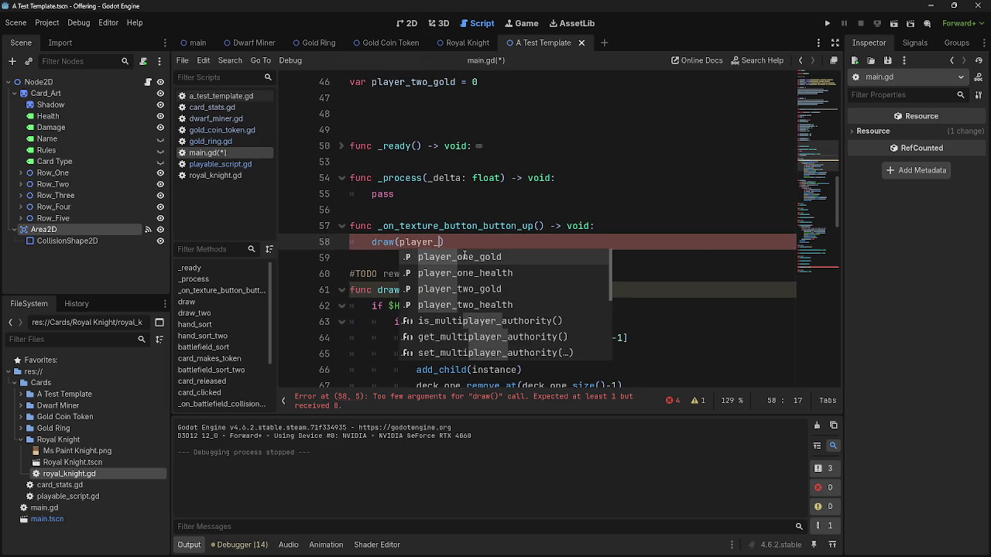
left_click(486, 247)
Examine the players_turn and bots enum lines near the top of main.gd.
double_click(438, 242)
left_click(438, 242)
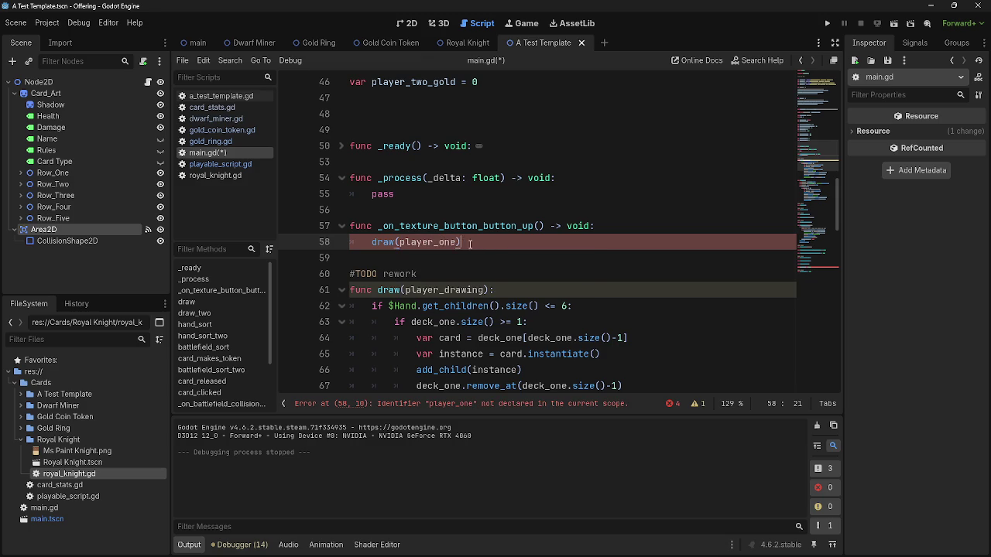
scroll(464, 248, "up", 8)
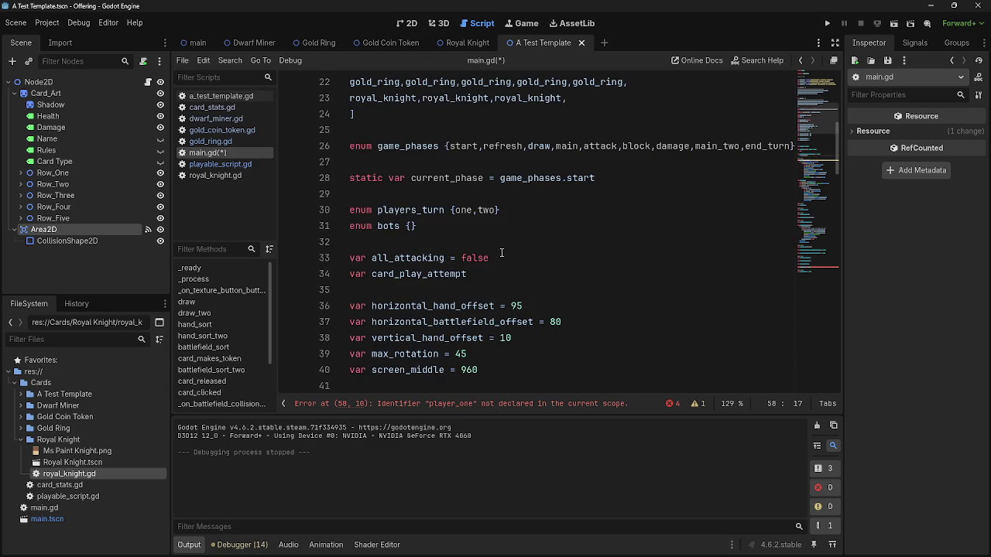
scroll(502, 253, "up", 1)
double_click(405, 258)
left_click(476, 245)
double_click(426, 260)
left_click(430, 285)
triple_click(410, 258)
left_click(453, 274)
scroll(453, 285, "down", 6)
scroll(453, 284, "down", 2)
Try prefixing var to the player_one argument on line 58, check the error, and remove it.
left_click(400, 290)
type("var player_one)")
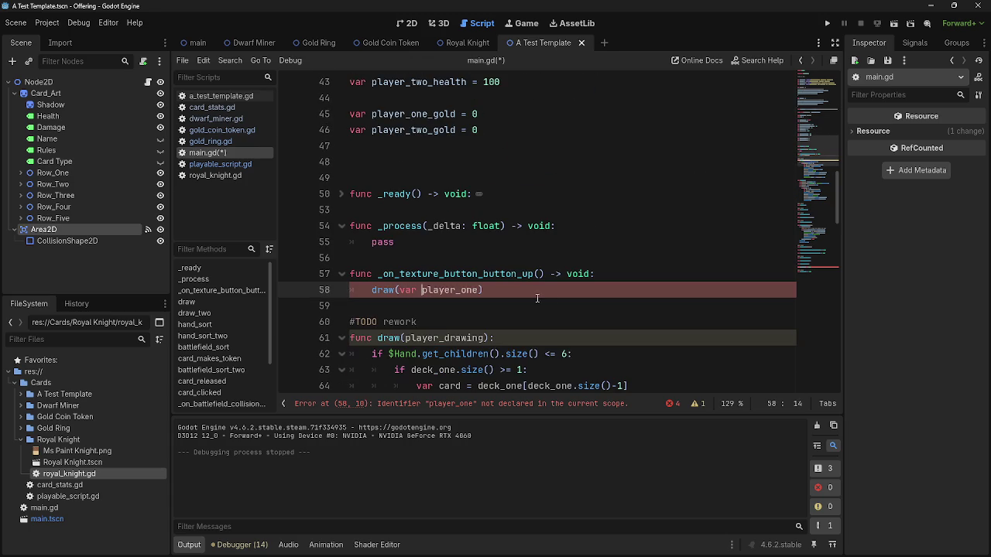
left_click(557, 294)
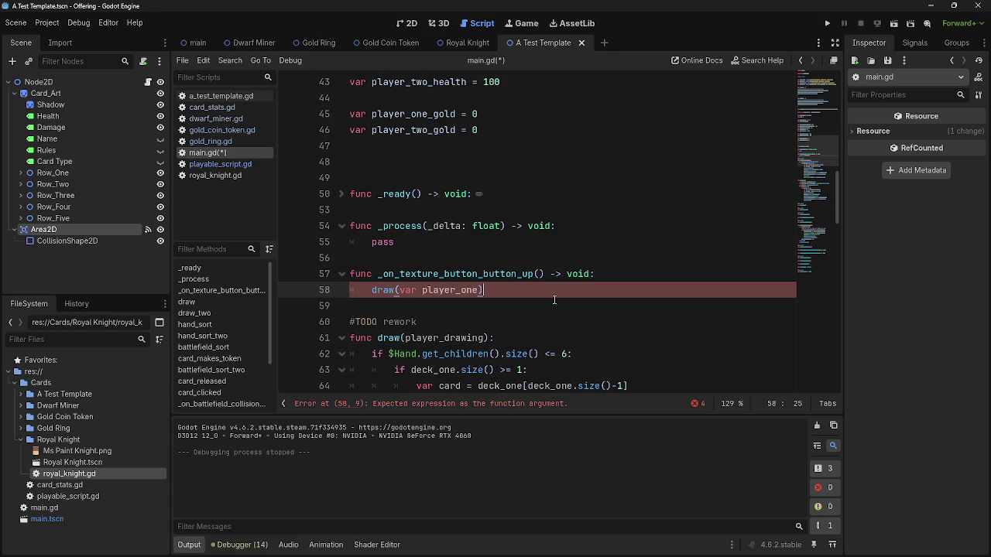
left_click(474, 405)
key("Delete")
key("Delete")
key("Delete")
left_click(656, 212)
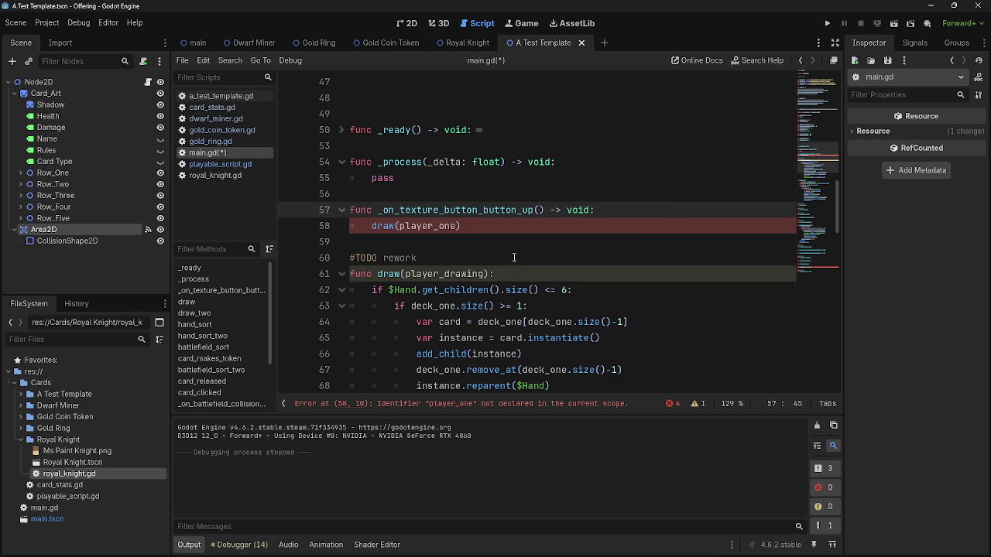
scroll(508, 259, "up", 2)
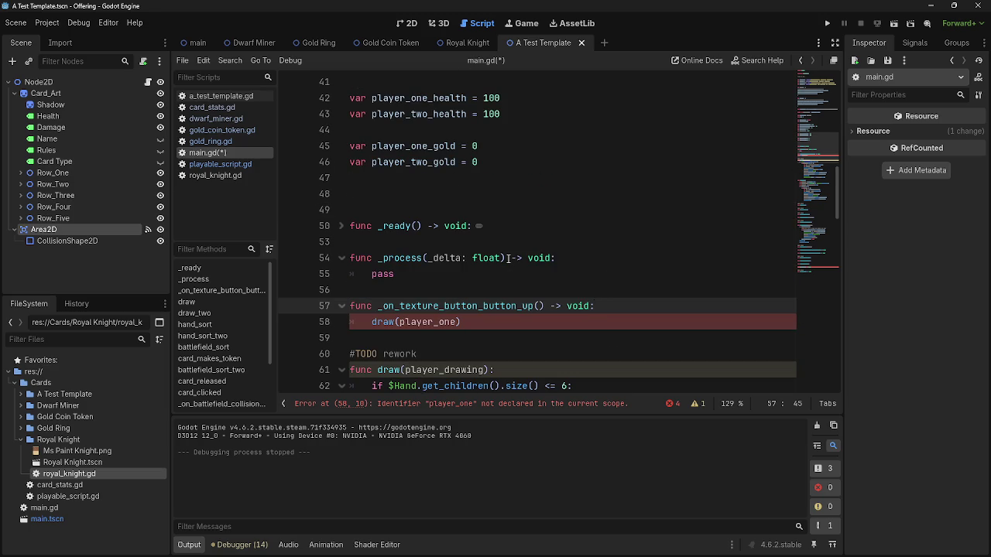
scroll(508, 258, "up", 5)
scroll(508, 258, "down", 2)
scroll(508, 258, "up", 7)
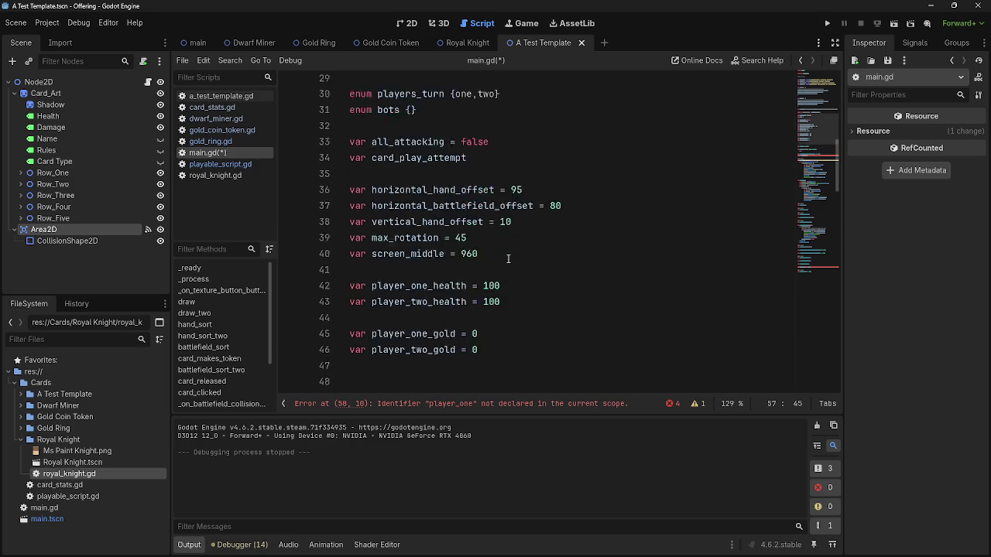
Declare var player_one and var player_two on new lines below the enums.
scroll(508, 259, "up", 4)
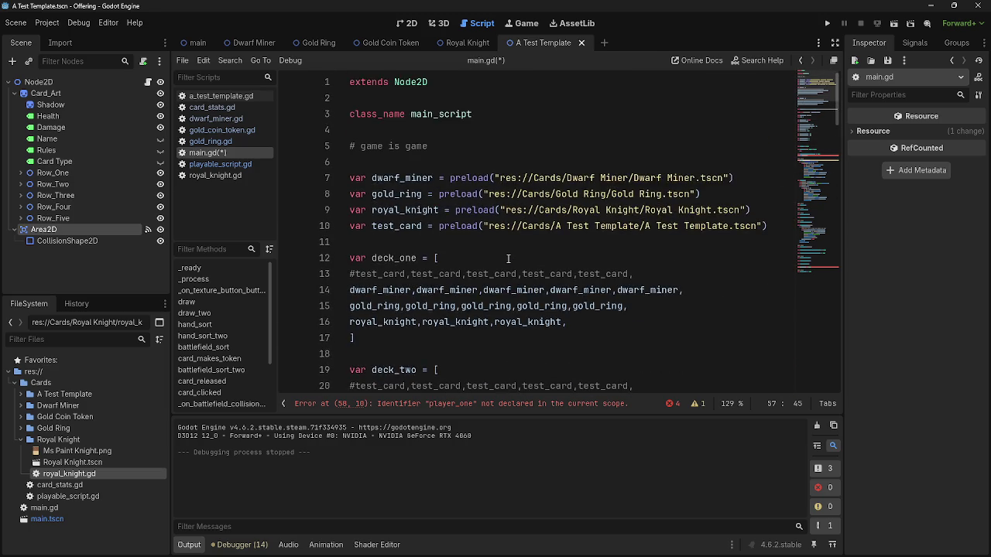
scroll(508, 258, "down", 6)
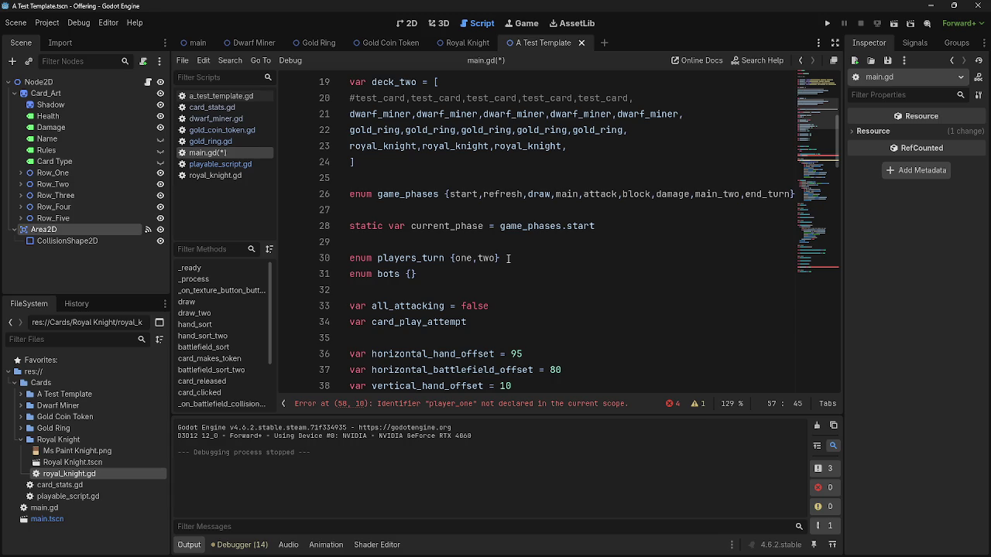
left_click(509, 258)
left_click(506, 288)
key("Return")
key("Return")
scroll(495, 278, "down", 1)
key("Up")
type("var ")
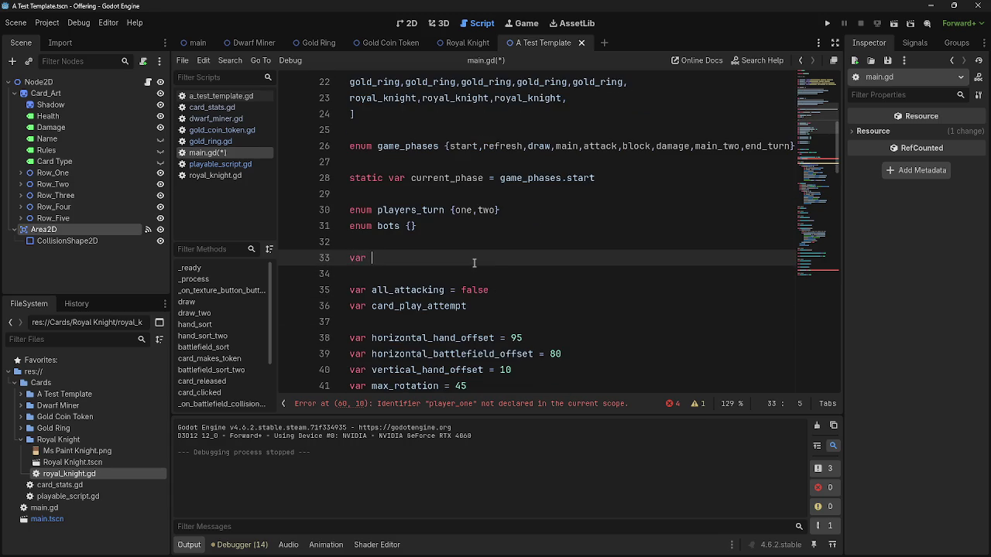
type("player")
type("_one")
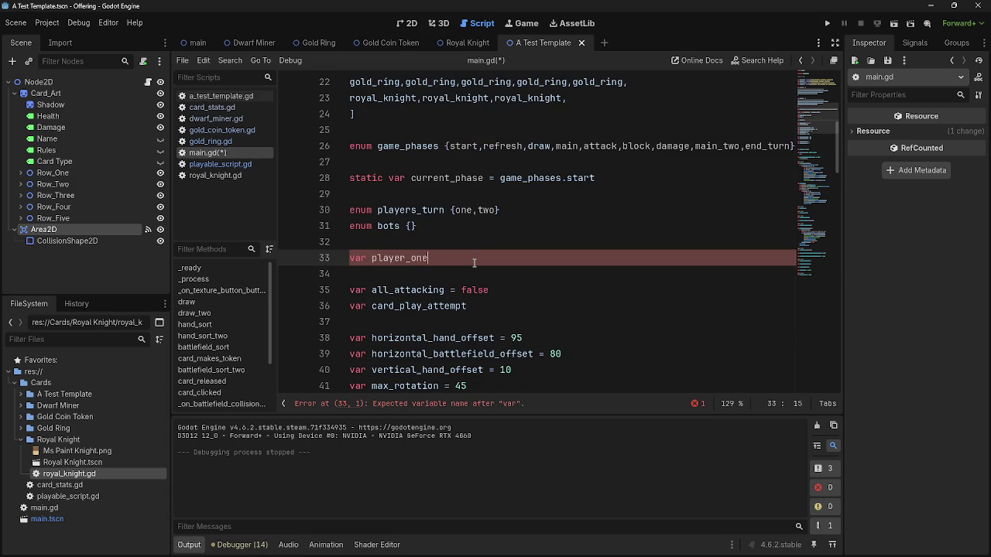
key("Return")
type("var ")
type("palye")
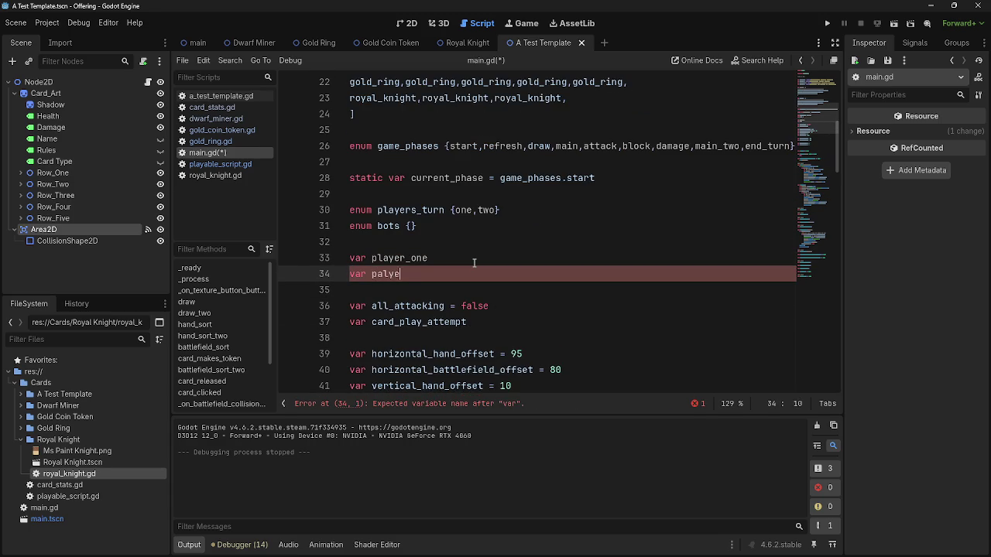
key("BackSpace")
key("BackSpace")
key("BackSpace")
key("BackSpace")
type("layer_two")
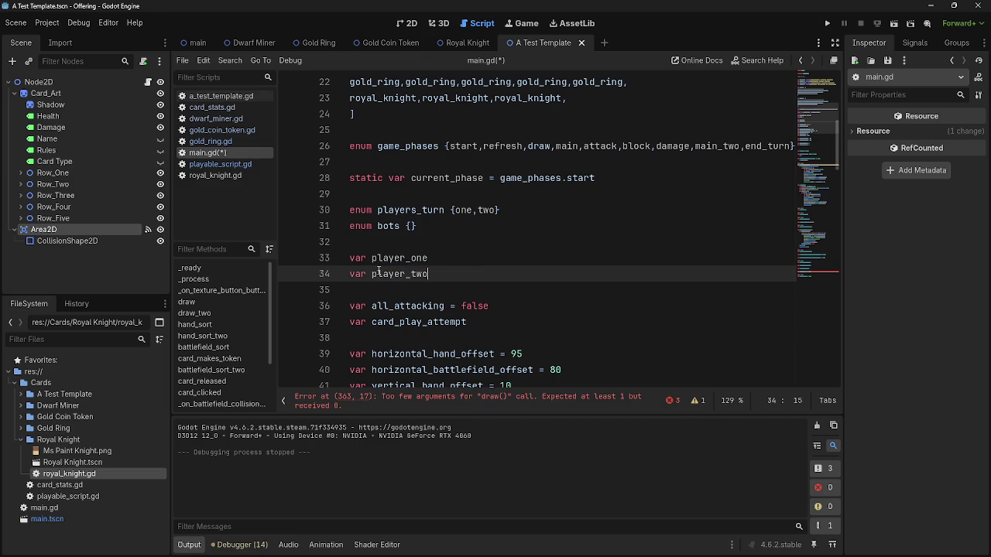
Compare the players_turn enum values with the new player_one declaration.
double_click(419, 209)
left_click(418, 258)
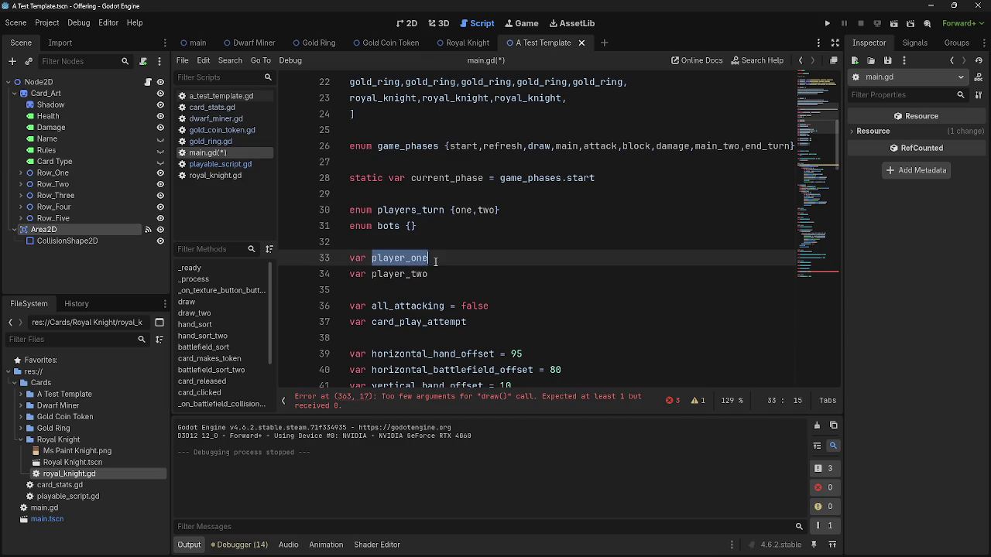
double_click(463, 210)
left_click(440, 257)
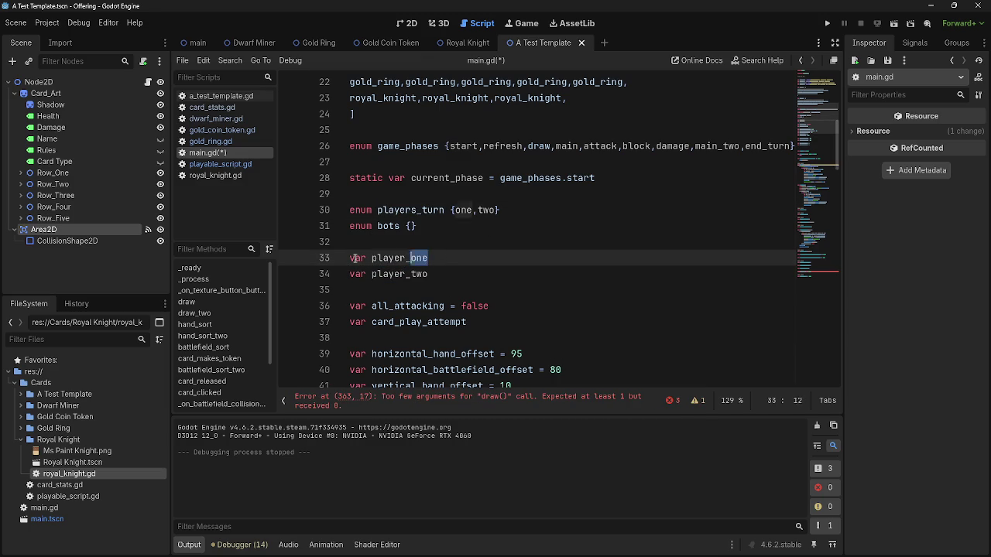
left_click(474, 263)
Pass player_one to the draw() call on line 363 using autocomplete.
left_click(541, 401)
left_click(467, 225)
type("player_o")
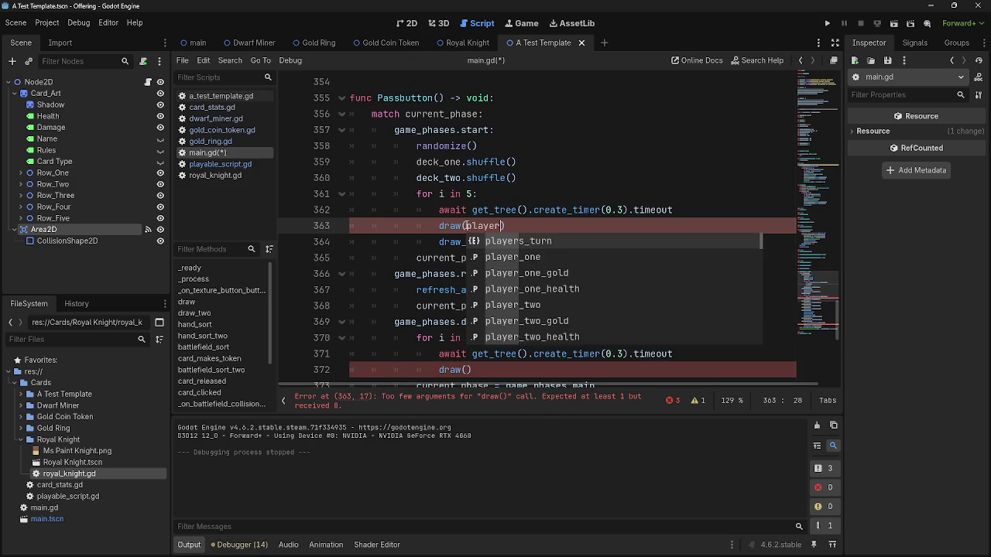
key("Return")
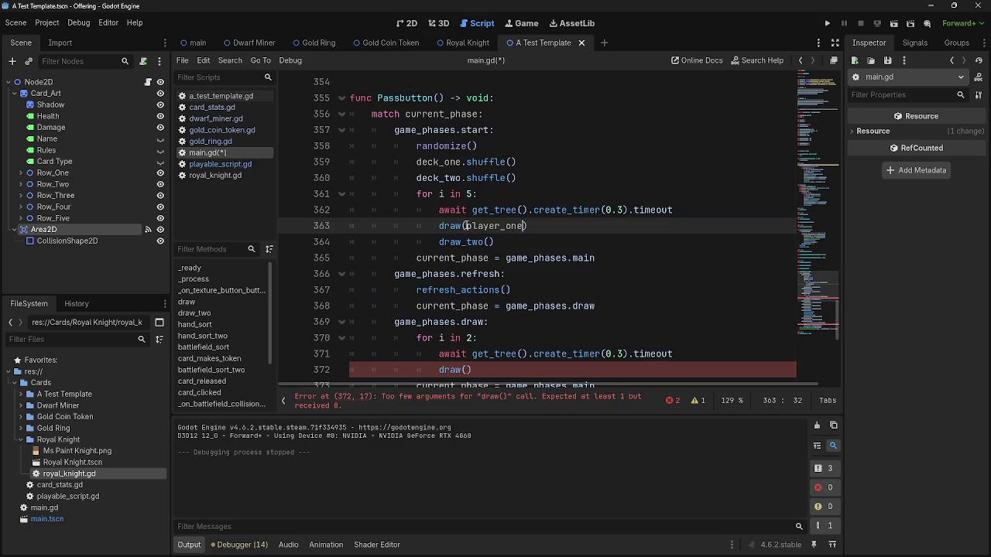
Copy player_one into the draw() calls on lines 372 and 389.
double_click(480, 225)
key("ctrl+c")
left_click(467, 369)
key("ctrl+v")
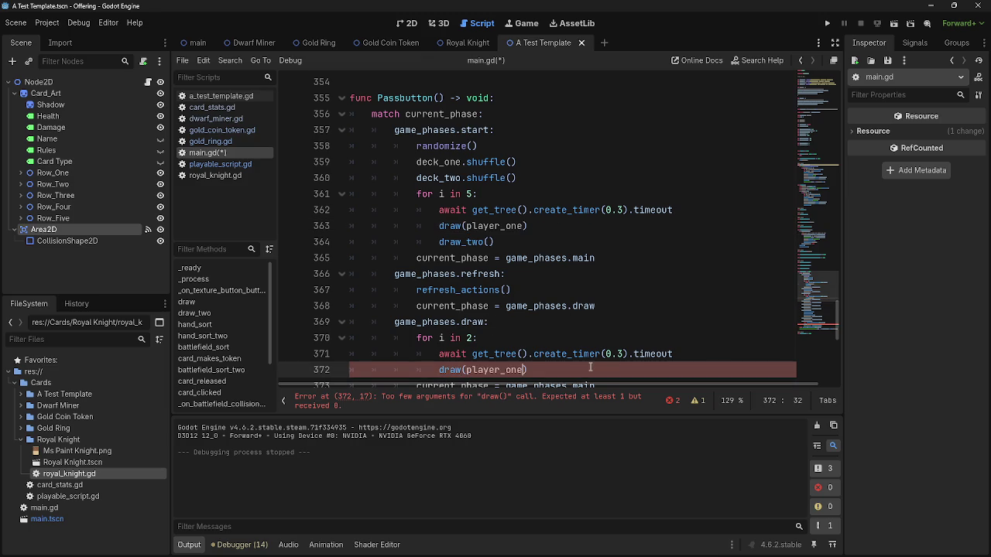
scroll(640, 352, "down", 2)
scroll(640, 352, "down", 6)
left_click(440, 261)
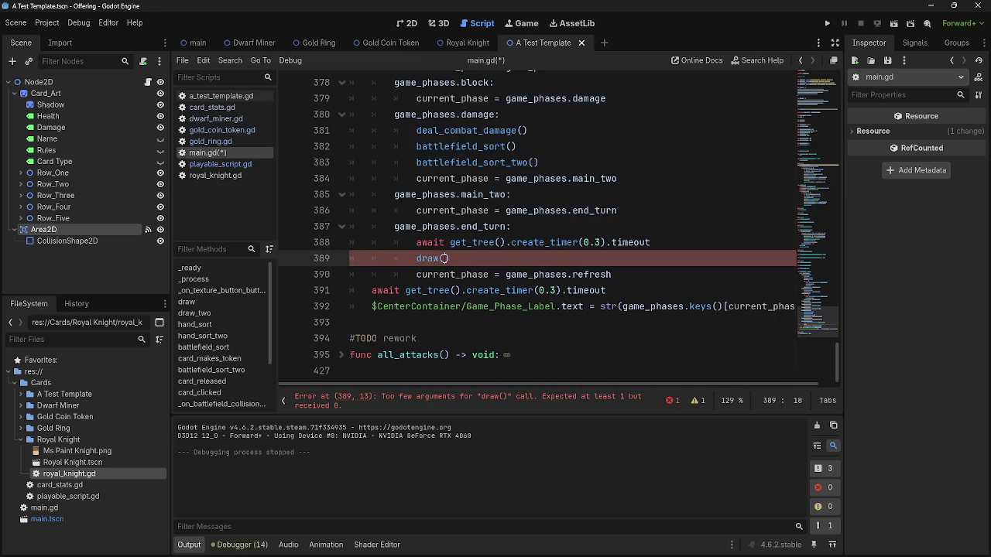
key("ctrl+v")
scroll(642, 317, "up", 1)
scroll(643, 317, "up", 20)
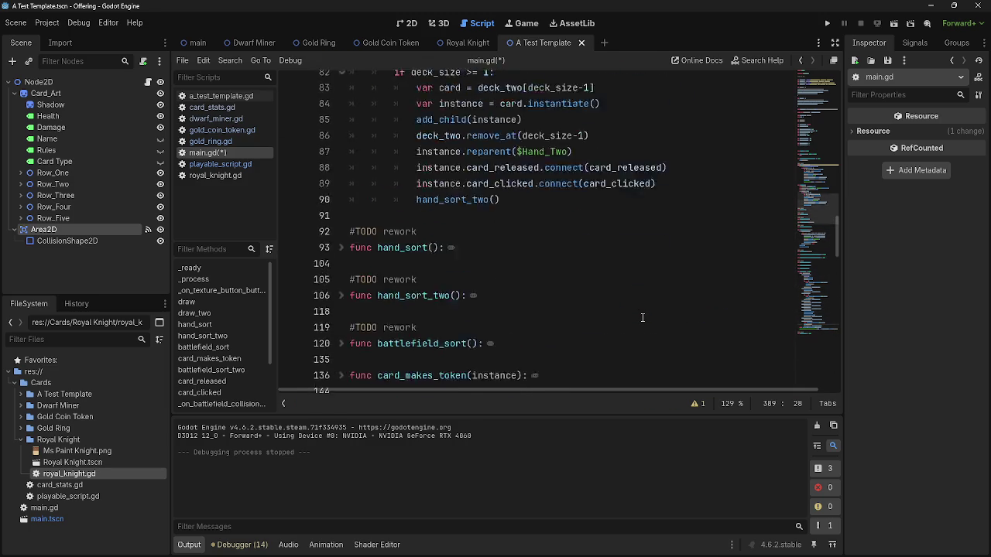
Add 'var hand' and 'var deck' lines at the top of draw(player_drawing).
scroll(642, 318, "up", 6)
scroll(642, 317, "down", 4)
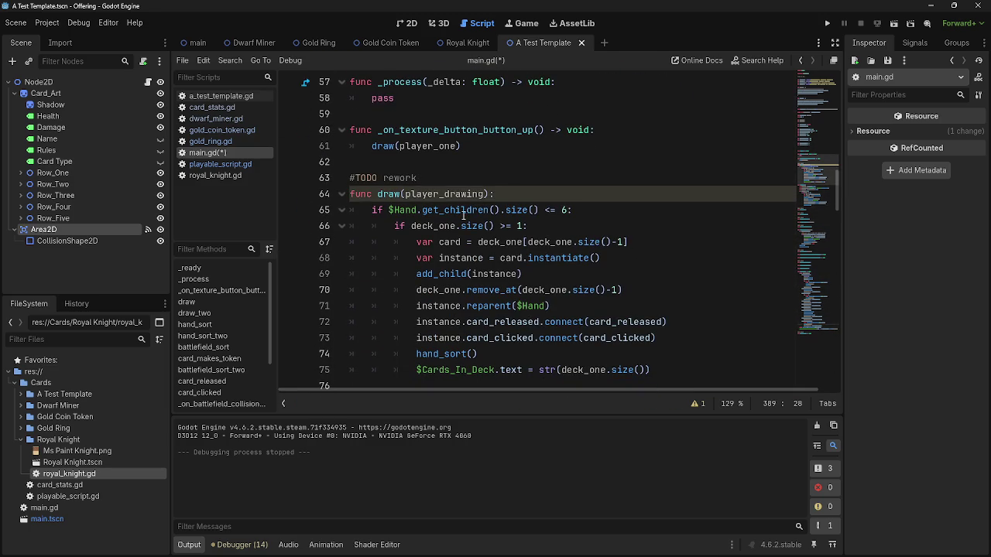
left_click(461, 193)
double_click(462, 194)
left_click(522, 193)
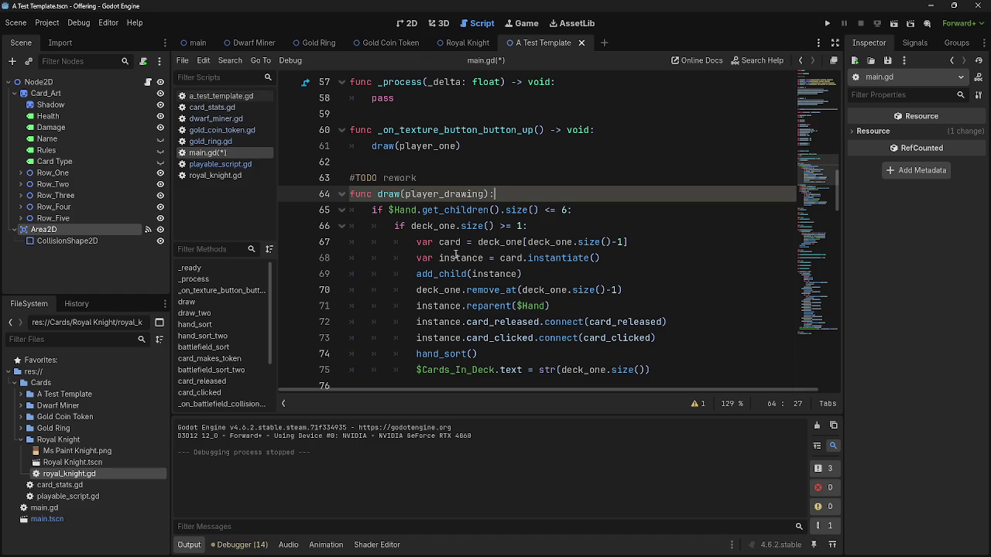
key("Return")
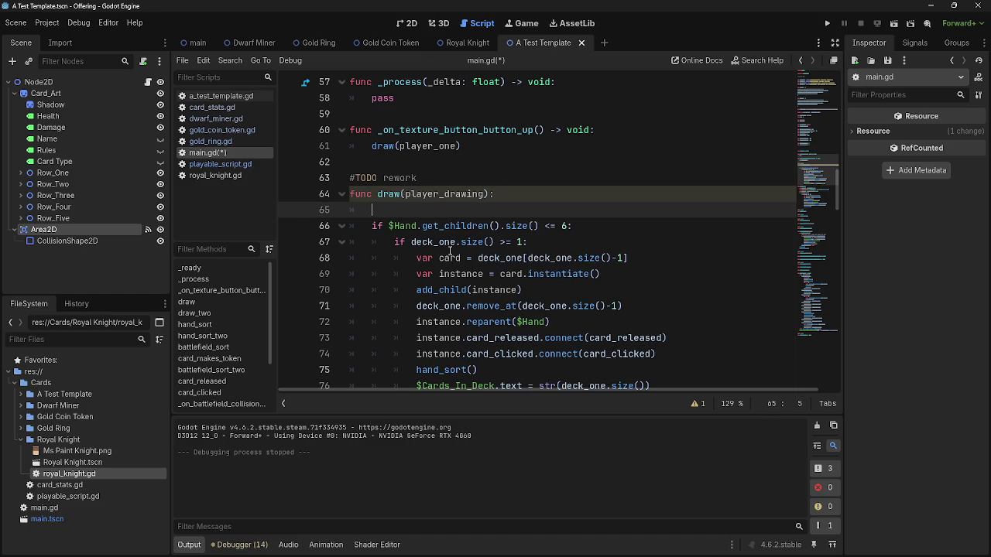
scroll(450, 251, "down", 1)
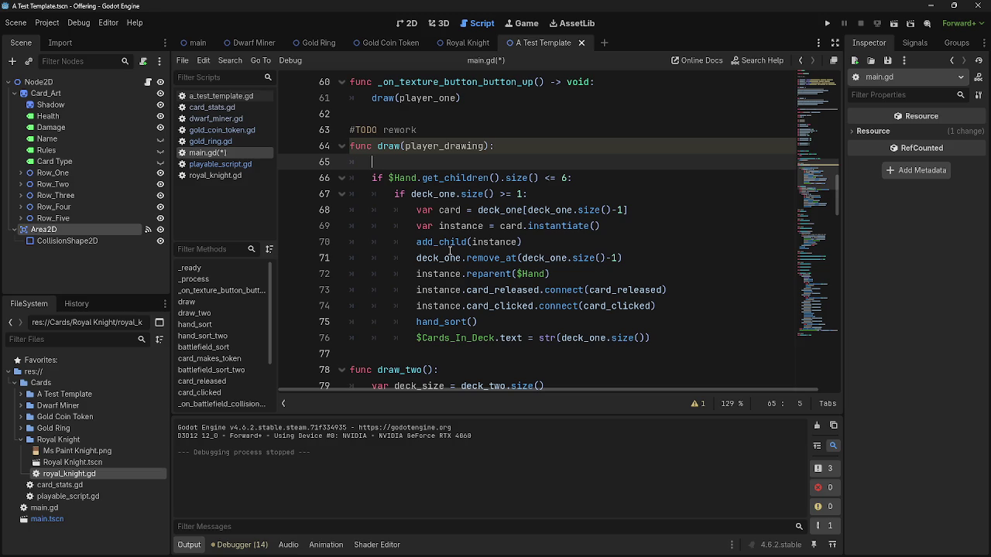
type("var hand")
key("Return")
type("var deck")
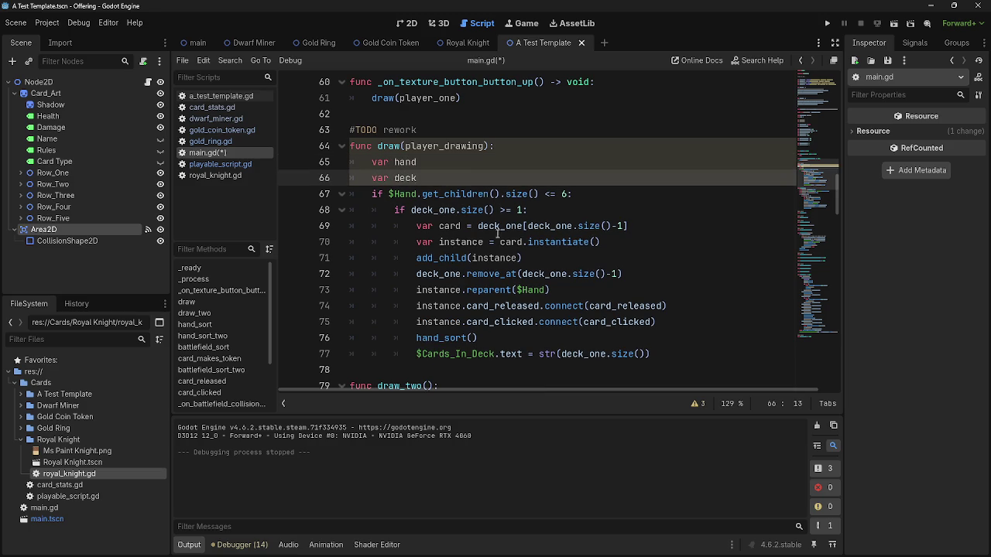
Tidy the extra blank line below the draw() function header.
left_click(469, 164)
left_click(505, 148)
left_click(498, 163)
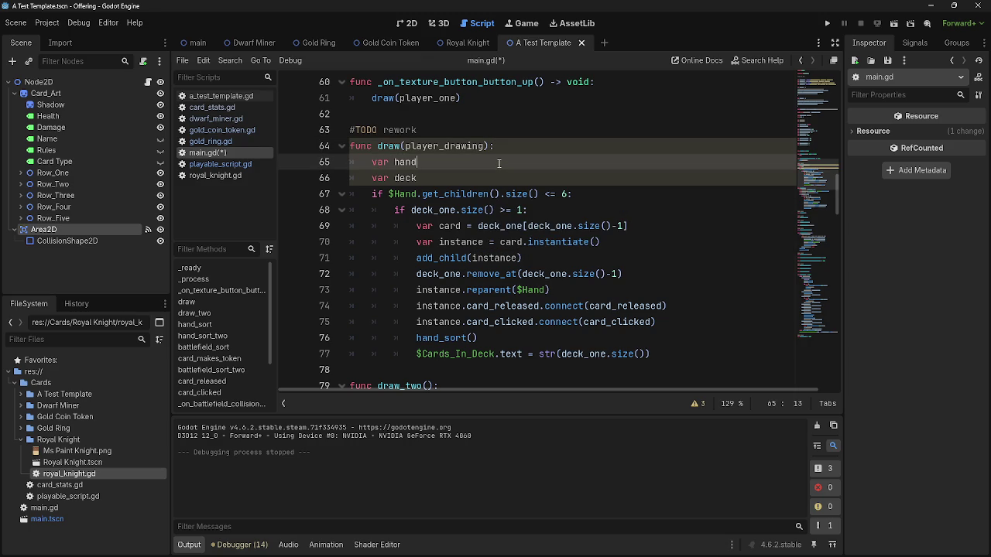
left_click(516, 148)
key("Return")
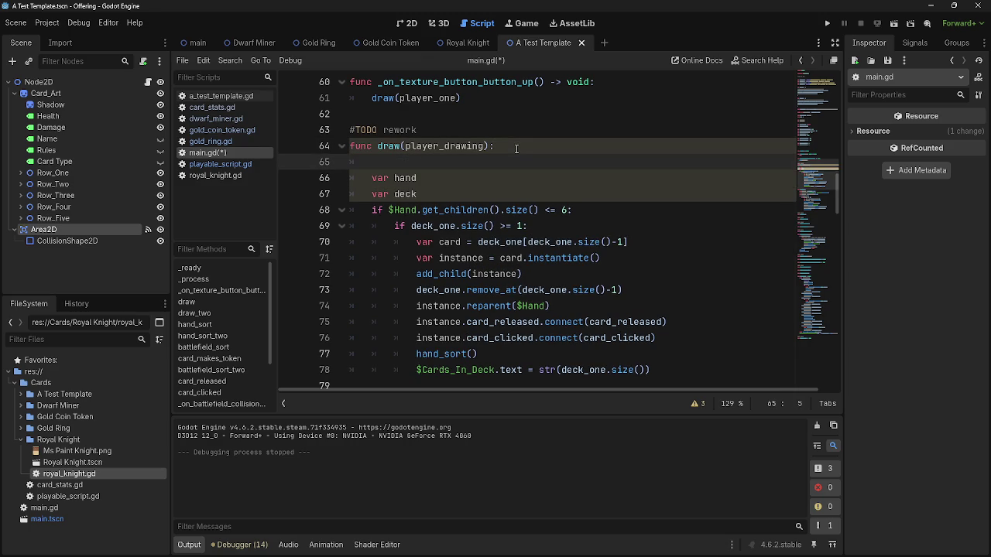
key("BackSpace")
scroll(516, 155, "down", 2)
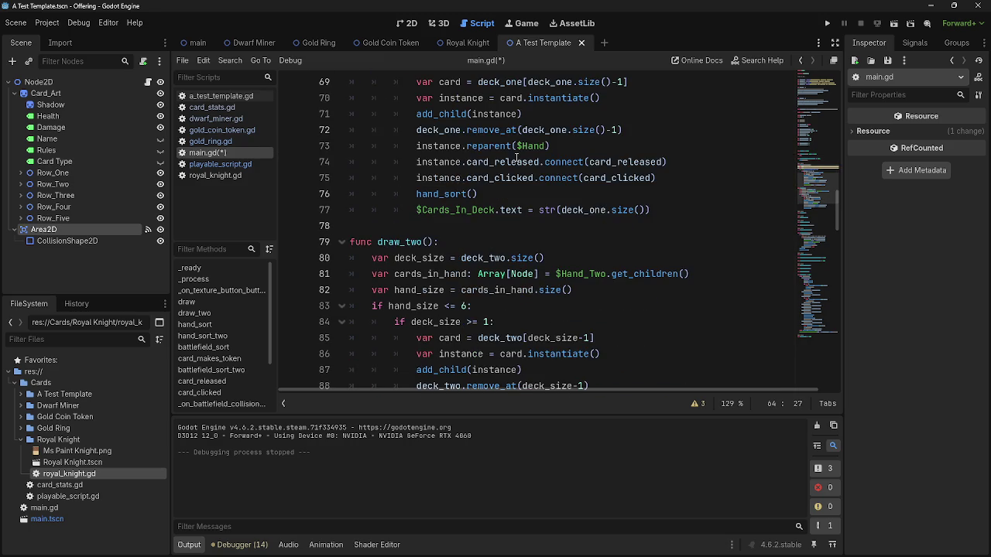
Select the new hand and deck declarations to review them.
scroll(517, 158, "up", 1)
left_click(449, 130)
left_click_drag(449, 130, 371, 114)
left_click(449, 130)
left_click_drag(448, 132, 312, 108)
left_click(472, 131)
left_click_drag(472, 132, 311, 108)
left_click(458, 141)
left_click_drag(374, 116, 438, 128)
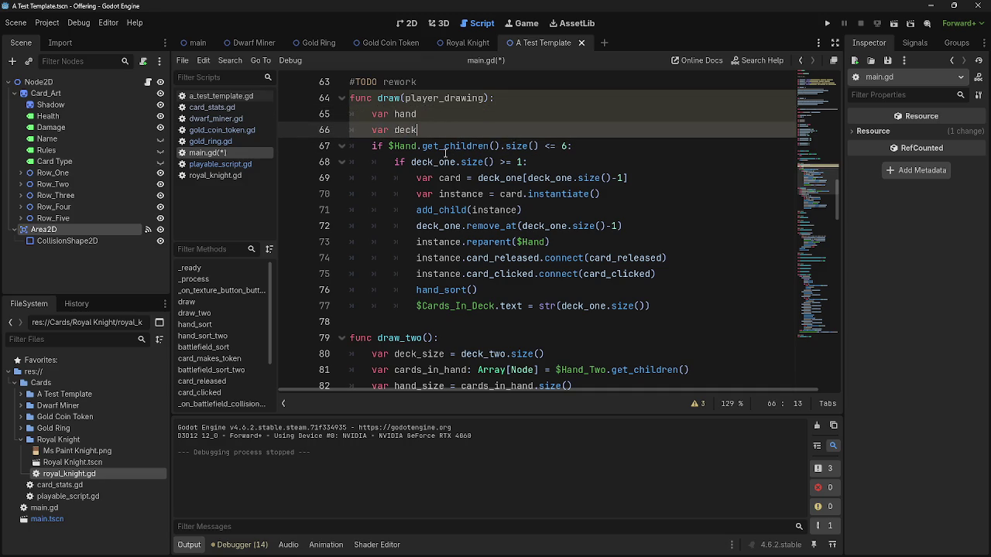
scroll(445, 154, "down", 1)
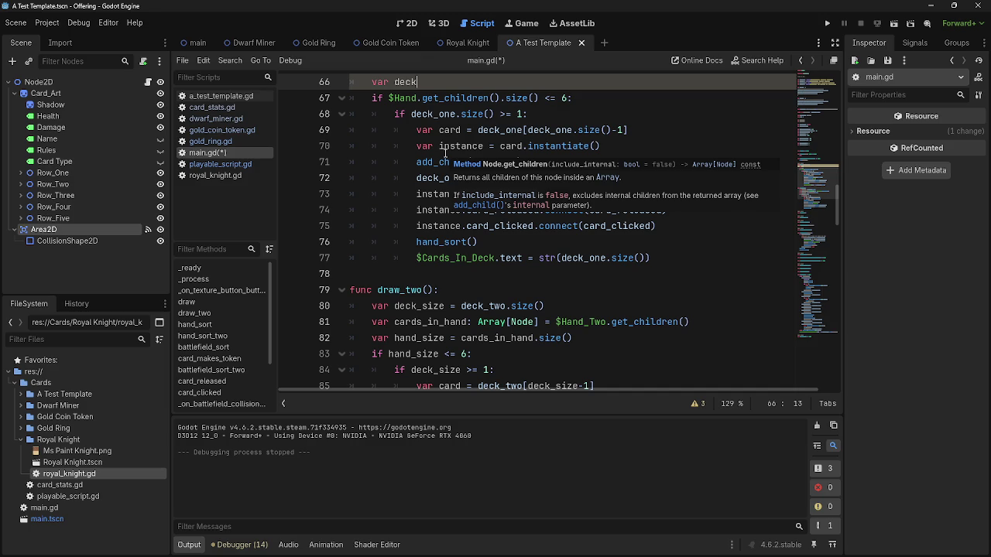
Select and review the whole draw() function body below its header.
scroll(445, 153, "up", 3)
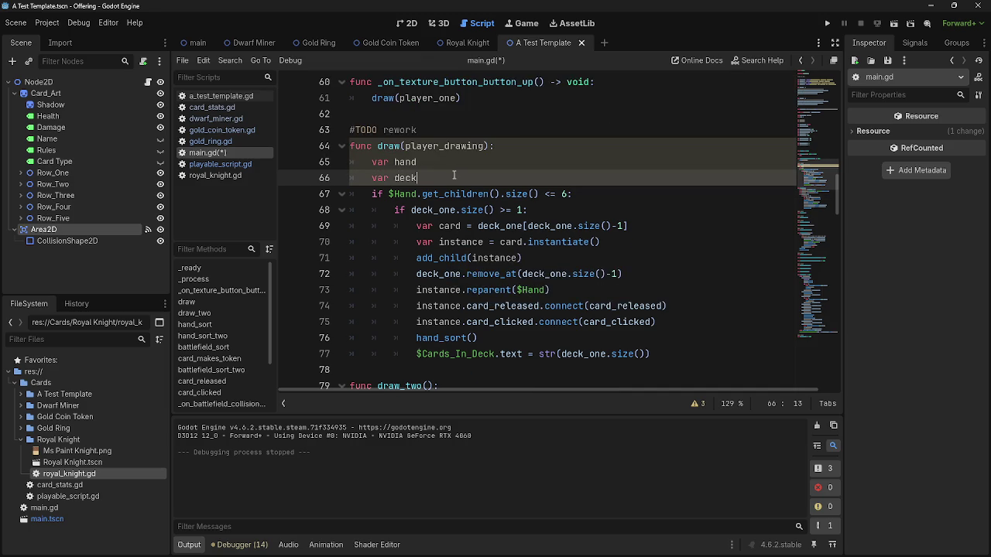
left_click(337, 150, "shift")
left_click(334, 162, "shift")
left_click_drag(424, 176, 332, 160)
left_click(416, 178)
left_click(367, 187)
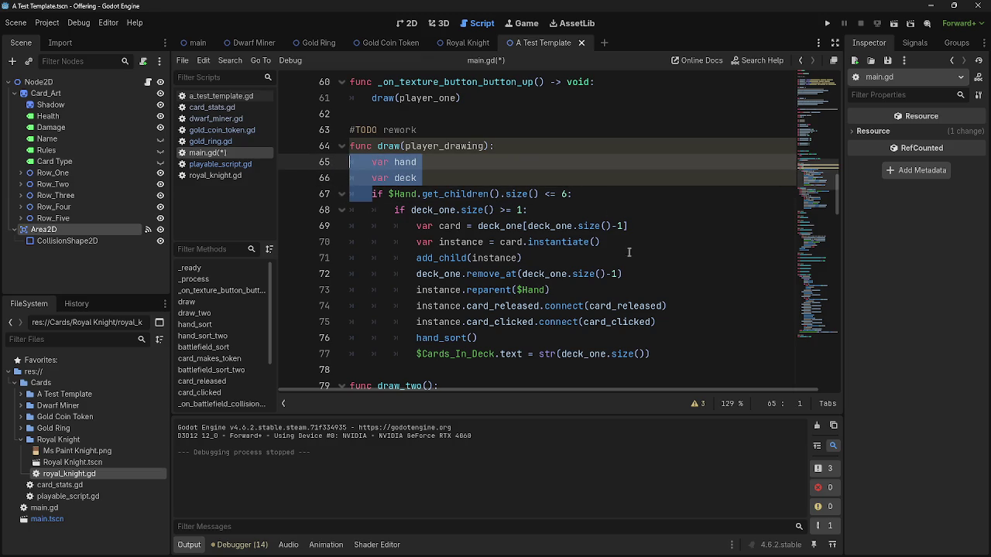
left_click(668, 362)
mouse_move(668, 362)
left_mouse_down()
mouse_move(340, 182)
mouse_move(334, 153)
left_mouse_up()
mouse_move(646, 348)
left_mouse_down()
mouse_move(434, 337)
mouse_move(348, 146)
left_mouse_up()
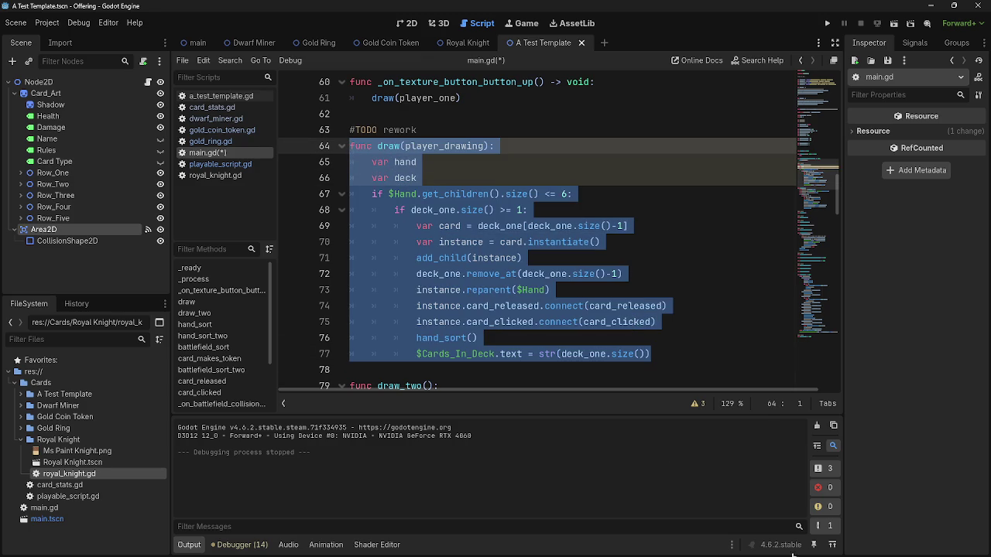
left_click(626, 214)
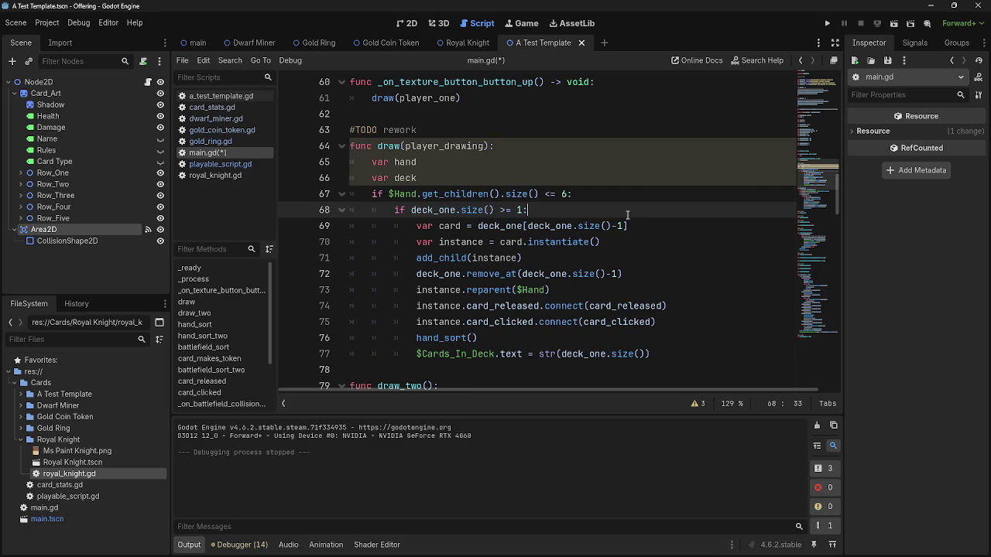
Inspect the hand declaration and the $Hand reference in draw().
scroll(627, 215, "down", 4)
scroll(542, 217, "up", 5)
left_click(411, 210)
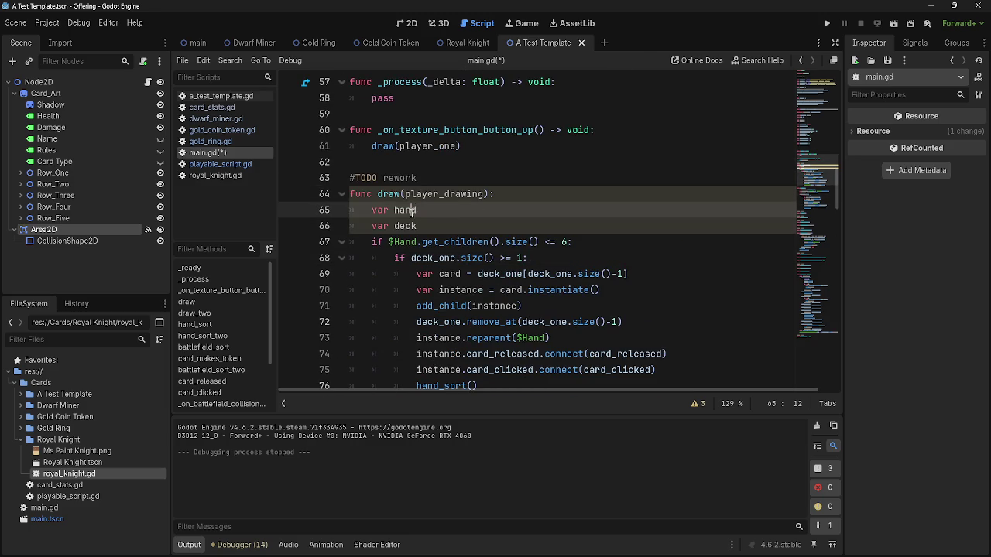
left_click(405, 210)
left_click(417, 243)
key("Up")
key("Up")
left_click_drag(417, 243, 389, 243)
scroll(449, 186, "down", 1)
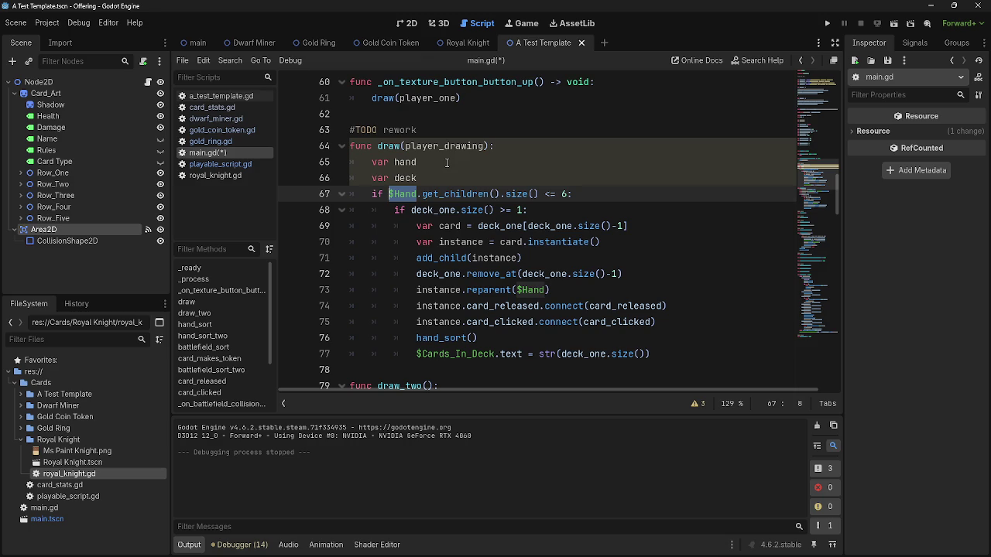
Highlight the player_drawing parameter and the word hand to check their uses.
left_click(446, 162)
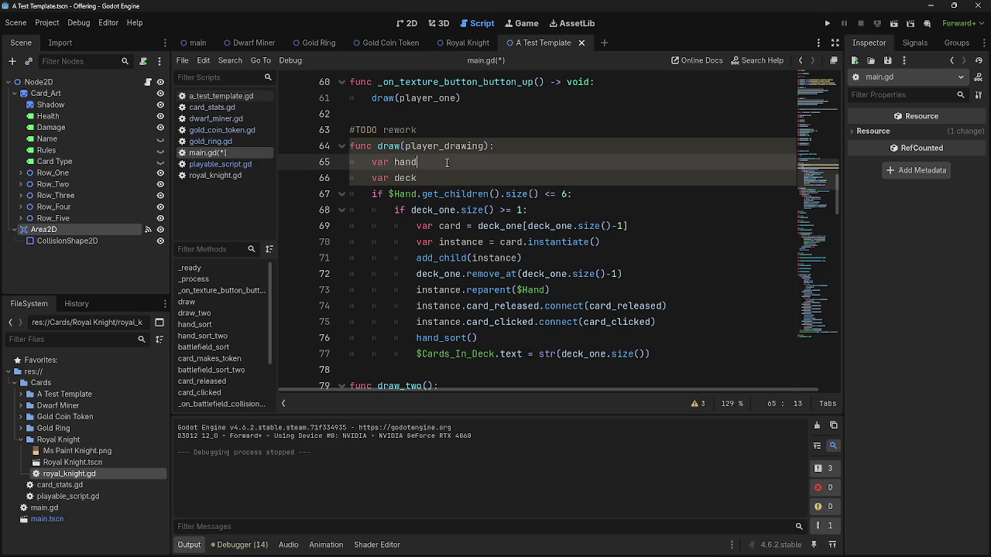
double_click(443, 146)
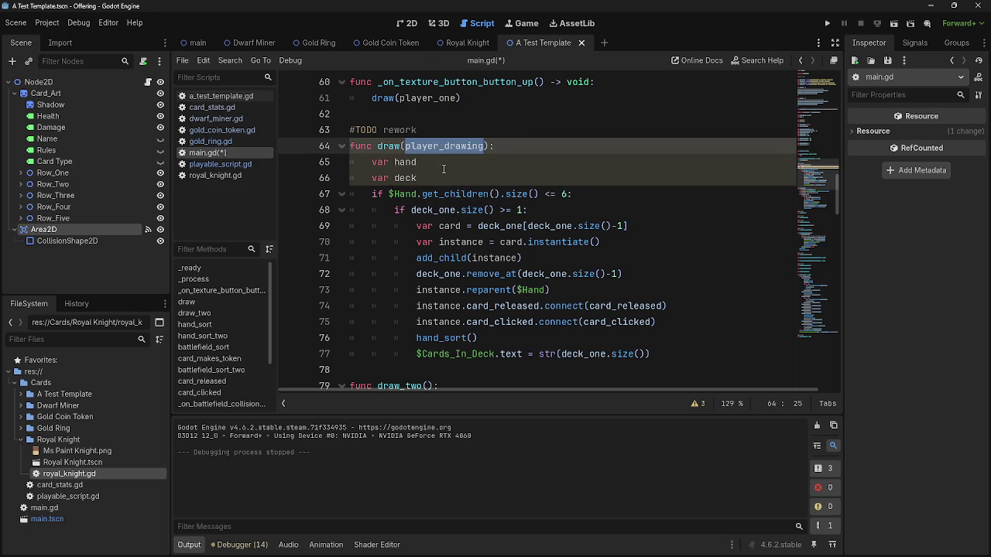
left_click(444, 168)
double_click(443, 167)
left_click(440, 166)
double_click(439, 165)
left_click(439, 165)
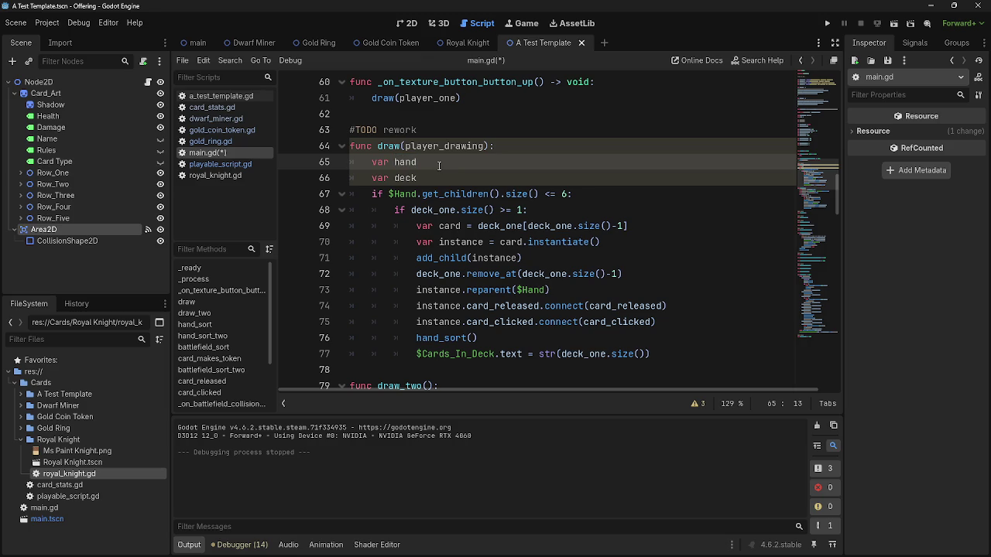
double_click(439, 166)
left_click(439, 166)
scroll(425, 178, "up", 1)
scroll(426, 179, "down", 1)
scroll(426, 180, "down", 2)
scroll(425, 179, "up", 1)
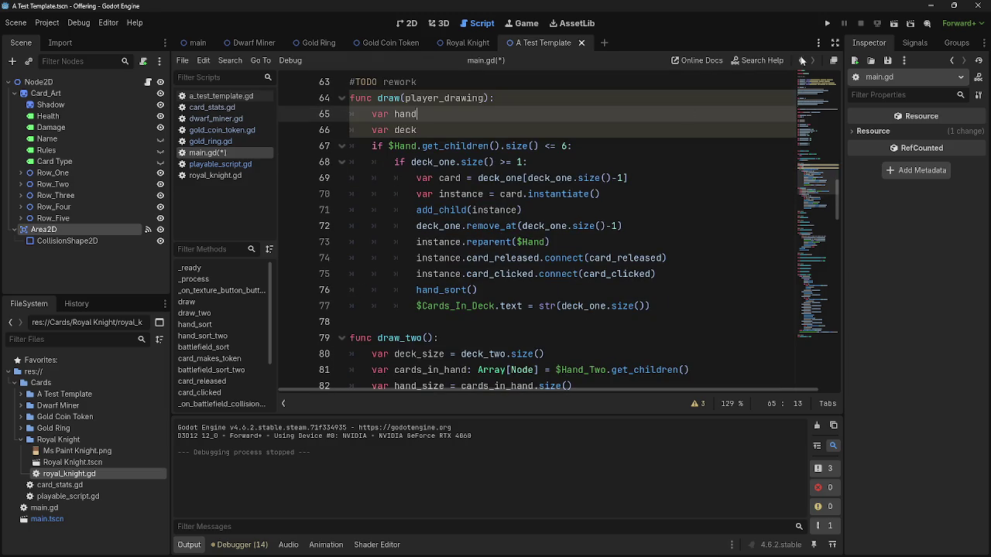
Run the project to test card drawing, then stop it with F8.
left_click(827, 24)
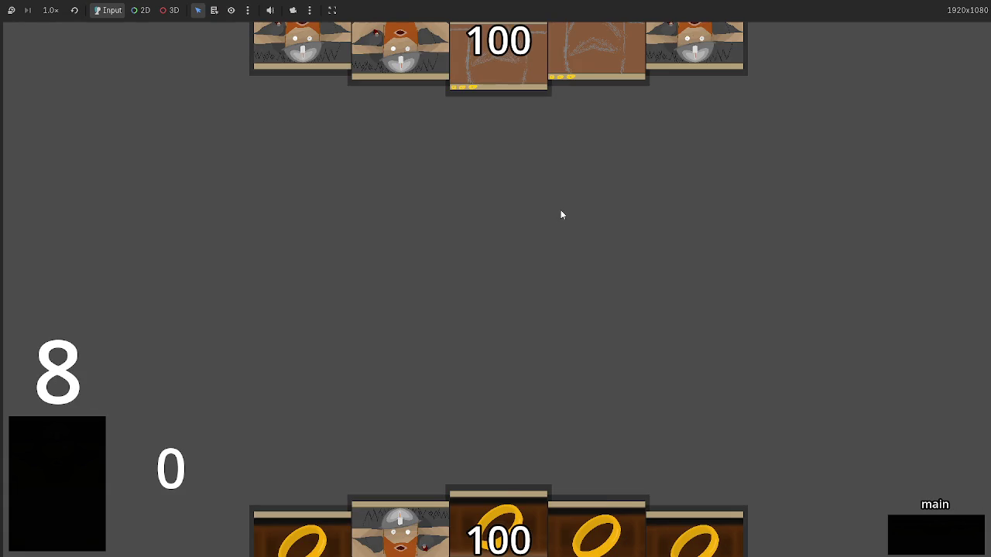
key("F8")
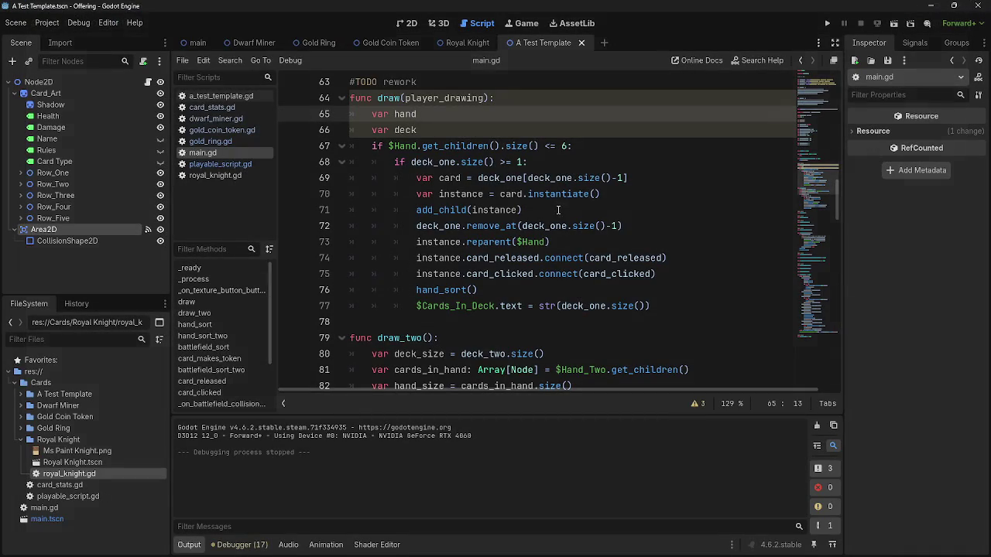
left_click(428, 98)
left_click(417, 114)
scroll(396, 123, "up", 1)
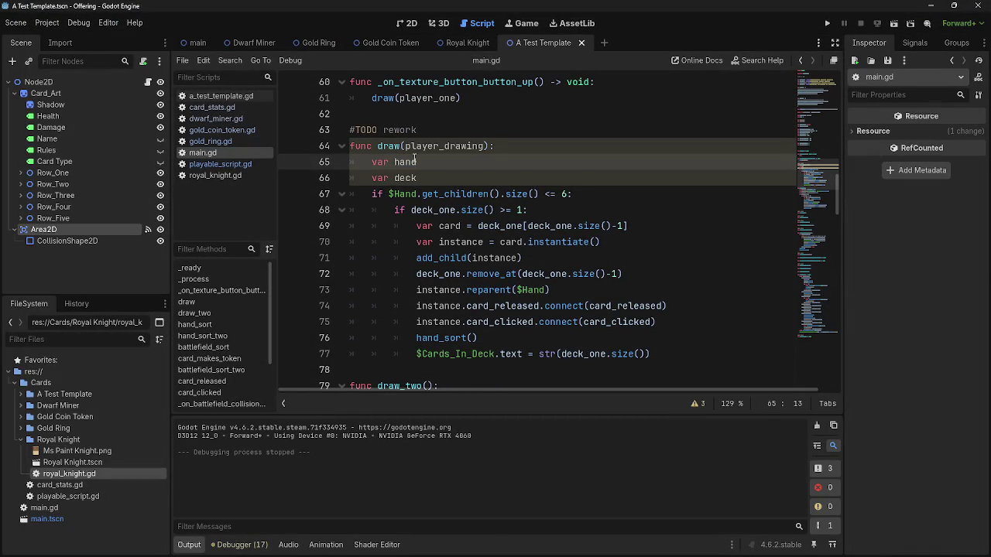
left_click(449, 161)
left_click(428, 161)
left_click(545, 146)
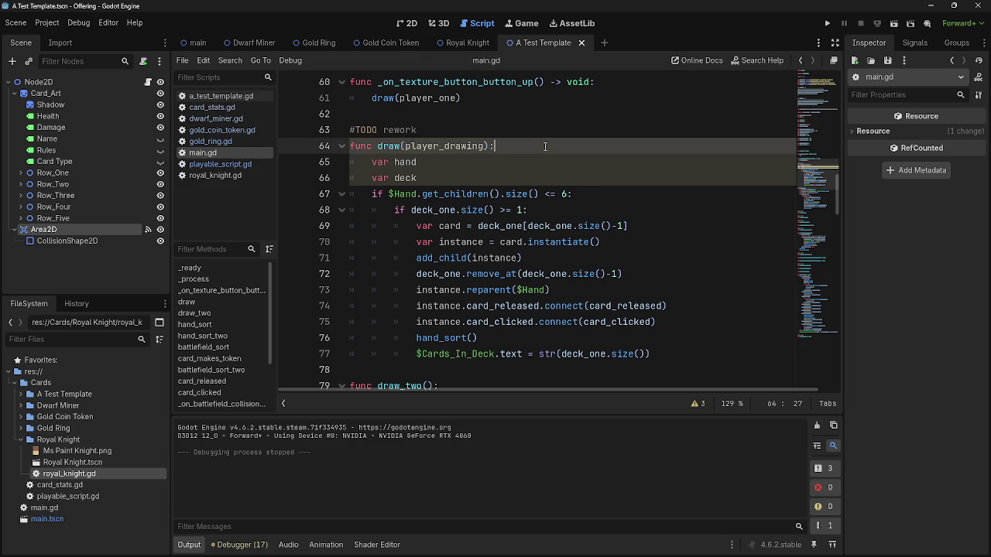
double_click(404, 162)
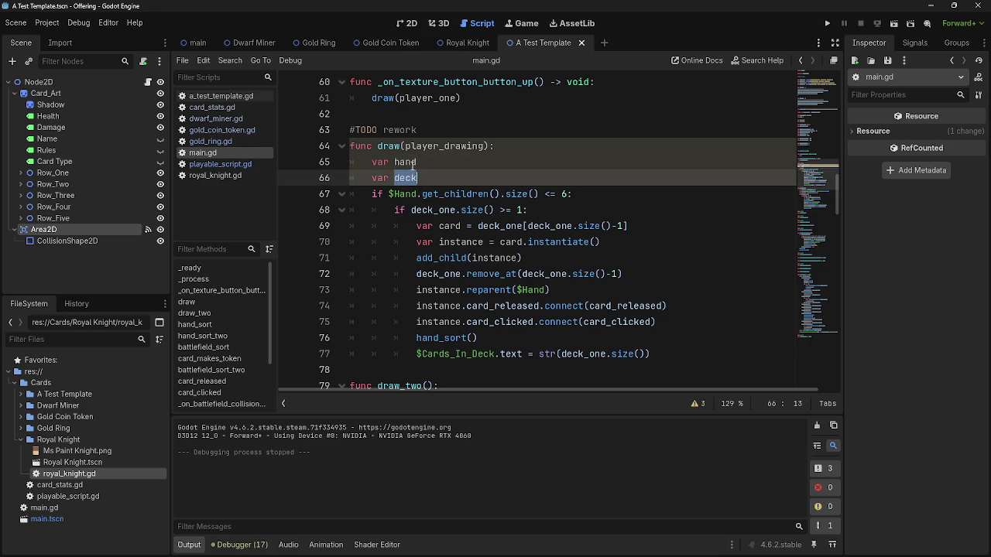
double_click(405, 178)
left_click(452, 162)
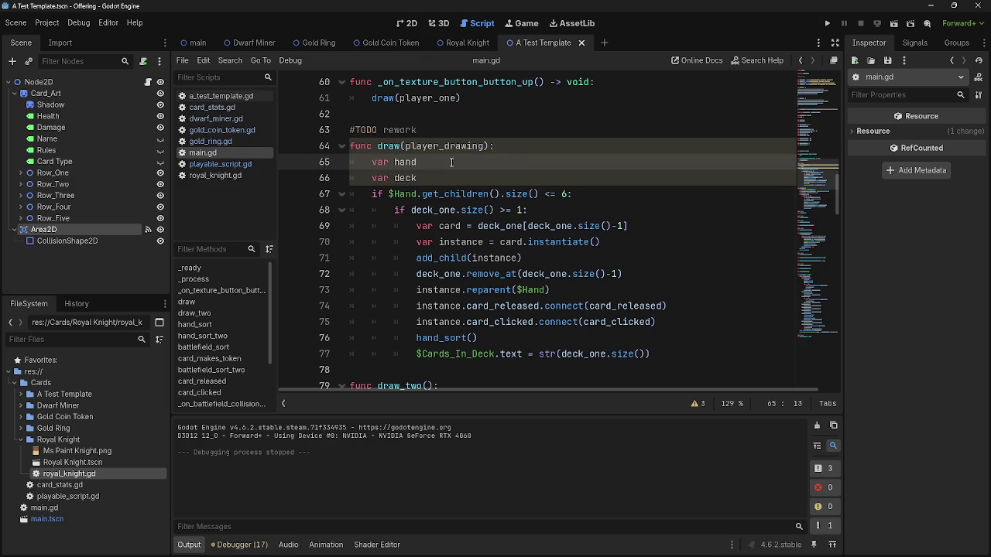
left_click_drag(418, 178, 373, 178)
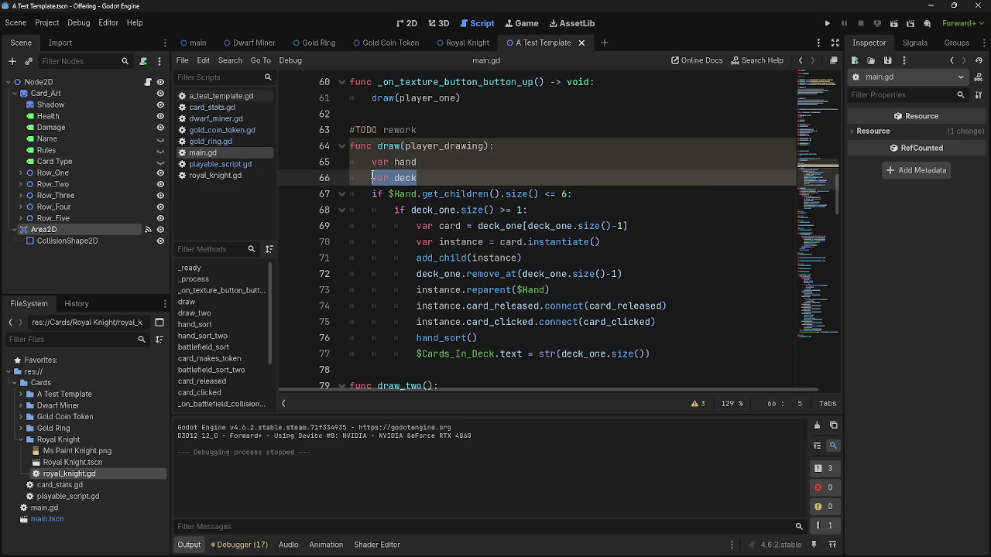
left_click(516, 147)
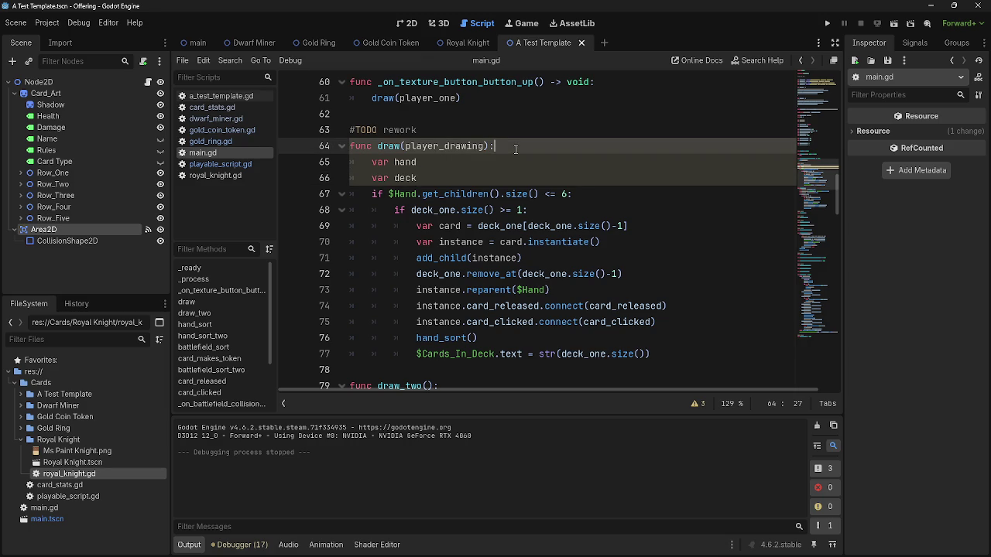
left_click(387, 163)
double_click(409, 162)
left_click(417, 178)
scroll(459, 173, "down", 4)
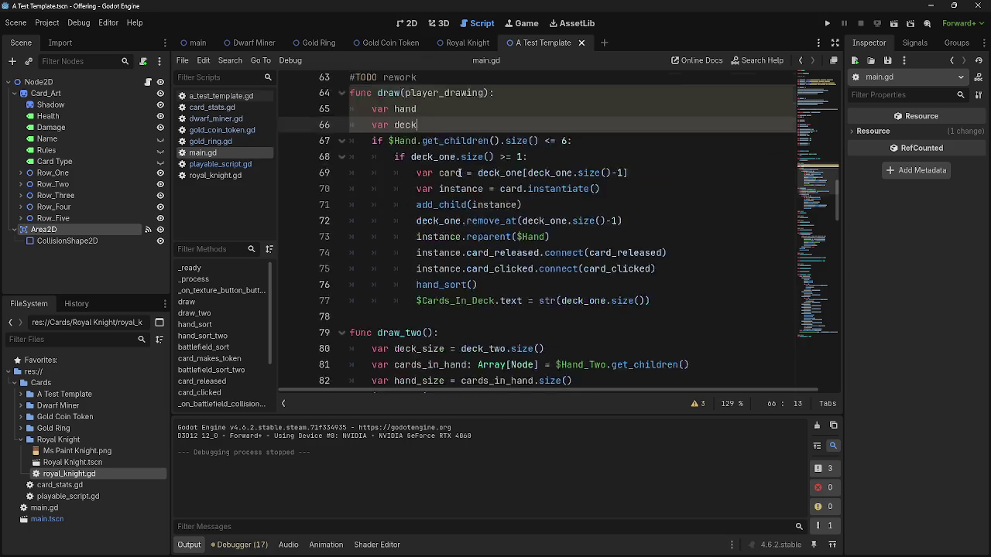
scroll(459, 173, "down", 1)
left_click_drag(571, 355, 350, 161)
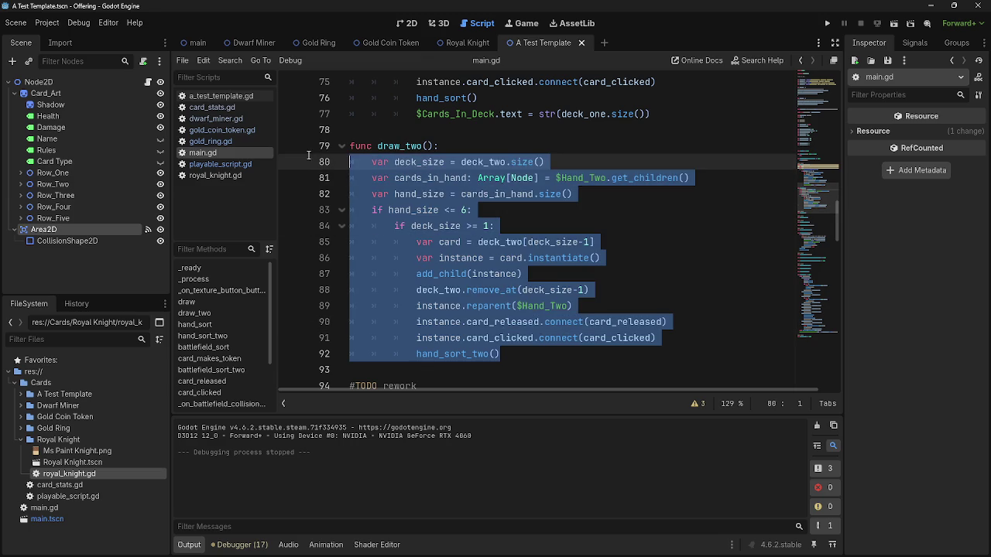
scroll(531, 330, "up", 5)
left_click(552, 150)
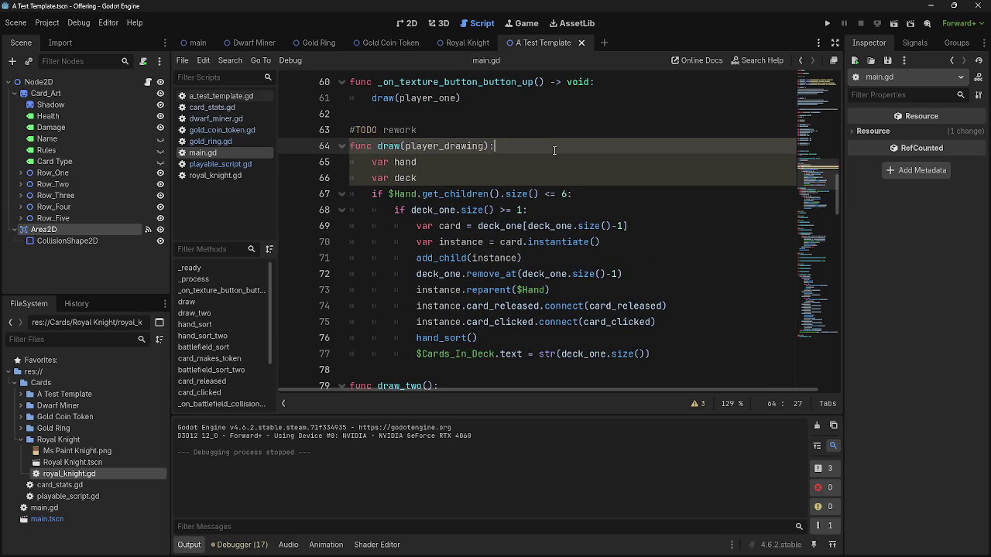
Add an 'if player_drawing == player_one:' check containing a pass placeholder.
key("Return")
type("if p")
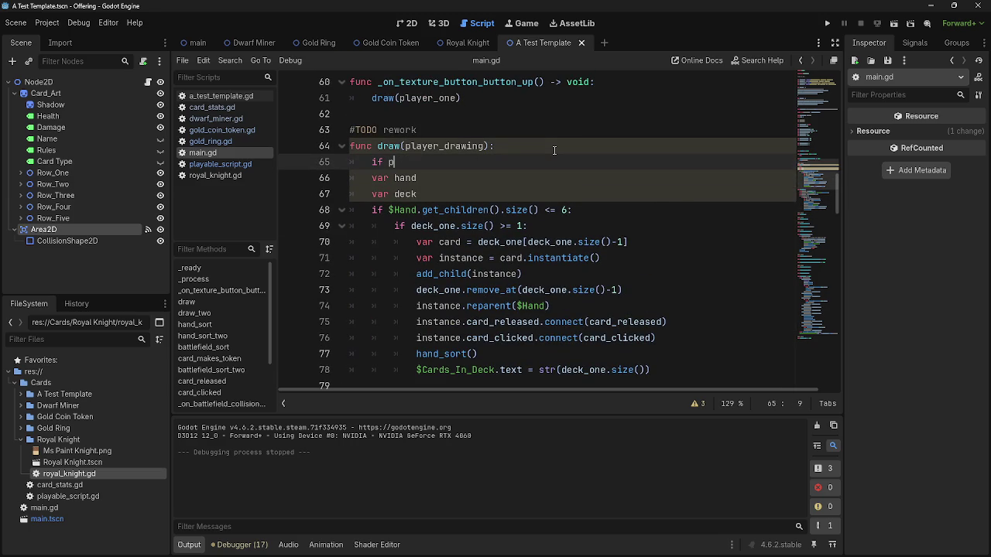
type("layer_one")
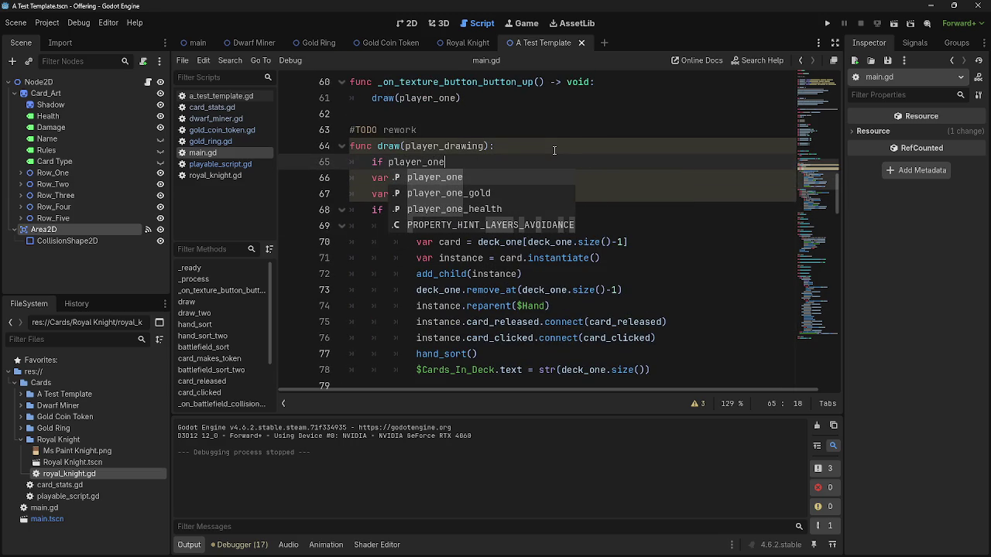
key("Escape")
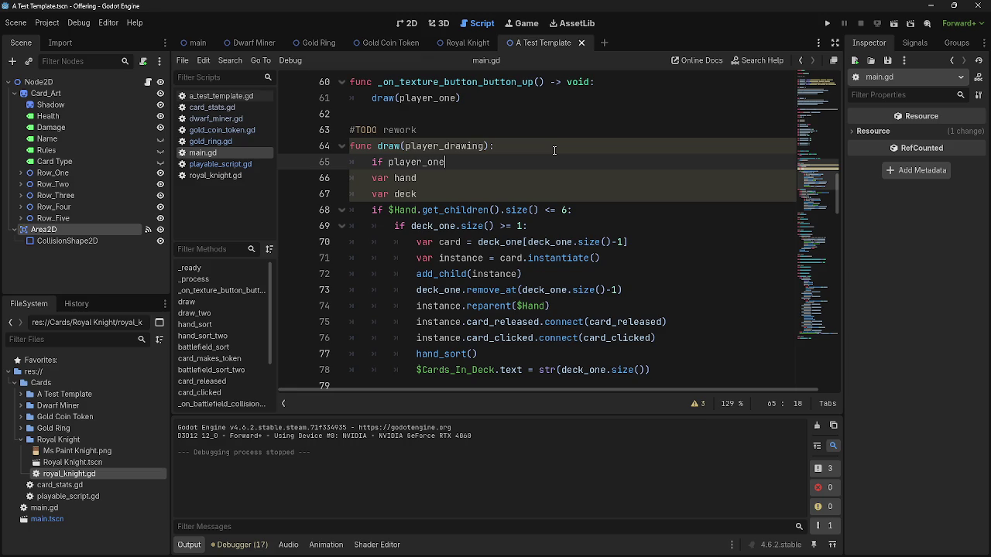
left_click(432, 161)
double_click(432, 161)
type("player_drawing == player_one:")
key("Return")
type("pass")
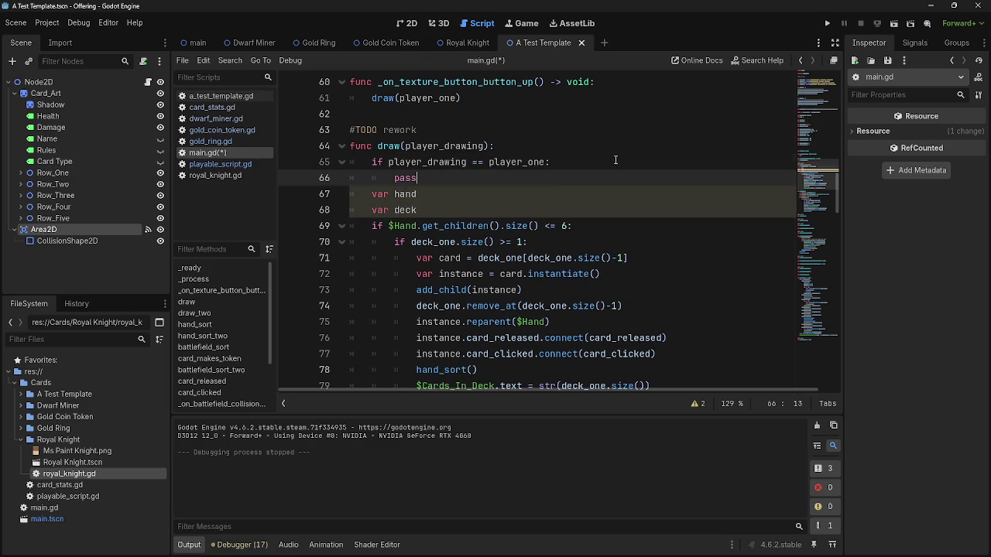
Move the var hand declaration above the if check.
key("Home")
key("Return")
left_click_drag(417, 209, 372, 210)
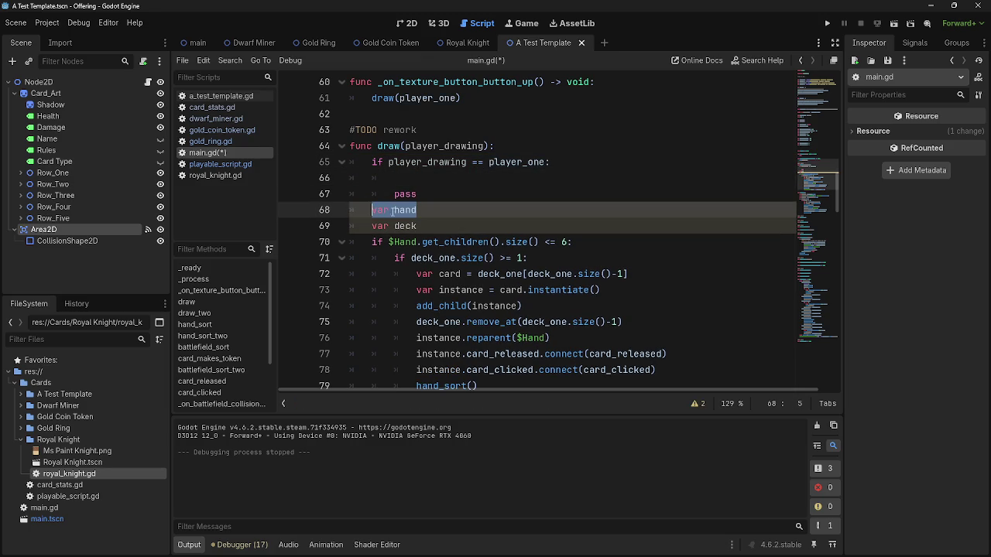
key("ctrl+x")
key("Up")
key("Up")
key("ctrl+v")
key("Return")
left_click(428, 240)
Move var deck under var hand and delete the pass placeholder.
left_click_drag(418, 242, 367, 242)
key("ctrl+x")
left_click(383, 193)
key("ctrl+v")
left_click_drag(416, 210, 324, 210)
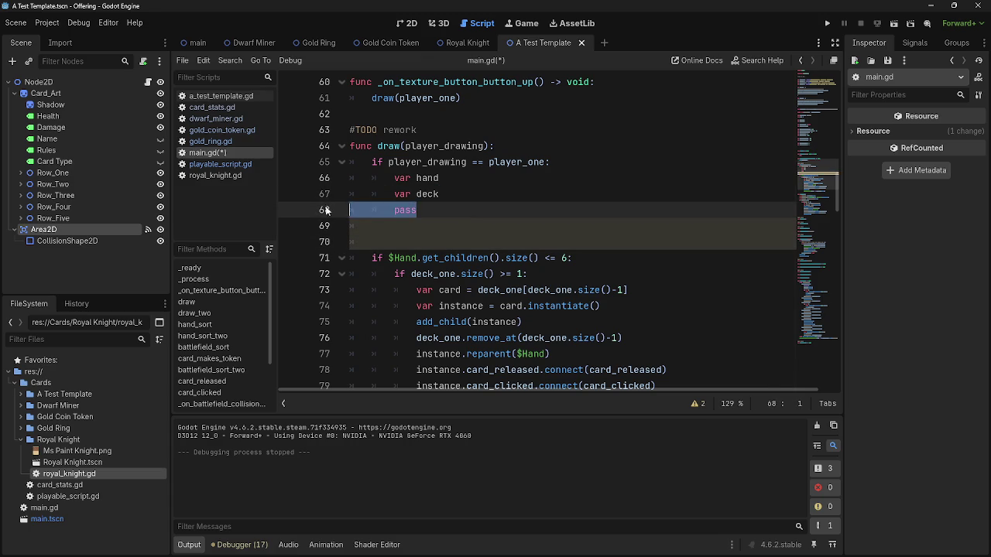
key("BackSpace")
key("BackSpace")
key("Delete")
key("Delete")
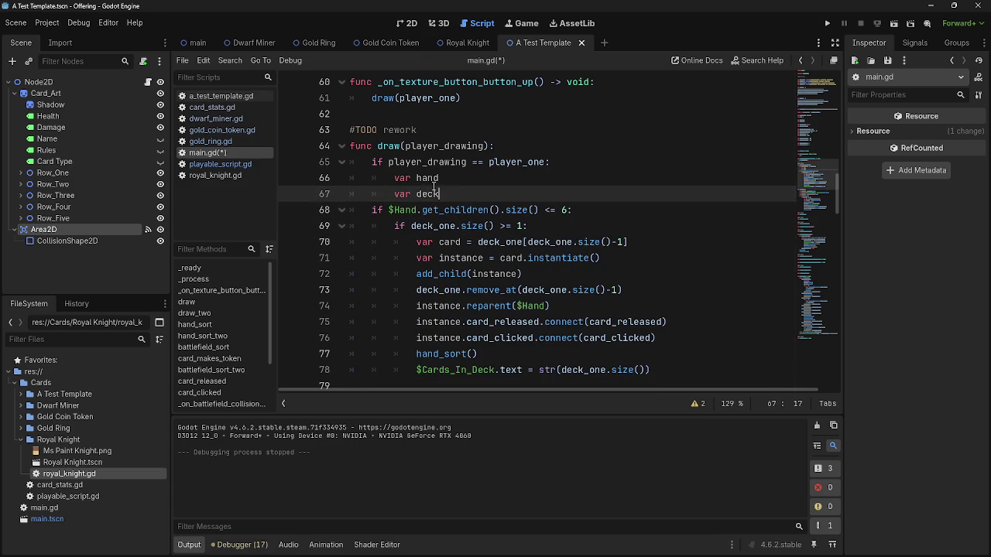
Place var hand and var deck directly under the draw() header and begin typing the hand assignment.
left_click(530, 145)
key("Return")
mouse_move(440, 193)
left_mouse_down()
mouse_move(394, 193)
mouse_move(373, 162)
left_mouse_up()
left_click(440, 210)
left_click(417, 162)
key("Return")
left_click(438, 225)
mouse_move(436, 225)
left_mouse_down()
mouse_move(394, 225)
mouse_move(373, 177)
left_mouse_up()
left_click(394, 226)
key("BackSpace")
key("BackSpace")
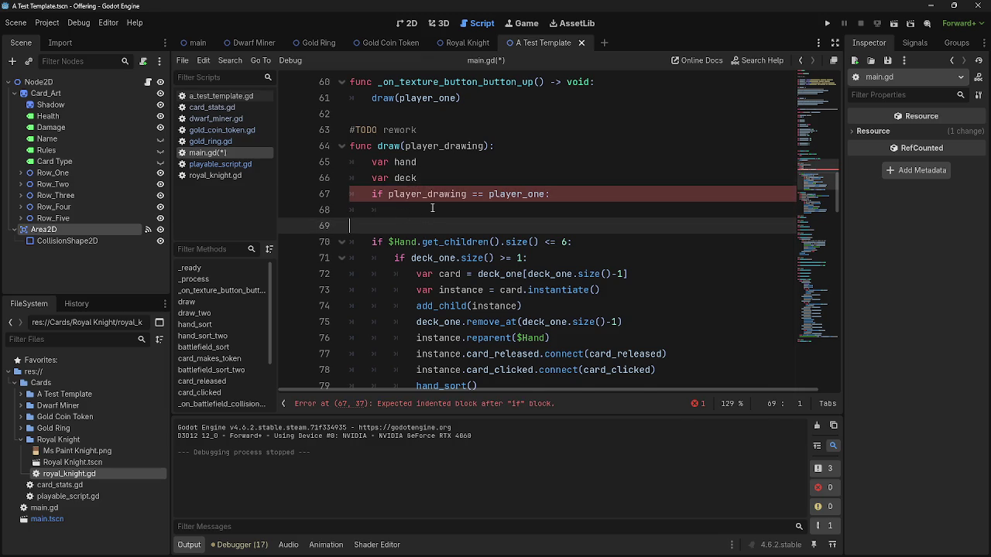
key("BackSpace")
type("hand =")
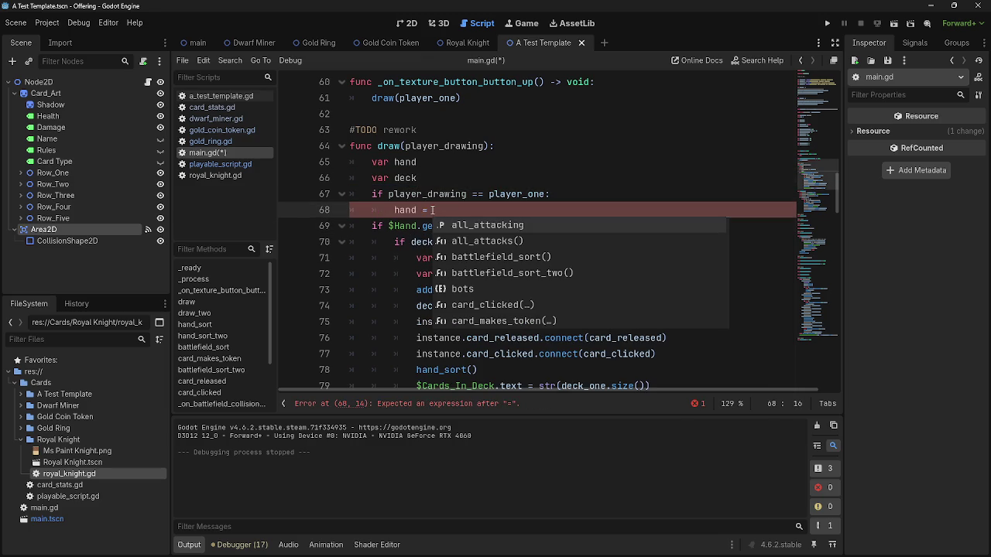
Drag the Hand node in to make hand = $Hand, then add deck = deck_one.
left_click(190, 42)
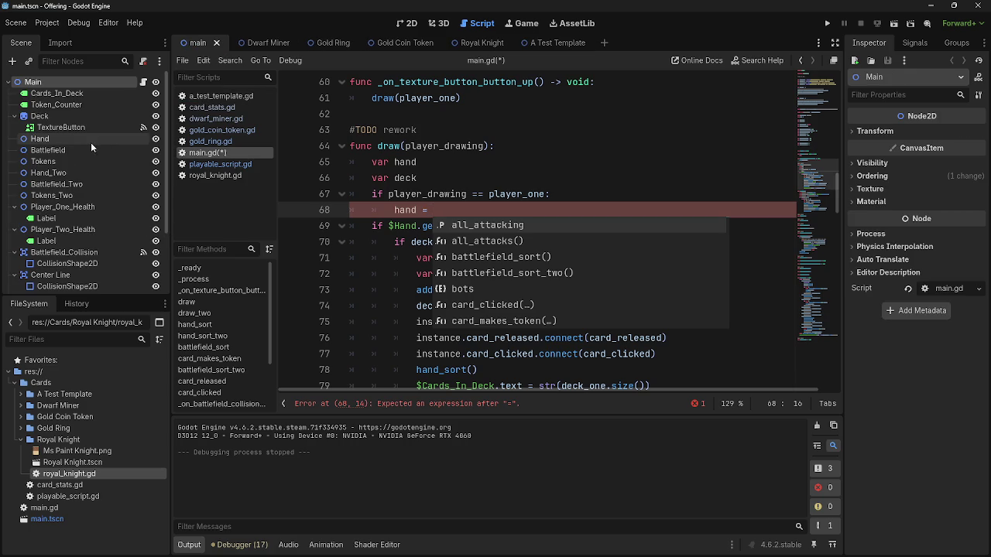
left_click_drag(76, 138, 521, 215)
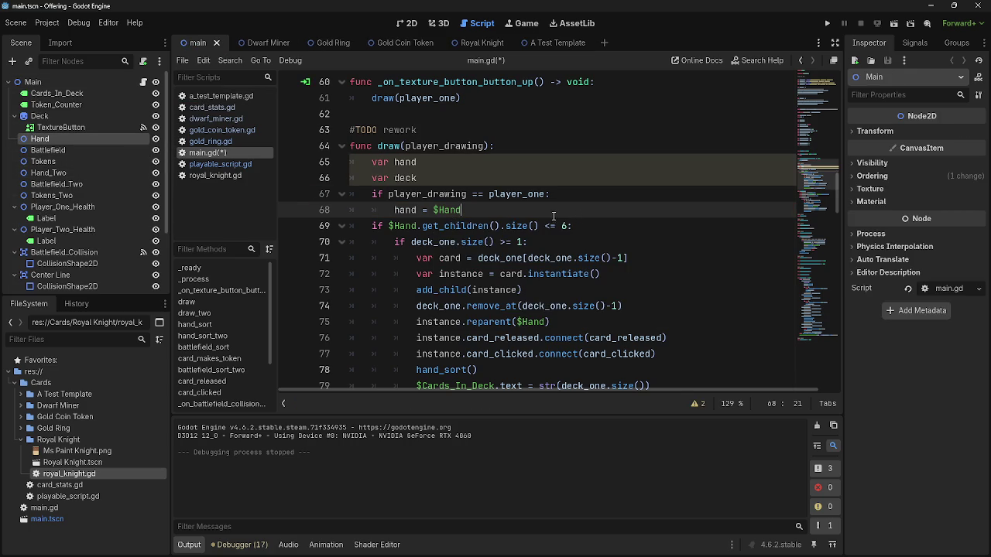
key("Return")
type("deck")
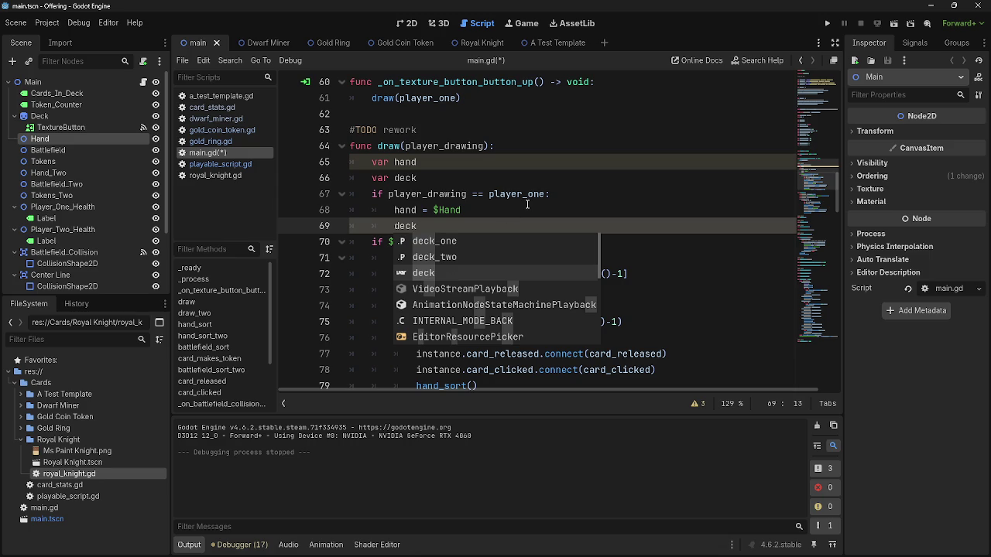
key("Escape")
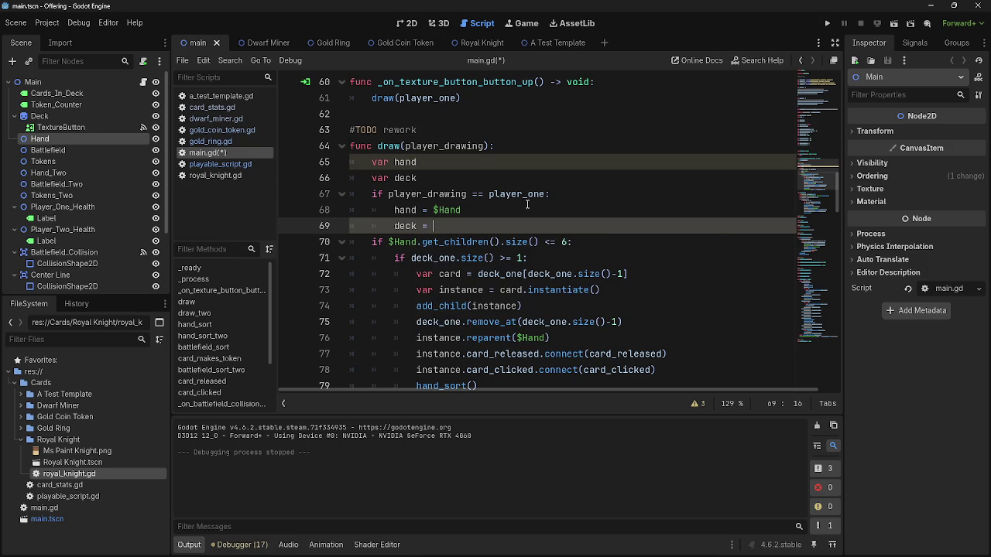
type("deck_")
key("Return")
double_click(396, 226)
key("End")
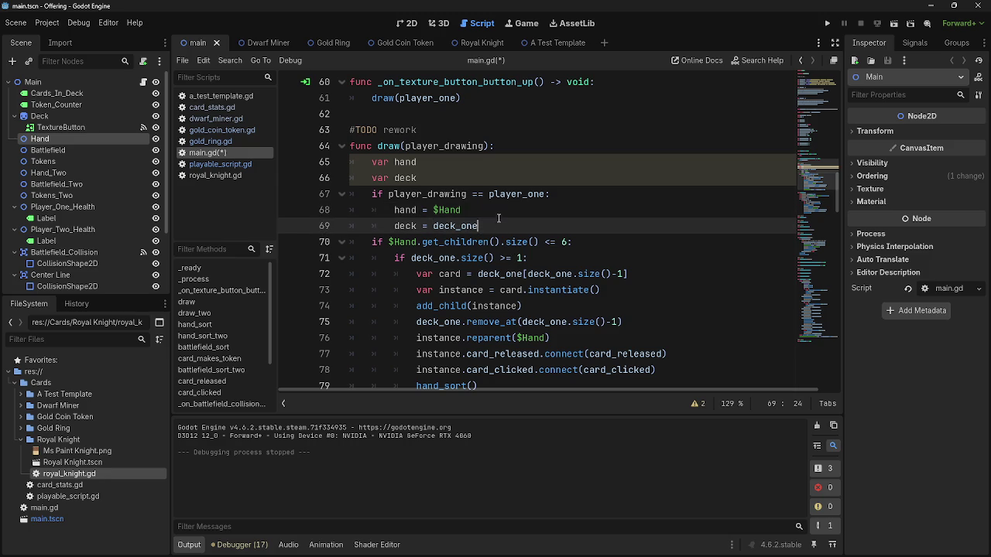
Collapse the expanded scene-tree nodes, including Pass_Button, All_Attacks and CenterContainer.
left_click(15, 208)
left_click(15, 218)
left_click(15, 229)
left_click(15, 240)
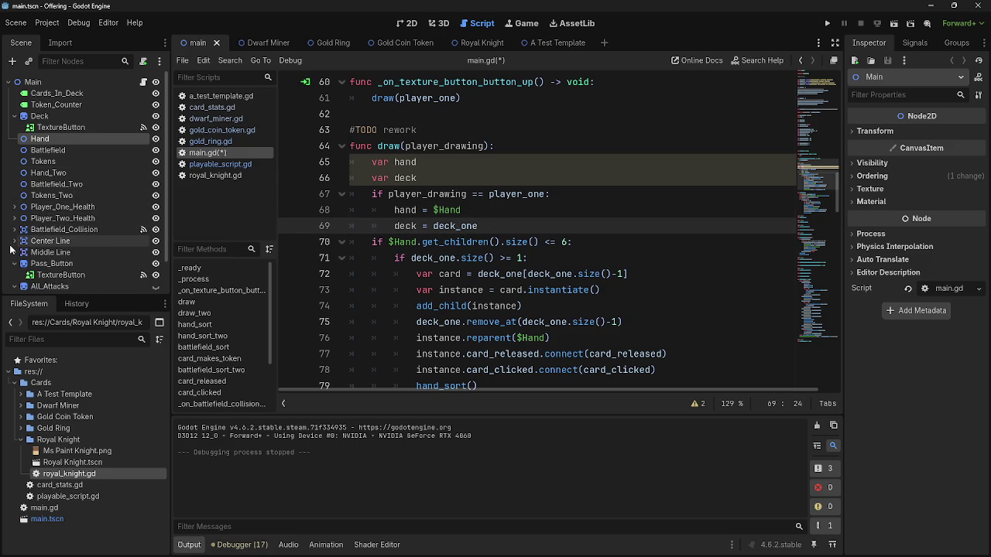
left_click(14, 263)
left_click(15, 274)
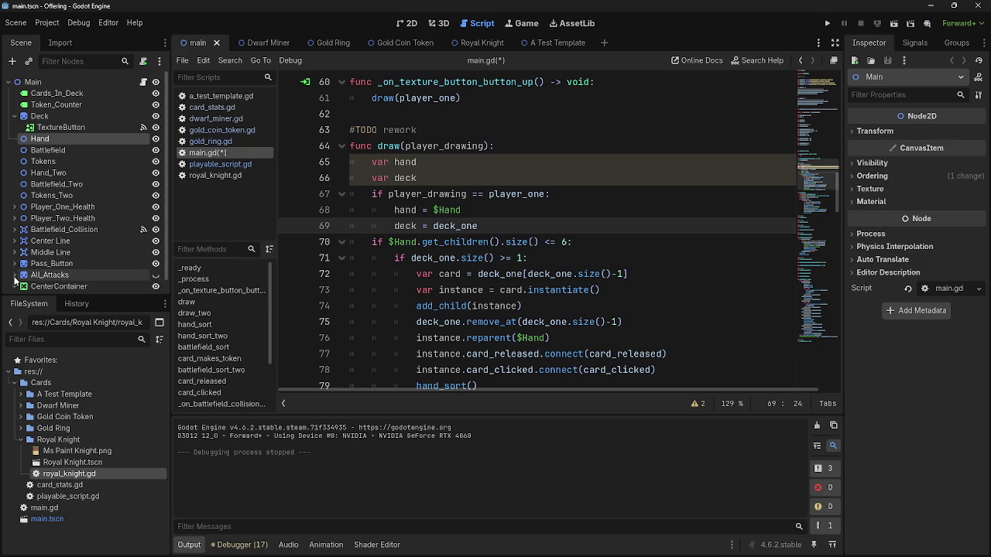
left_click(33, 285)
left_click(14, 271)
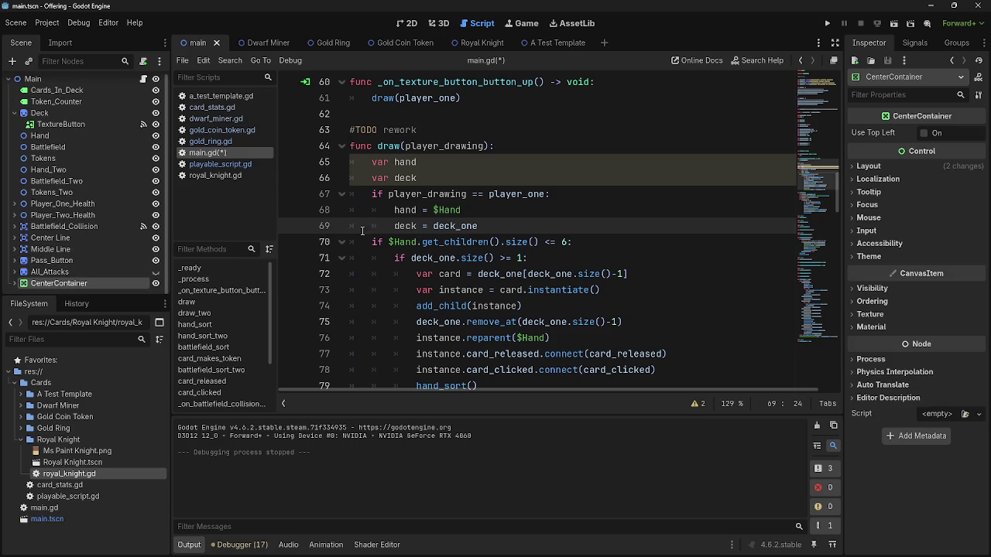
left_click(513, 210)
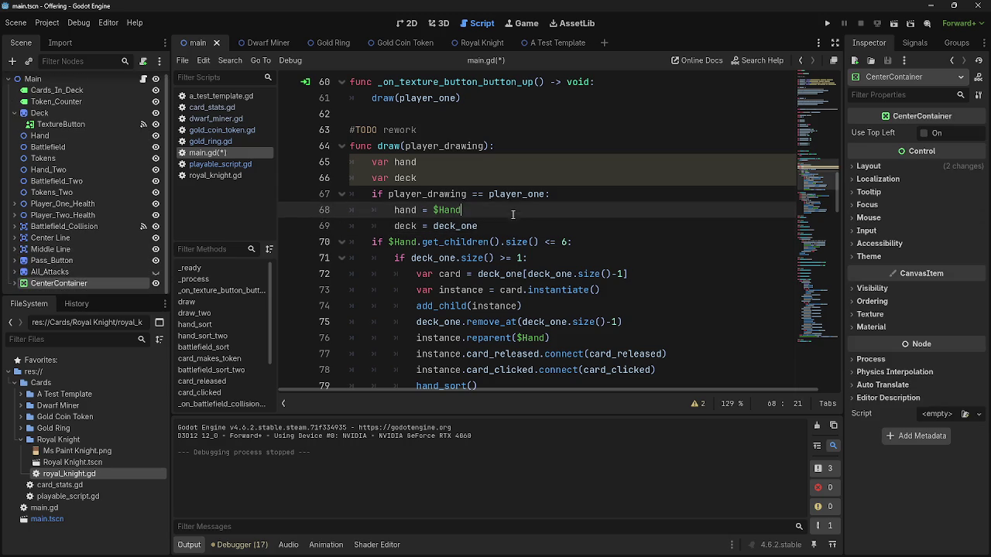
Check the uses of deck_one and add a blank line after deck = deck_one.
left_click(472, 238)
double_click(465, 227)
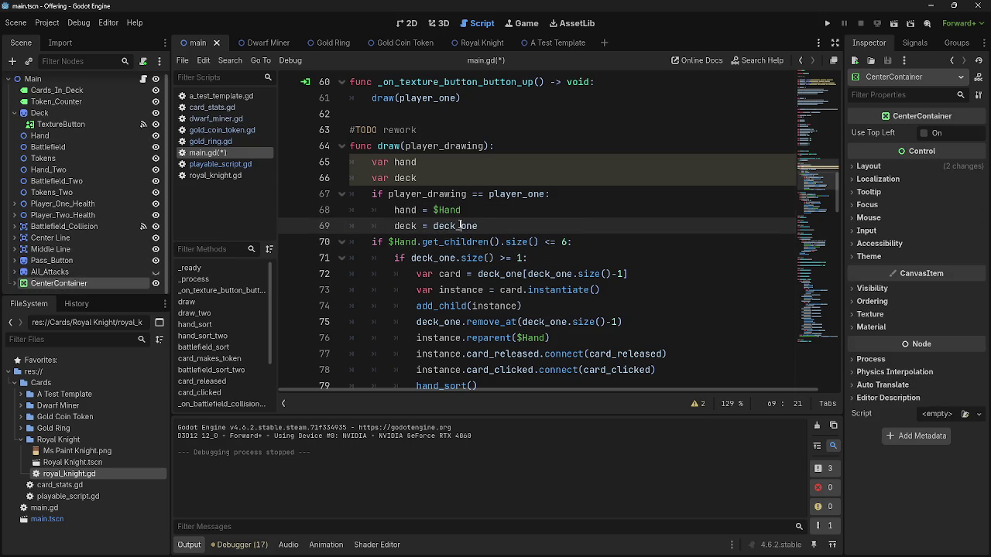
left_click(497, 228)
key("Return")
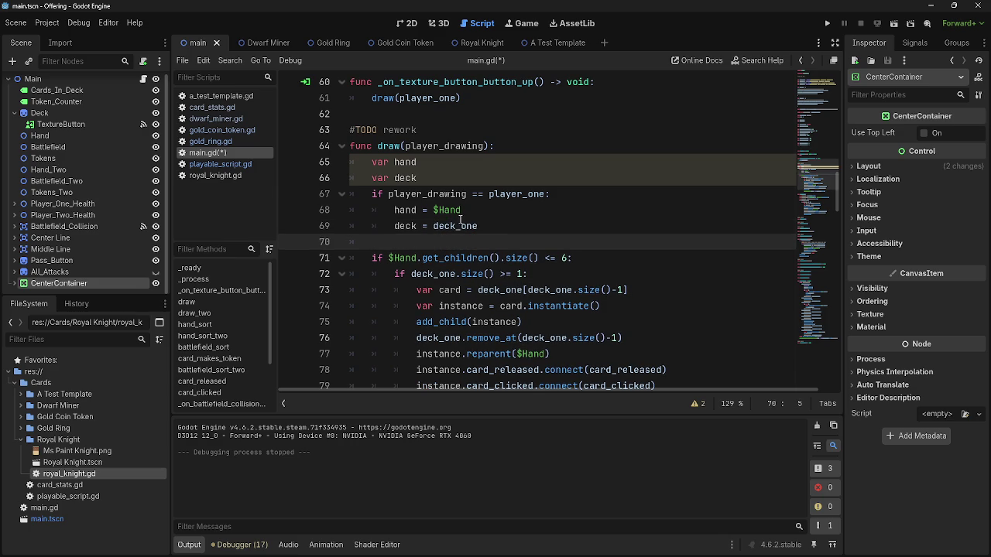
scroll(445, 212, "down", 1)
Change the hand size check in draw() to use the hand variable instead of $Hand.
double_click(404, 162)
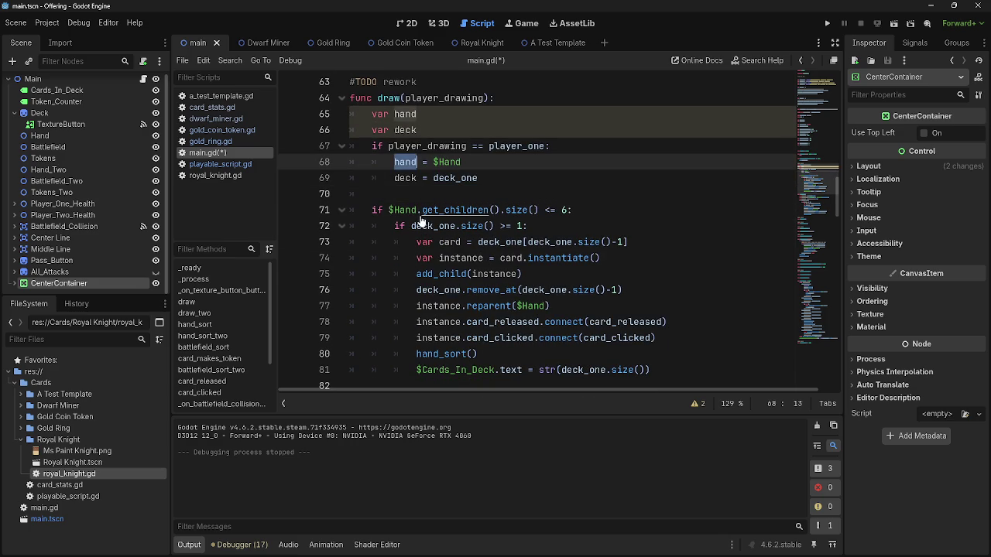
double_click(392, 211)
type("hand")
left_click(651, 210)
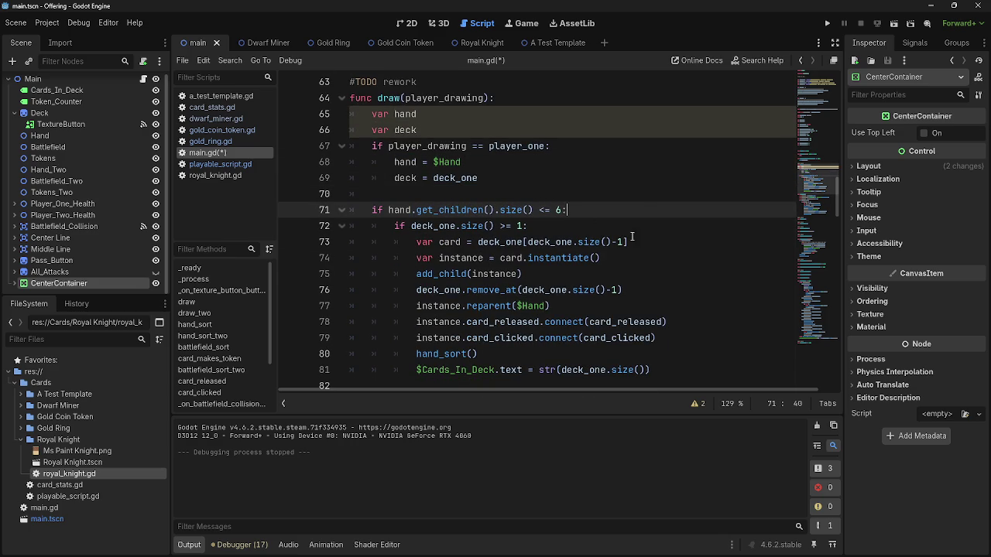
Replace the deck_one references in draw() with the deck variable.
left_click(411, 175)
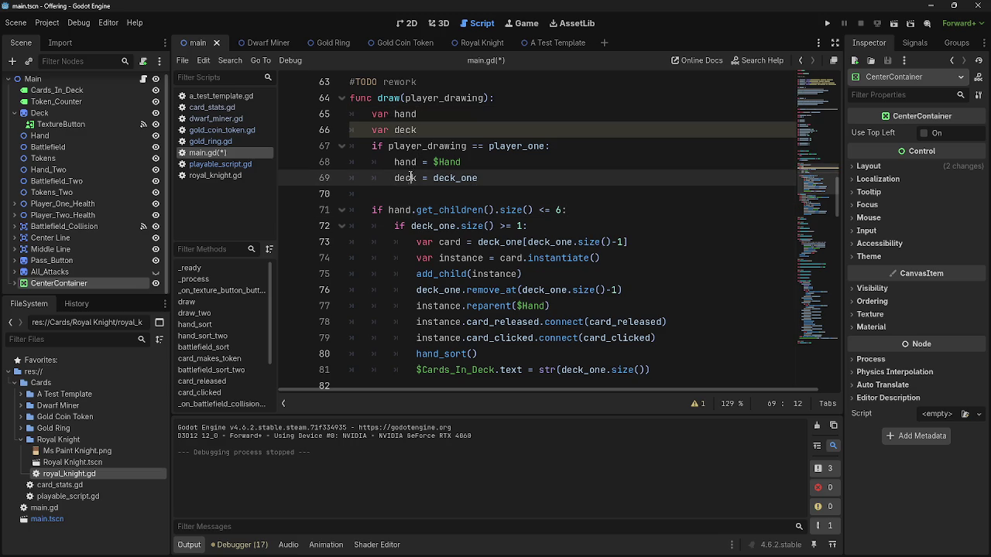
double_click(409, 179)
key("ctrl+c")
double_click(434, 225)
key("ctrl+v")
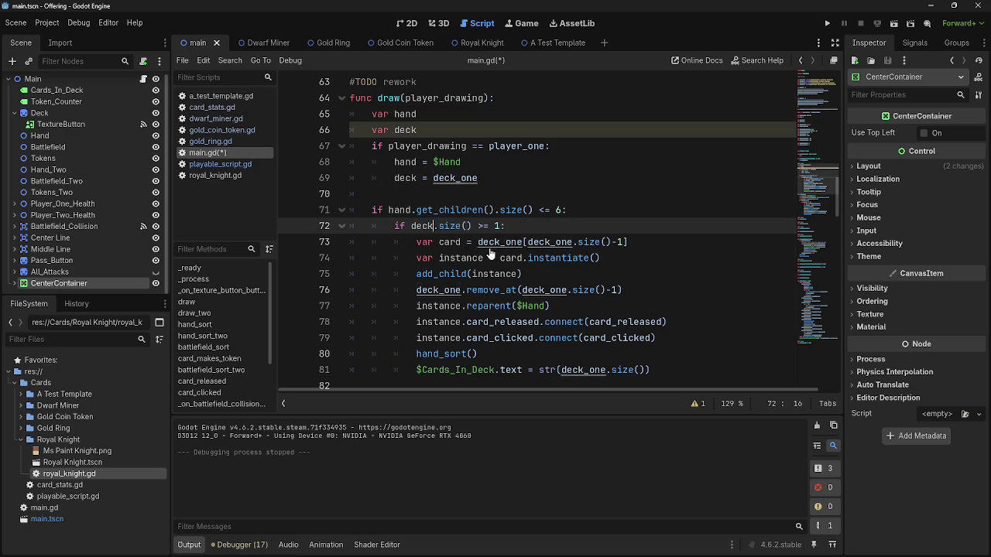
double_click(496, 241)
key("ctrl+v")
double_click(540, 242)
key("ctrl+v")
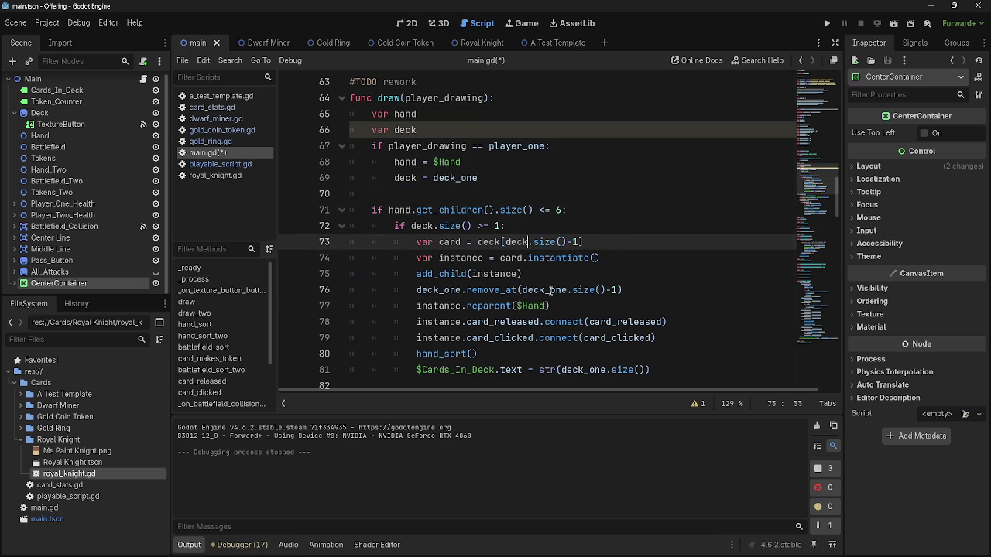
double_click(545, 290)
key("ctrl+v")
double_click(438, 289)
key("ctrl+v")
double_click(584, 370)
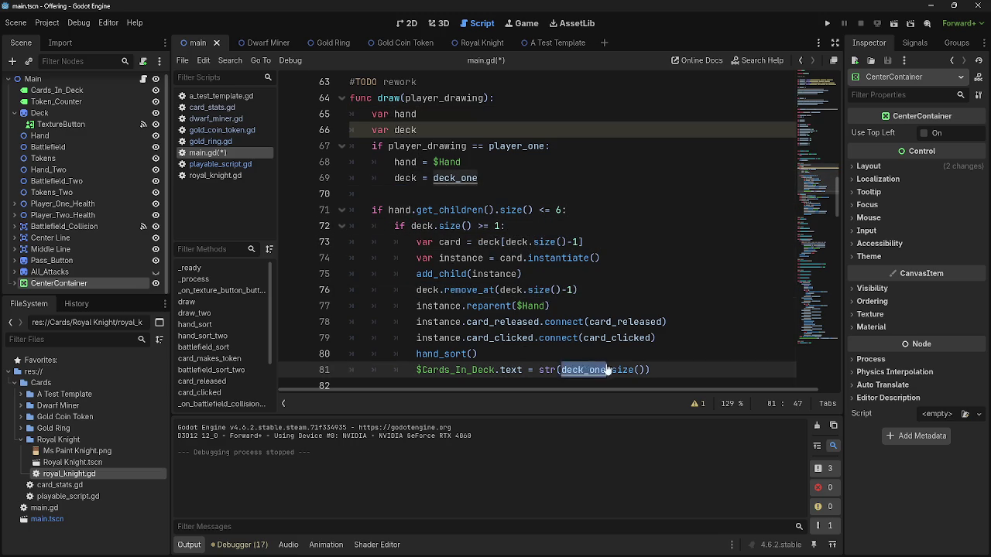
key("ctrl+v")
key("Up")
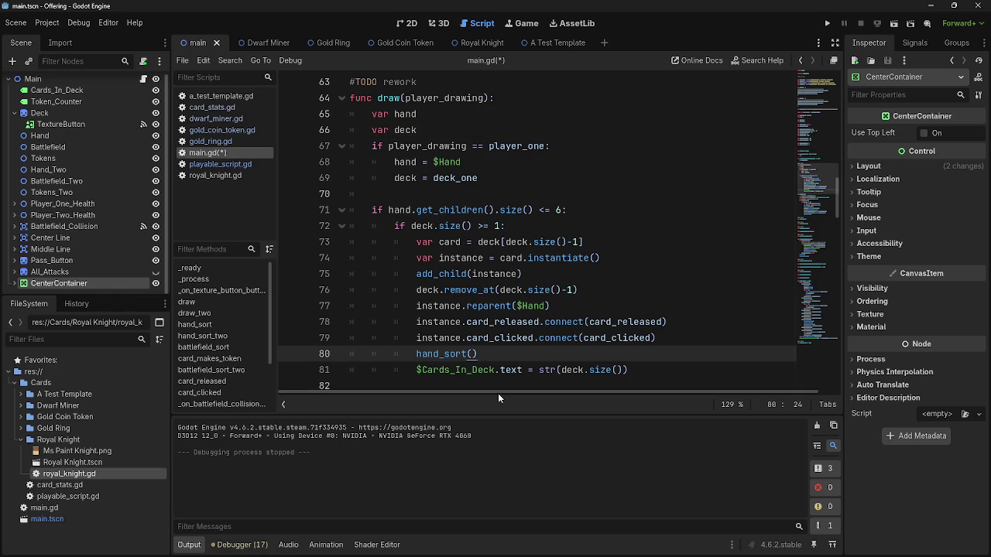
Restore deck_one in the card-count label line.
scroll(508, 372, "down", 1)
double_click(582, 322)
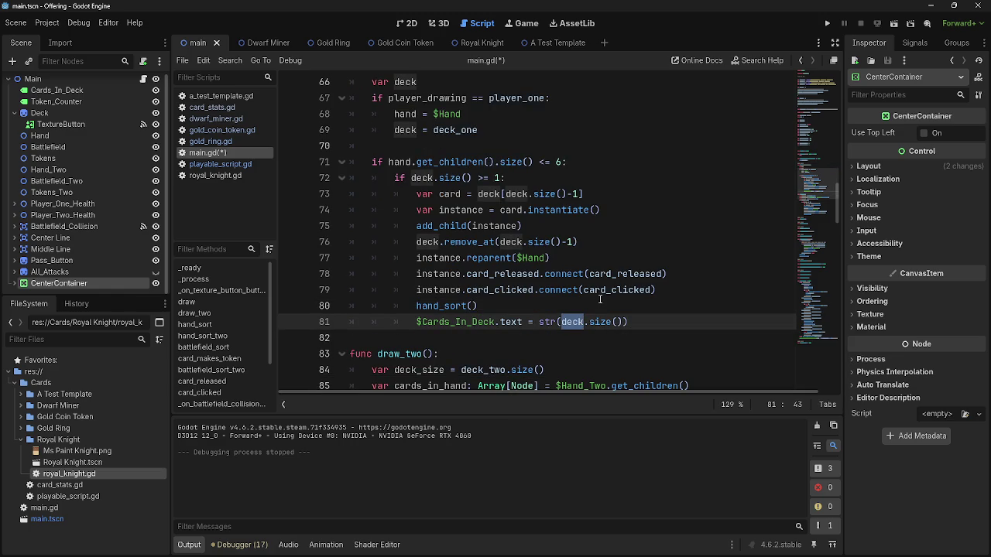
type("dec")
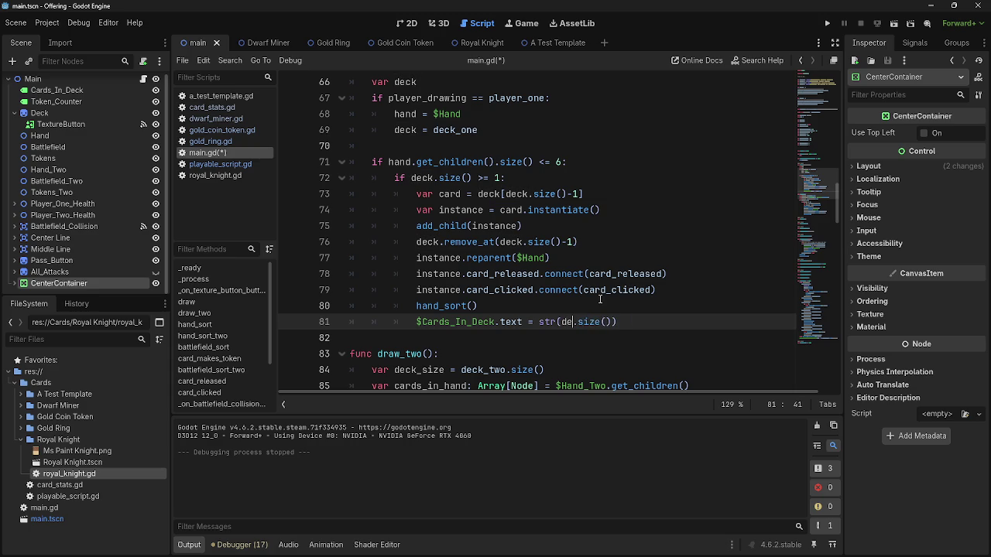
type("k_")
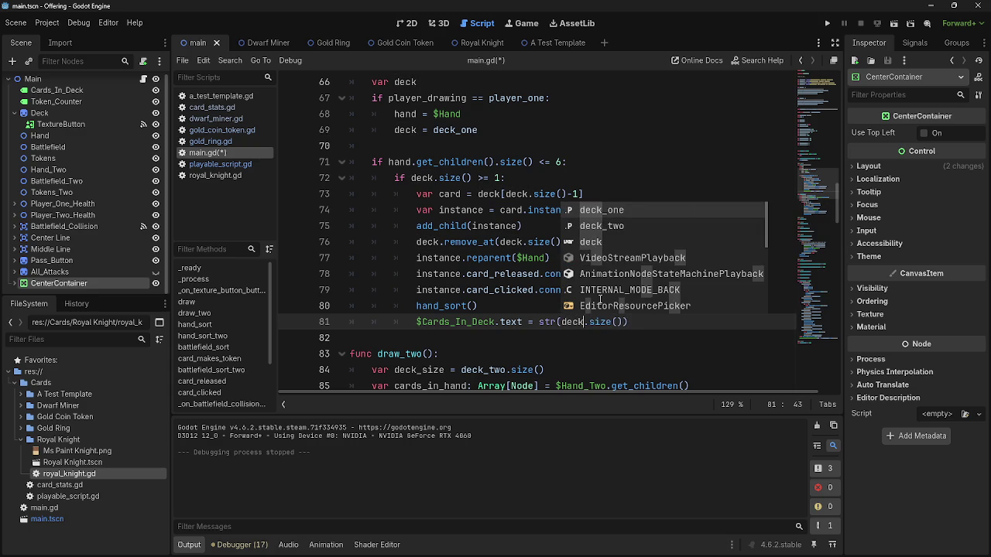
type("on")
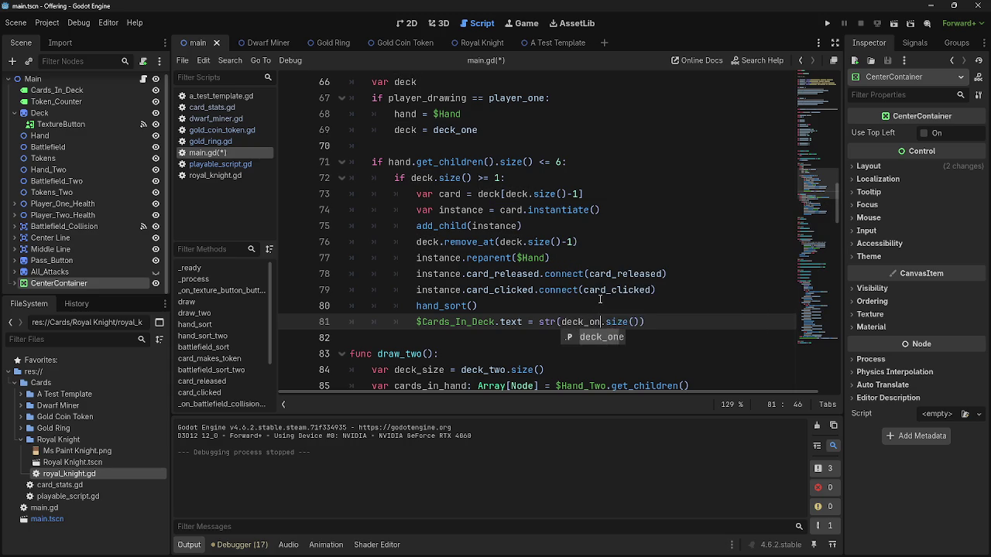
key("Return")
left_click(654, 324)
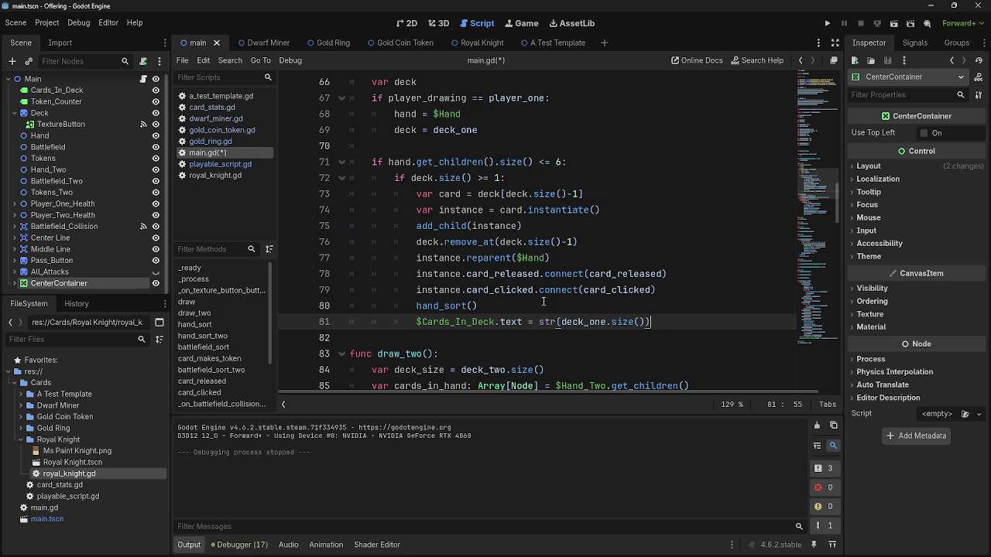
Select the player_one branch lines 67–70 in draw(), then the draw_two code below.
double_click(511, 241)
scroll(520, 309, "up", 1)
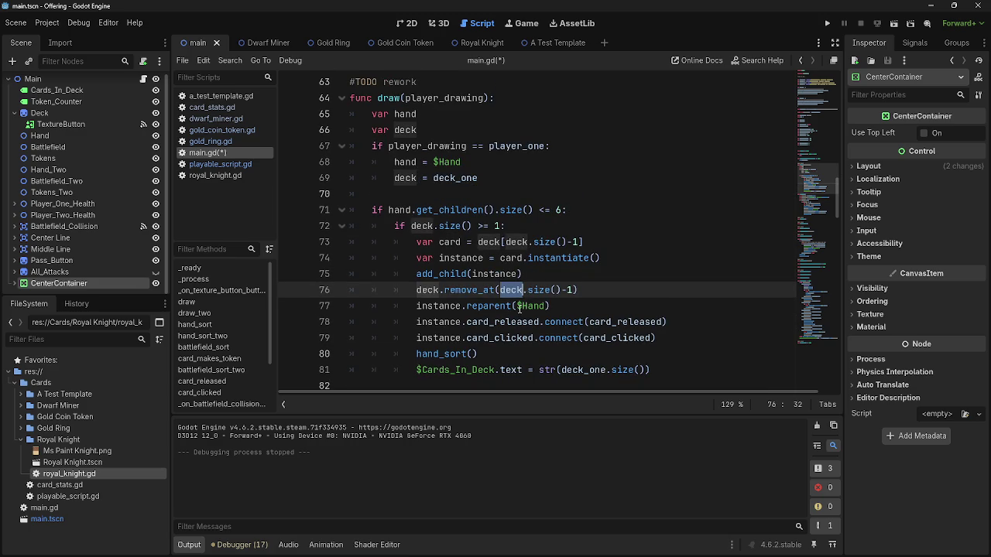
scroll(519, 305, "down", 4)
scroll(471, 220, "up", 4)
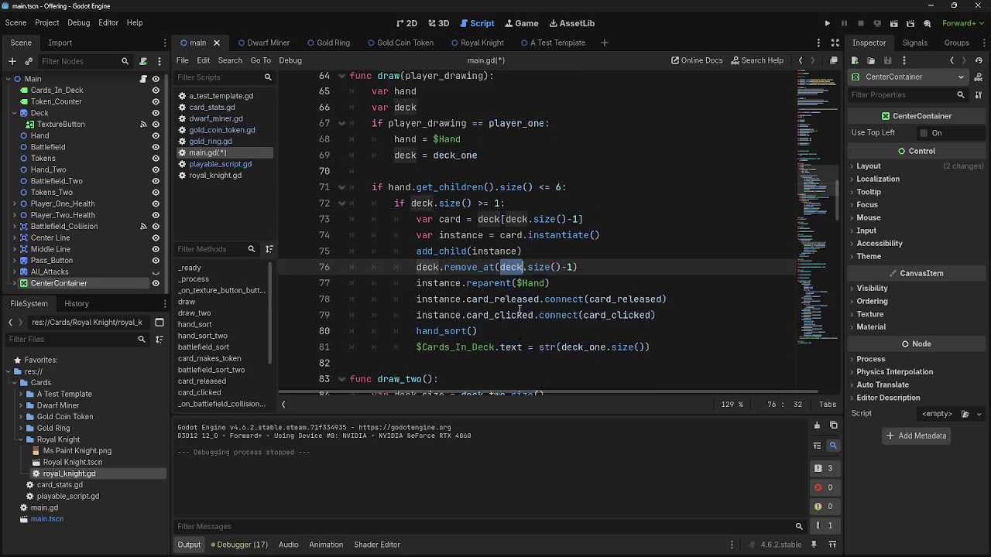
left_click(445, 195)
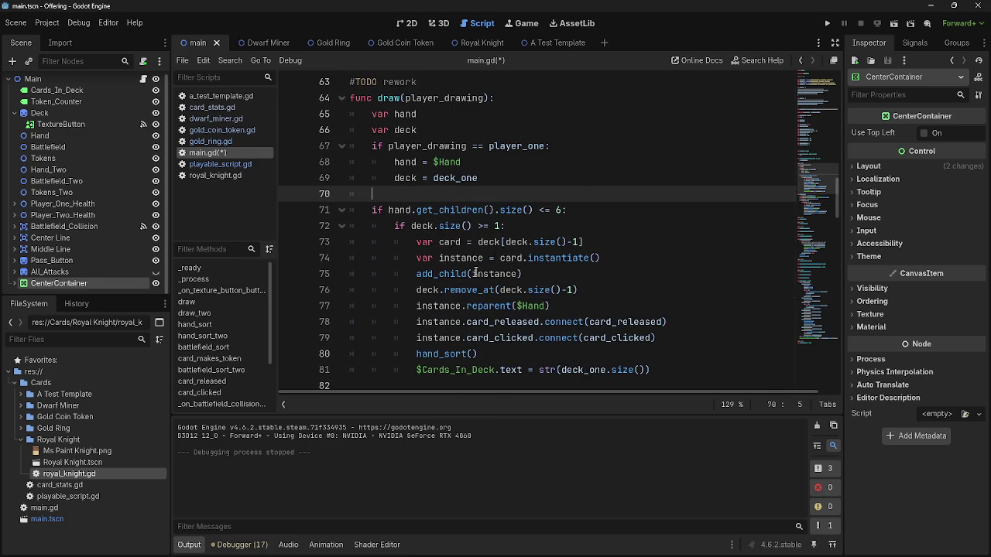
left_click_drag(414, 189, 374, 147)
left_click(410, 193)
left_click_drag(410, 194, 375, 153)
left_click(421, 197)
scroll(449, 232, "down", 7)
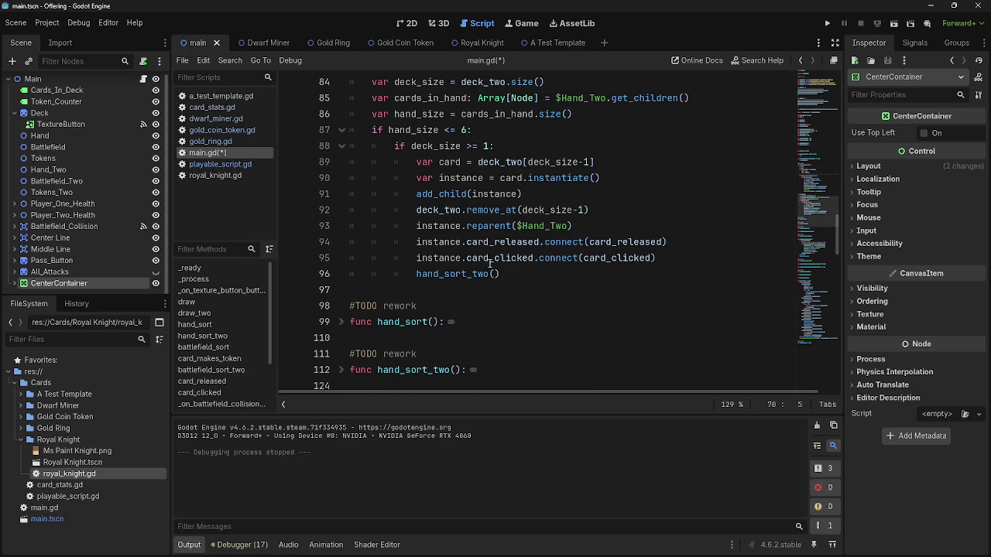
mouse_move(542, 274)
left_mouse_down()
mouse_move(411, 210)
mouse_move(350, 129)
left_mouse_up()
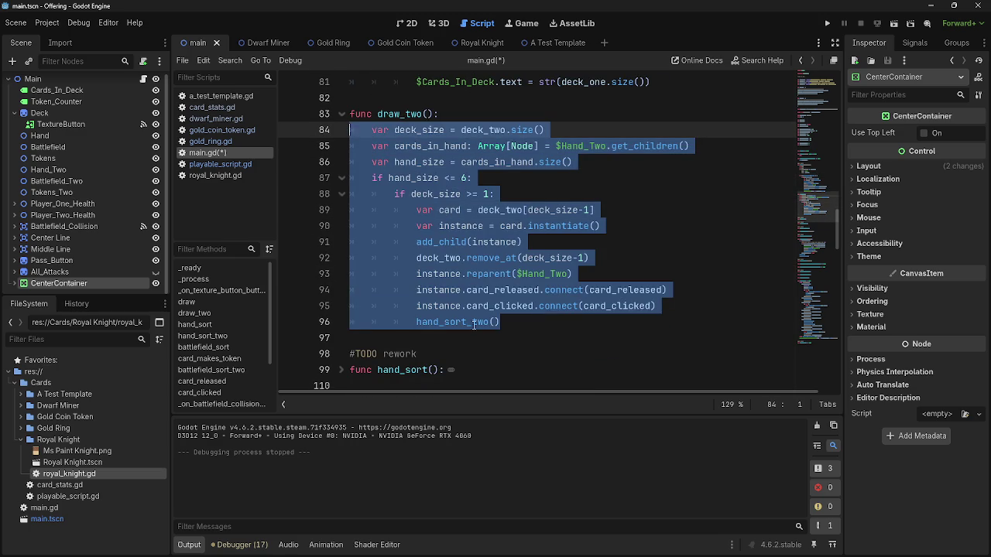
Delete the draw_two function from main.gd.
key("BackSpace")
key("BackSpace")
key("BackSpace")
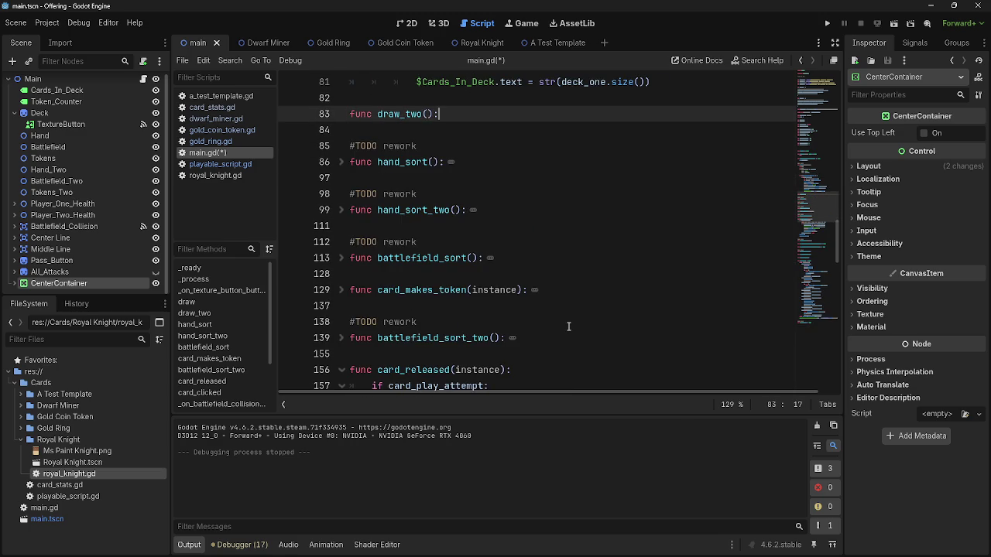
key("BackSpace")
key("BackSpace")
key("BackSpace")
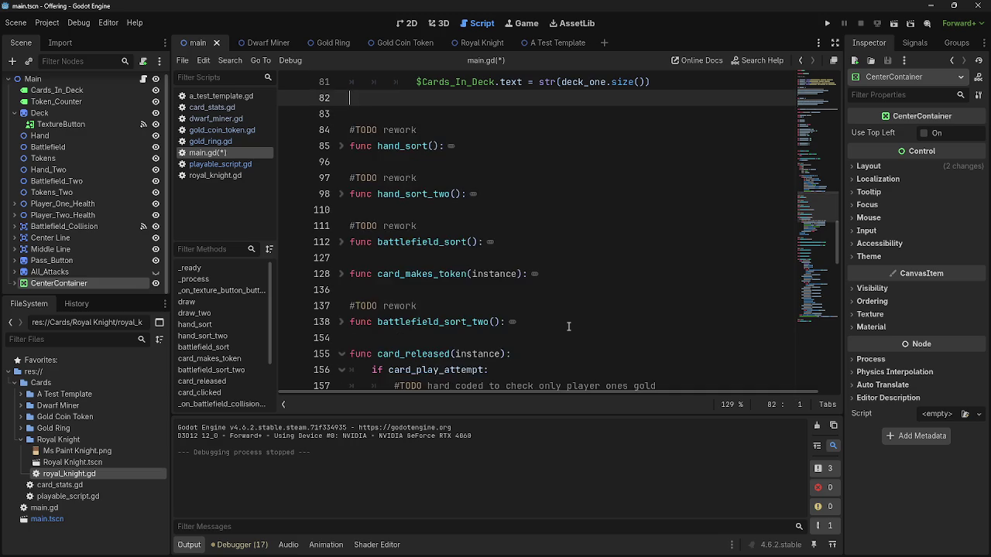
scroll(568, 327, "up", 7)
Add an if player_drawing == player_two branch holding copies of the hand and deck assignments.
left_click(460, 241)
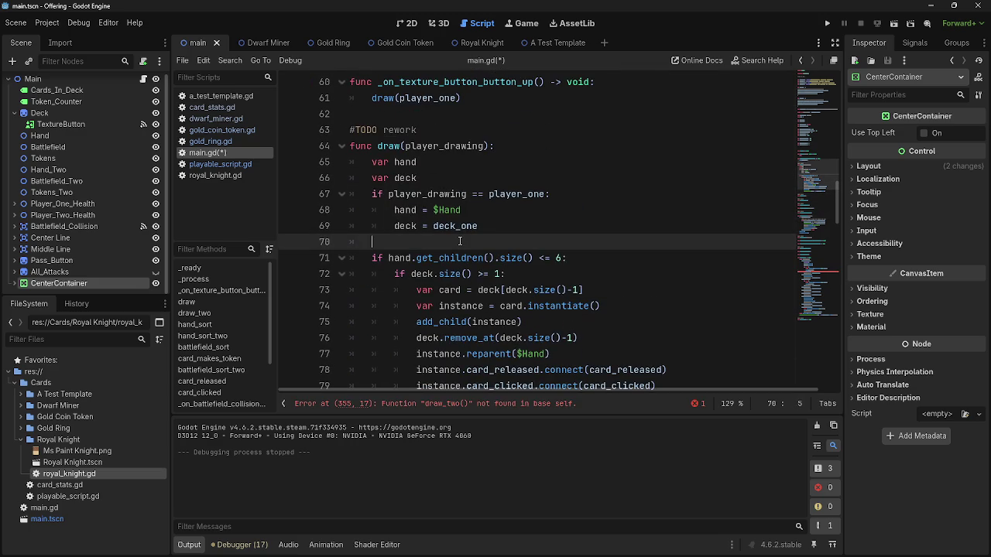
type("of")
key("BackSpace")
key("BackSpace")
key("BackSpace")
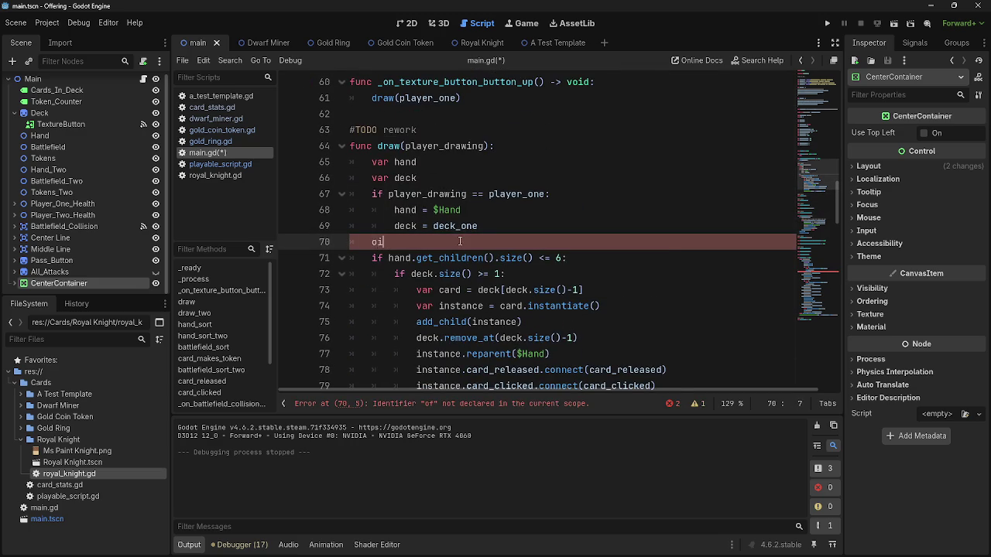
type("if player_drawing == ")
type("player_t")
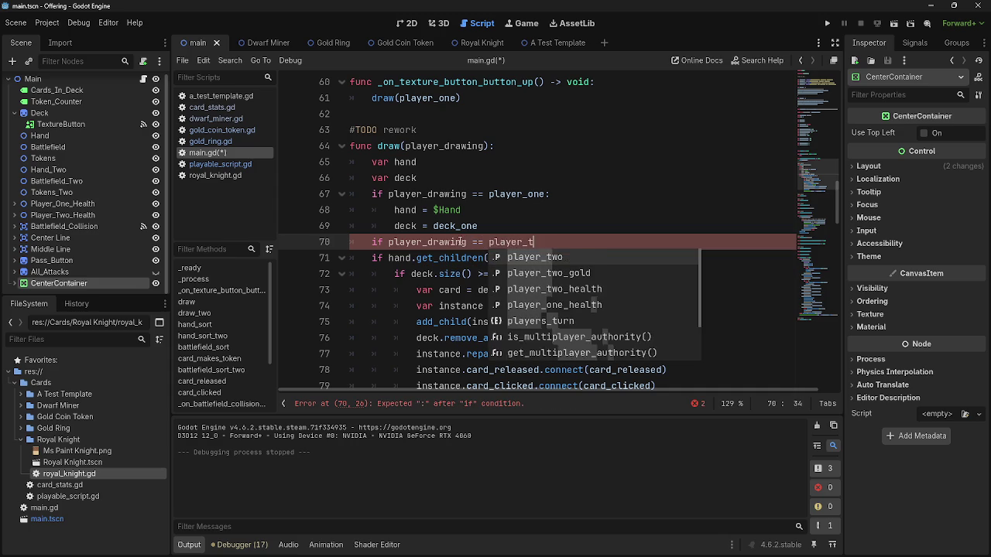
key("Return")
key("Return")
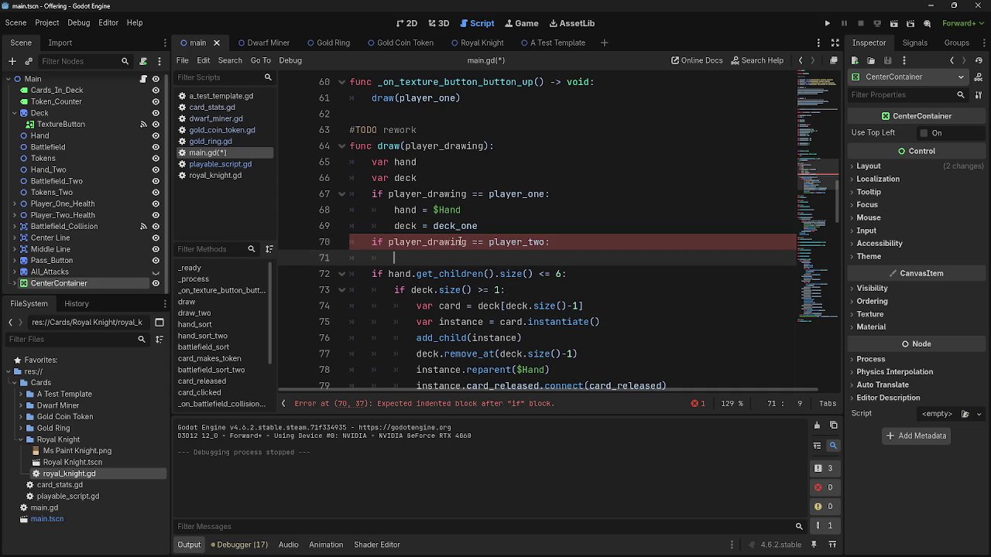
left_click_drag(482, 230, 391, 209)
key("ctrl+c")
left_click(394, 258)
key("ctrl+v")
Point the copied assignments at $Hand_Two and deck_two, then save the script.
left_click_drag(461, 258, 434, 259)
key("BackSpace")
left_click(84, 191)
left_click(70, 158)
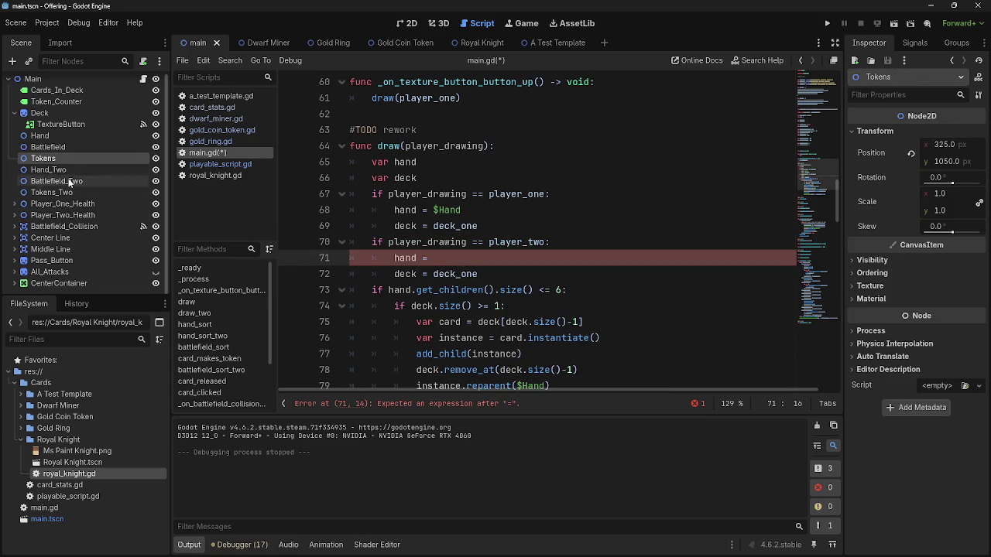
scroll(69, 172, "up", 1)
mouse_move(71, 175)
left_mouse_down()
mouse_move(470, 261)
mouse_move(430, 274)
mouse_move(459, 274)
left_mouse_up()
left_click(478, 274)
type("two")
key("ctrl+s")
Change the draw_two() call on line 357 to draw(player_two).
left_click(538, 403)
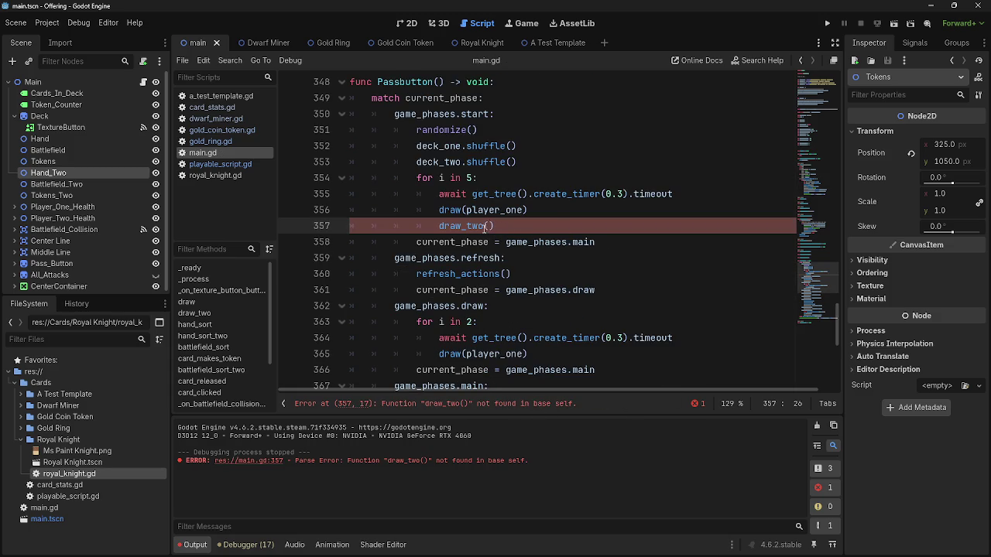
double_click(480, 226)
type("draw")
double_click(510, 210)
key("ctrl+c")
left_click(465, 226)
key("ctrl+v")
double_click(514, 226)
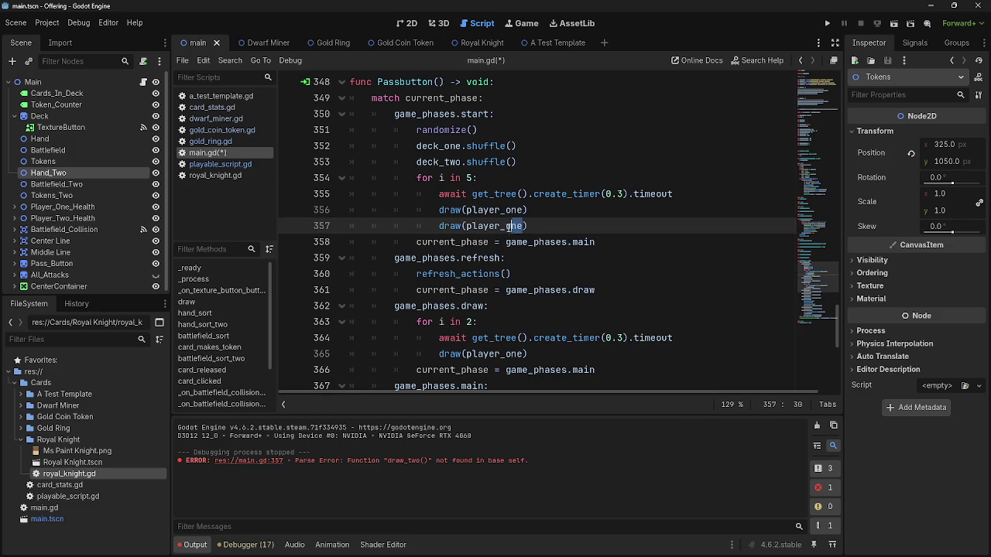
type("two")
Test-run the game, then stop it with F8.
left_click(827, 23)
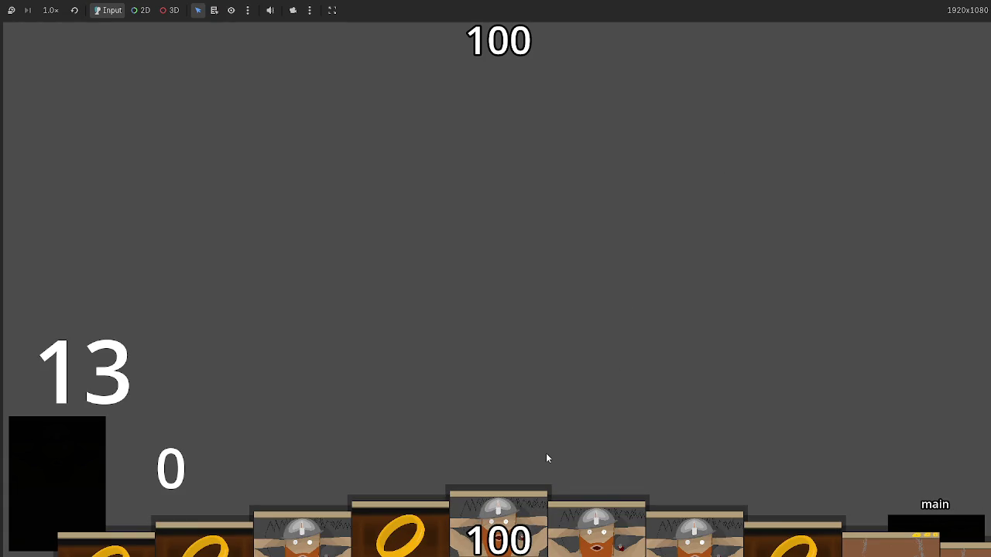
key("F8")
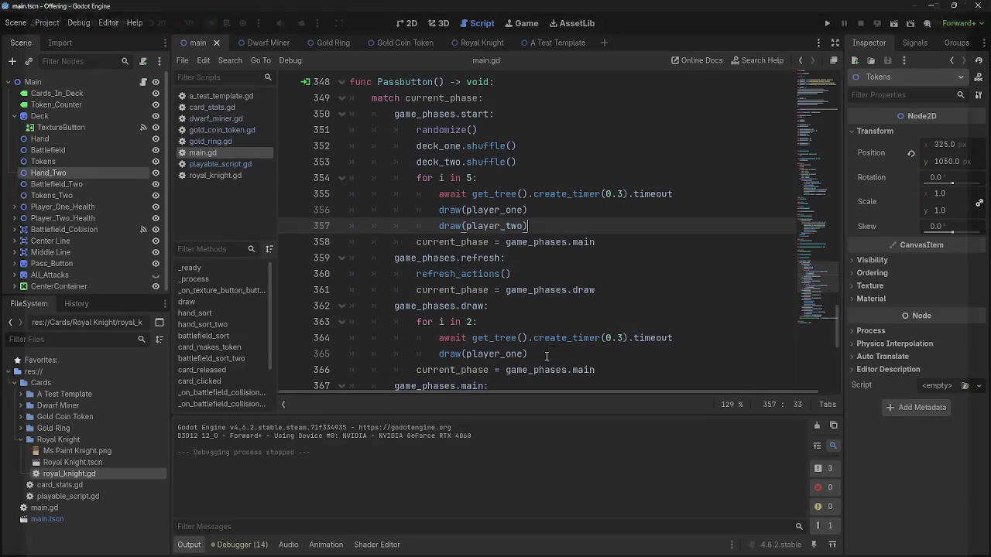
double_click(480, 226)
scroll(480, 231, "up", 20)
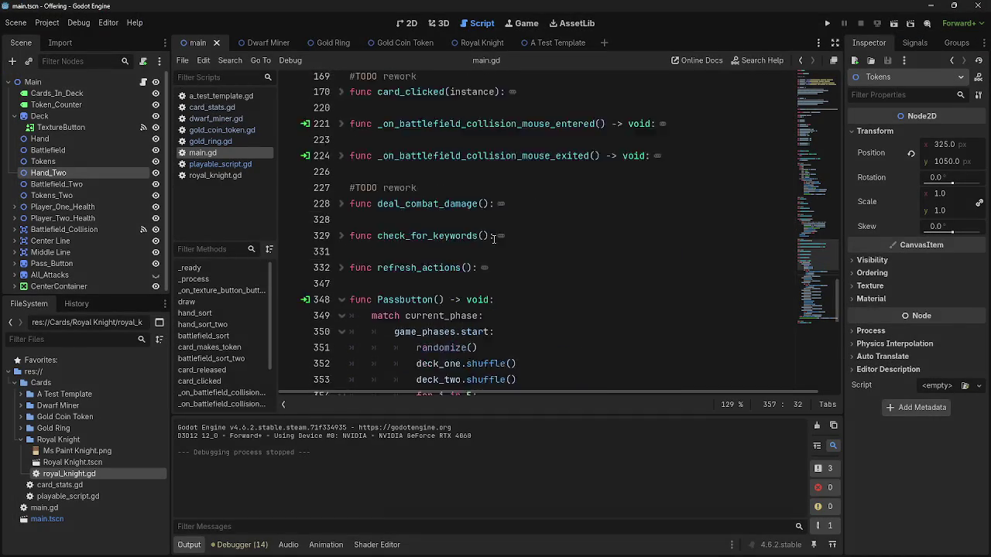
Add print(player_drawing) as the first line of draw().
scroll(497, 242, "down", 6)
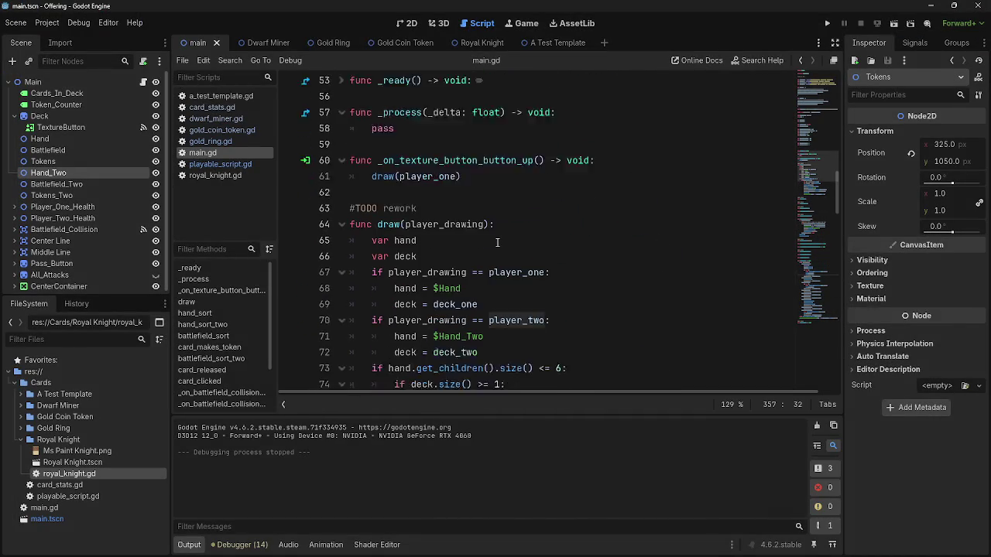
scroll(497, 242, "up", 2)
scroll(497, 243, "down", 2)
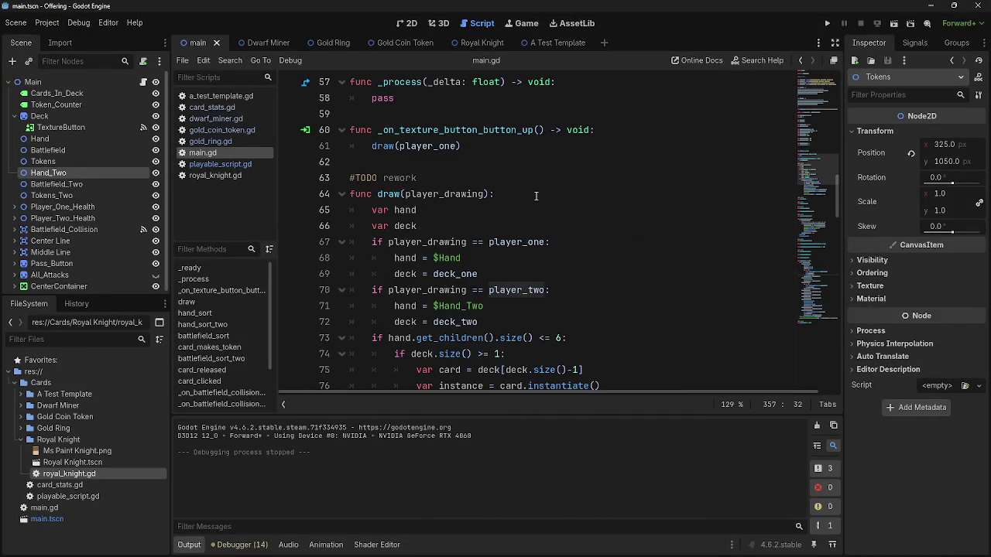
left_click(537, 194)
key("Return")
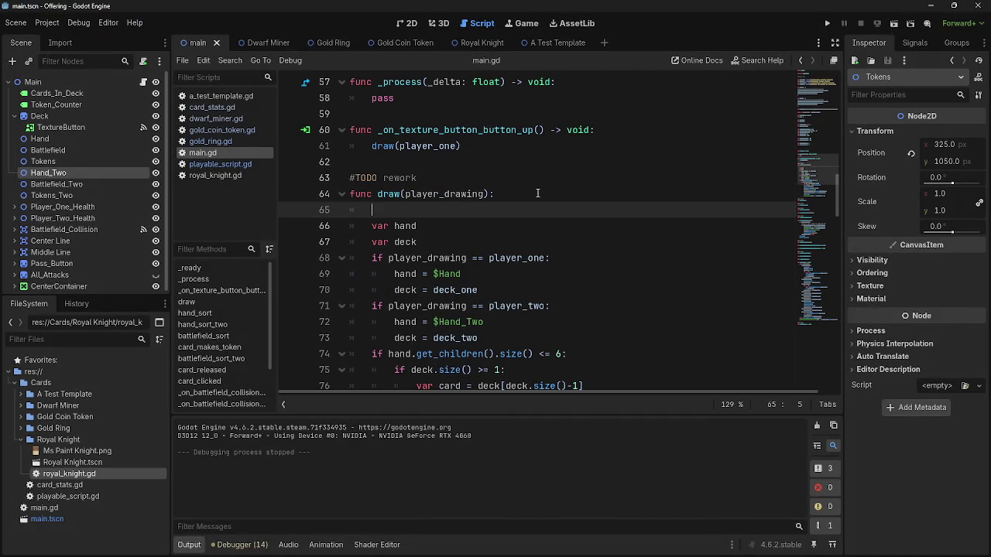
type("print(player_")
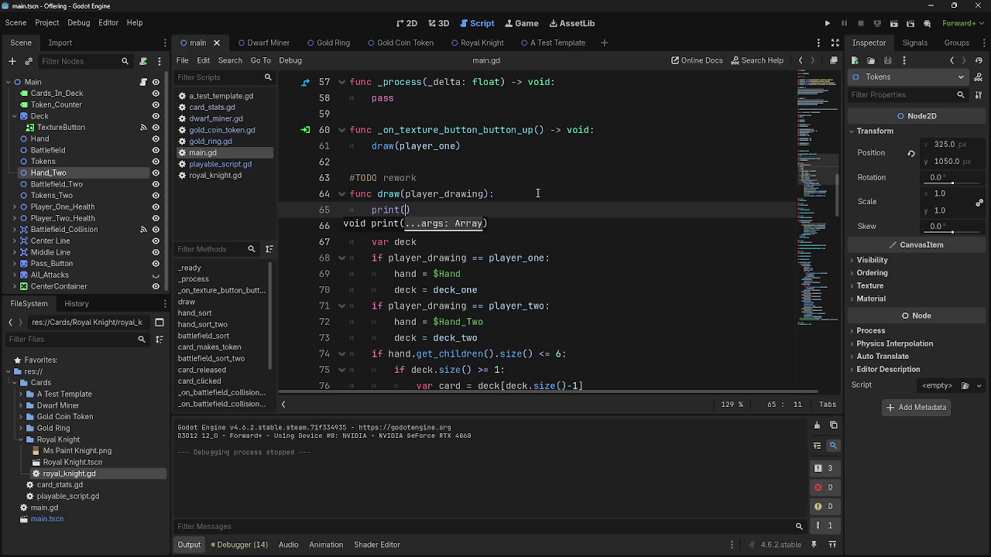
type("drawing")
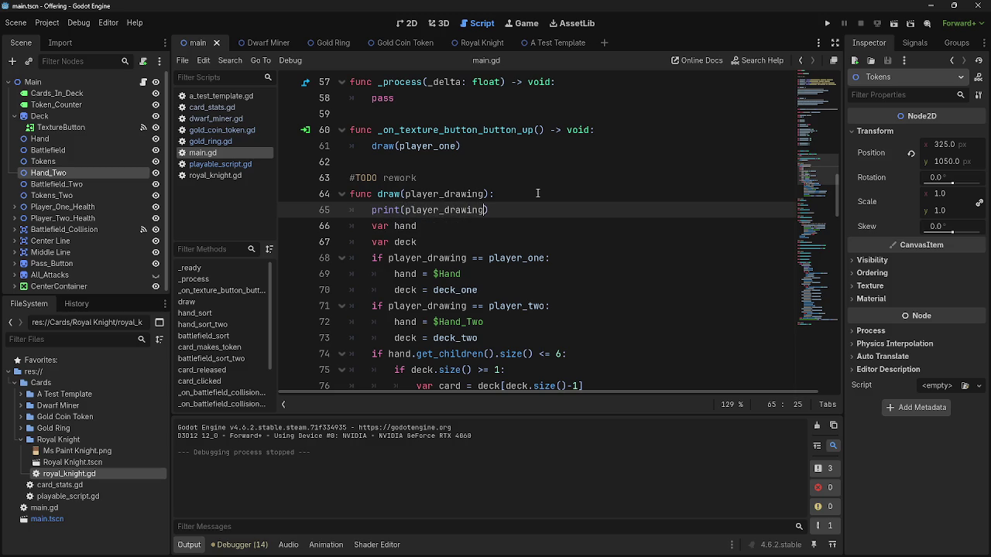
Run the game, see it print <null>, and return to inspect the player_one declaration.
key("F5")
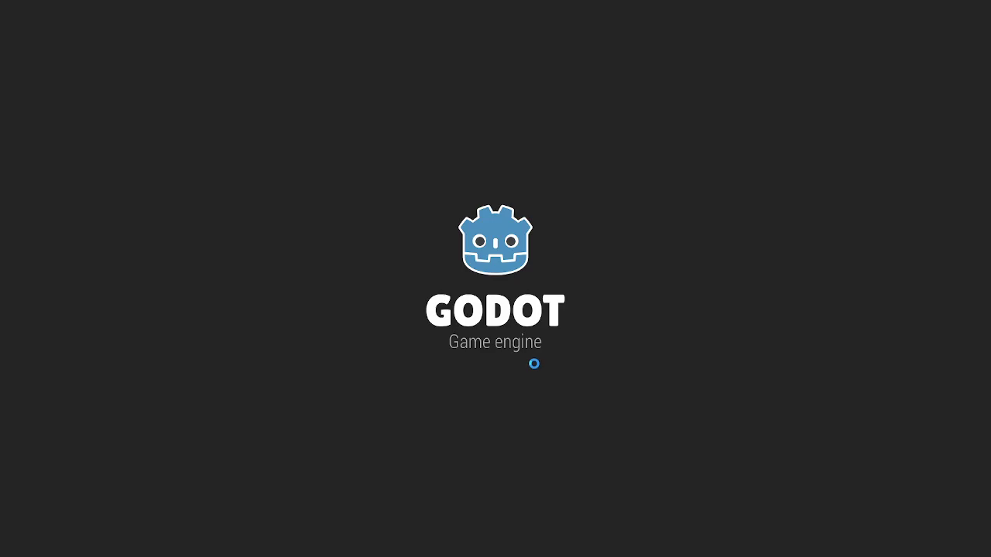
key("alt+Tab")
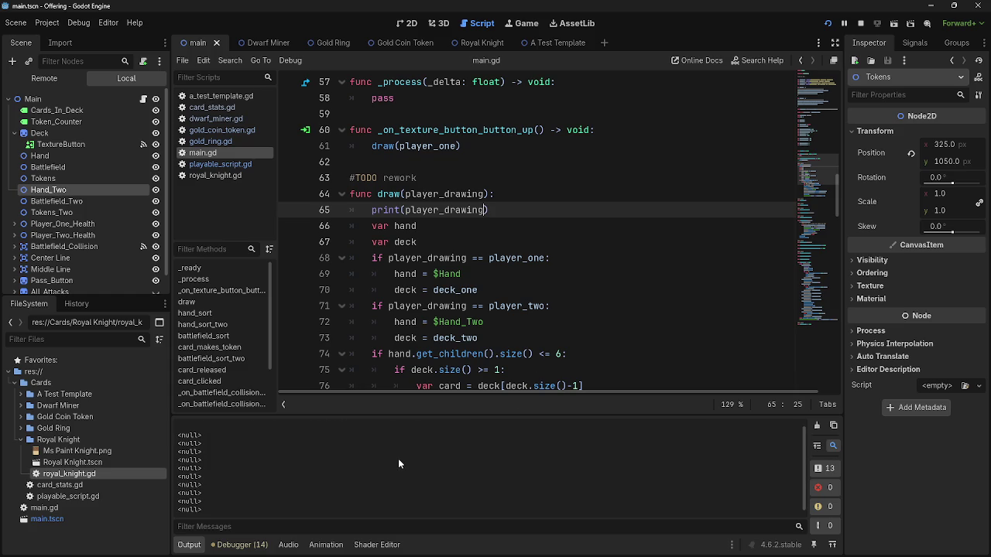
double_click(405, 226)
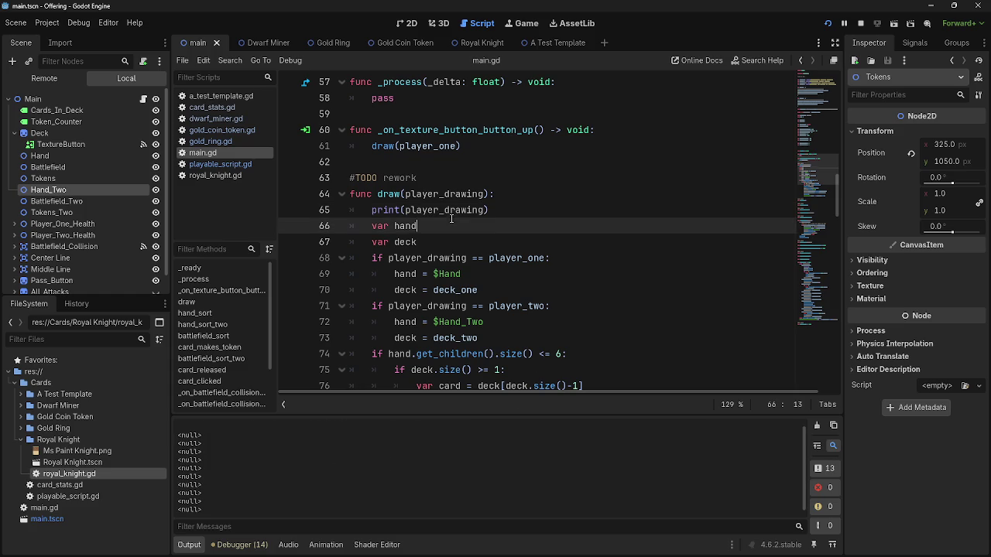
double_click(451, 209)
double_click(430, 145)
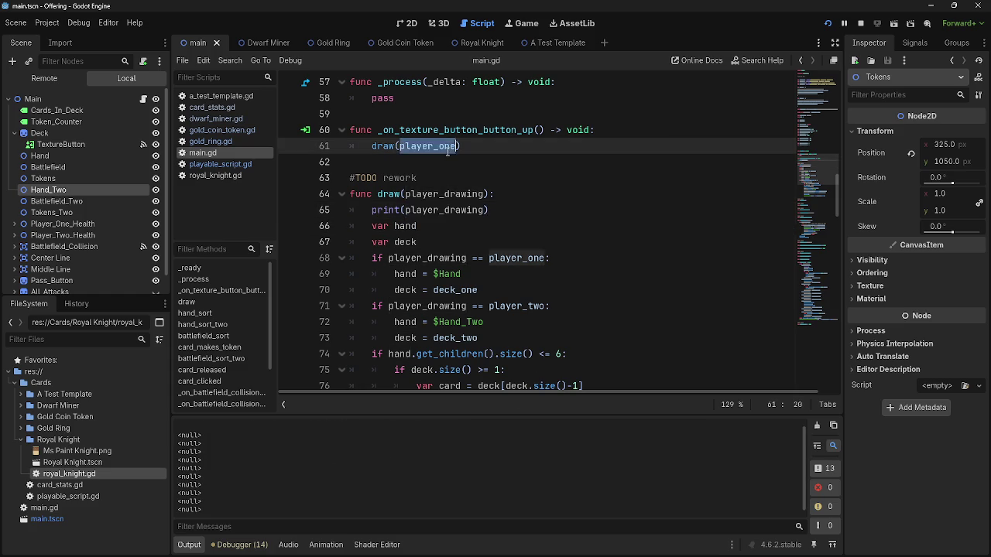
scroll(534, 332, "up", 10)
left_click(515, 258)
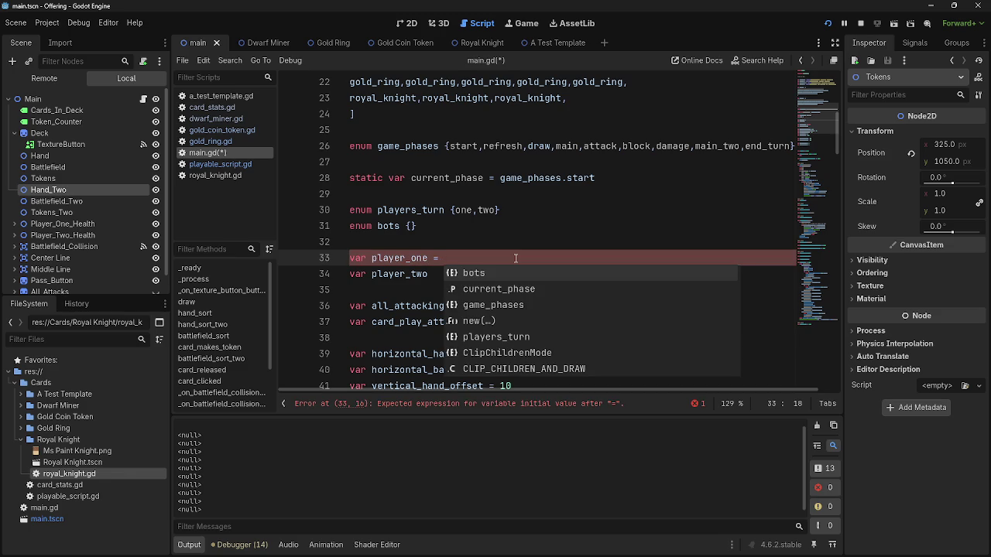
Assign var player_one a "player_one" string value on line 33.
key("BackSpace")
key("BackSpace")
key("BackSpace")
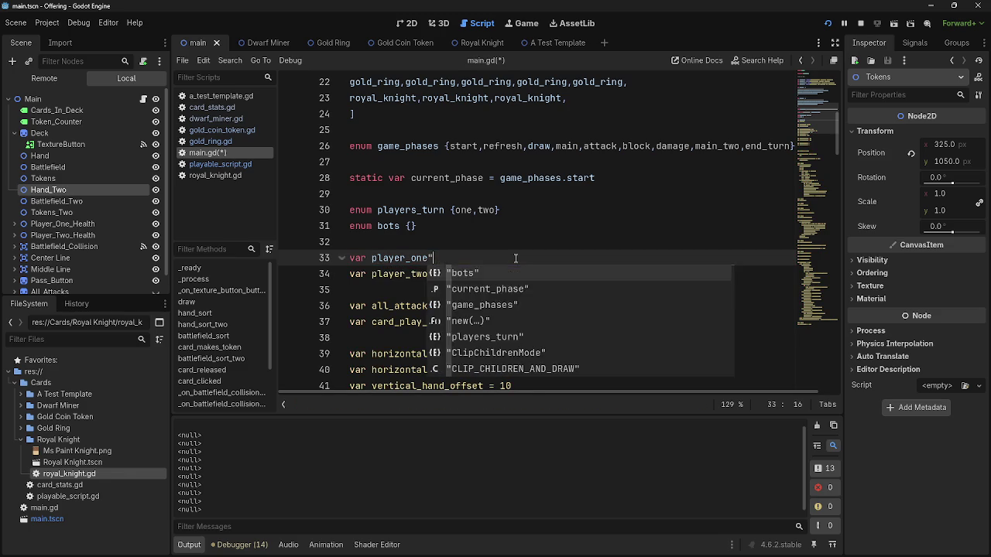
type("= player_")
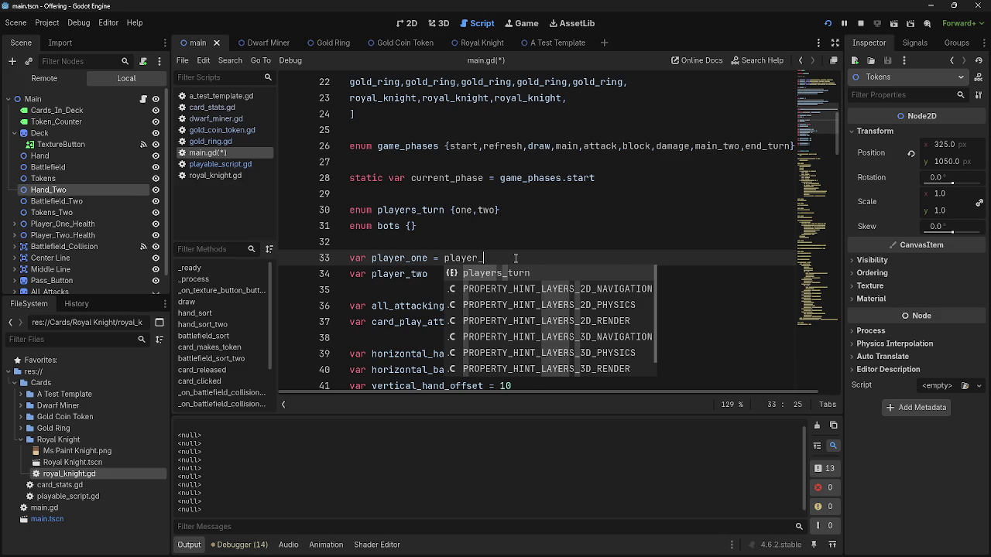
type("one")
key("BackSpace")
key("BackSpace")
key("BackSpace")
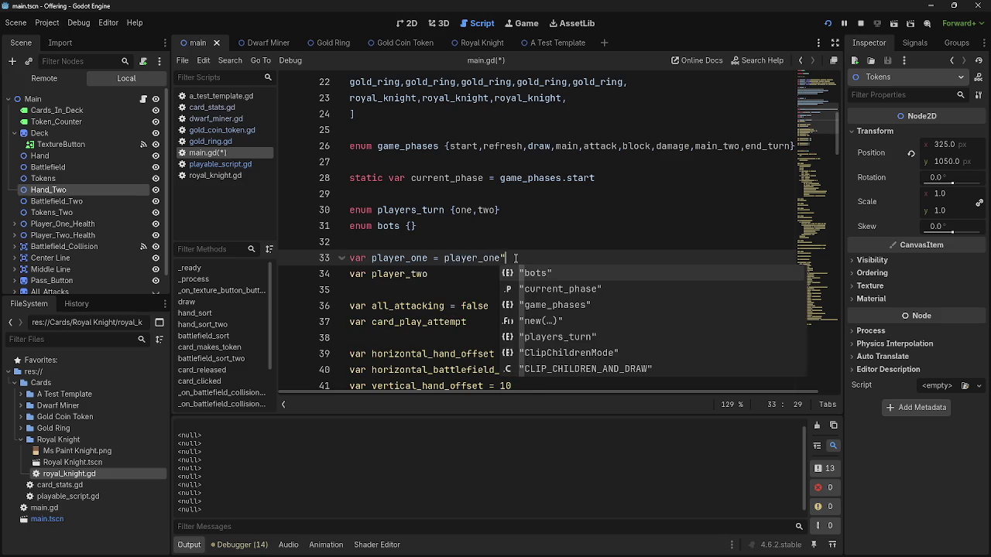
type("\"player_")
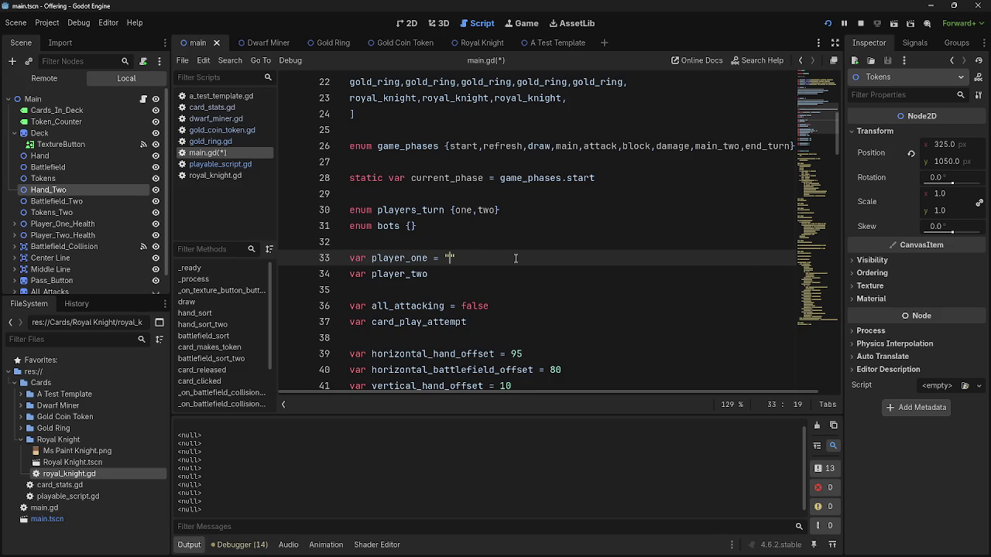
type("oe")
Assign var player_two the value player_two.
left_click(458, 268)
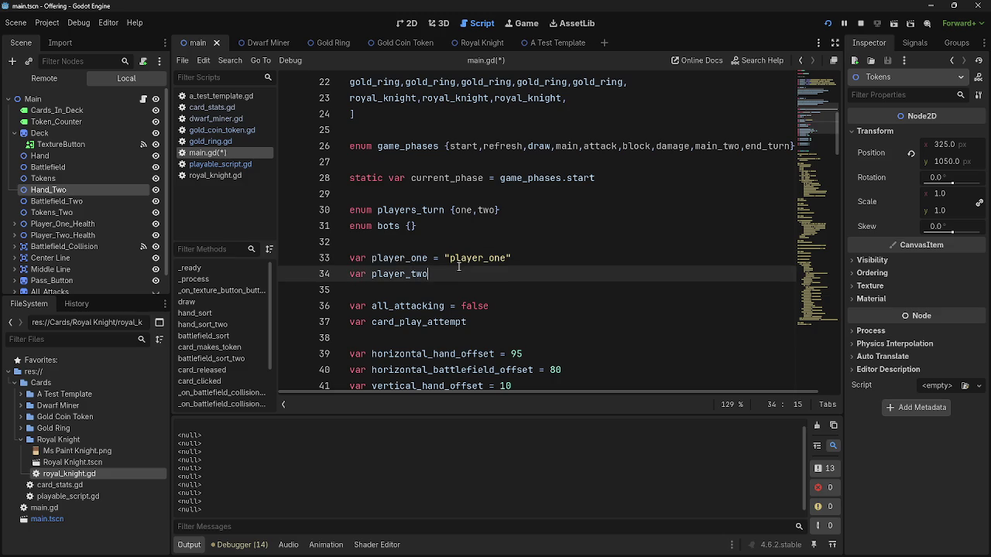
double_click(364, 210)
left_click(482, 268)
type("=")
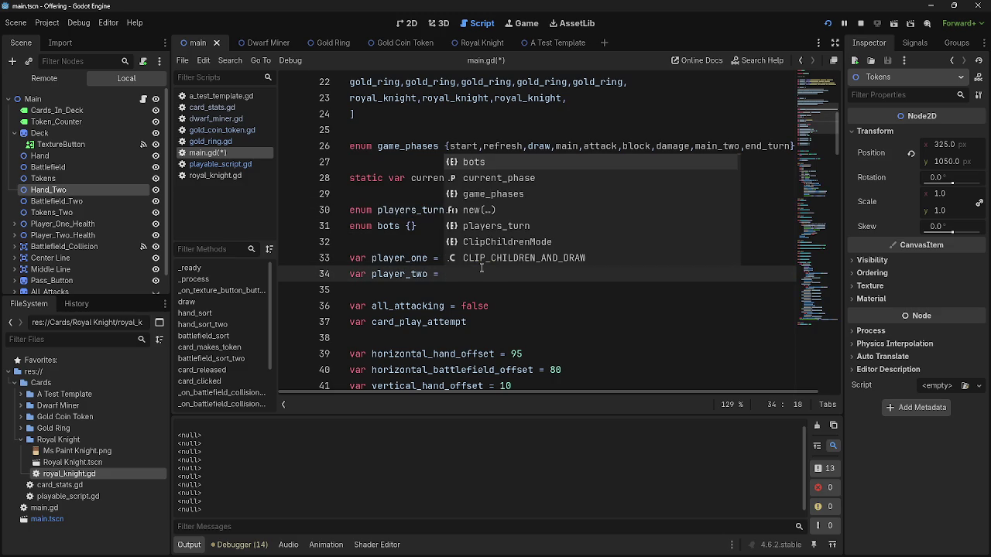
key("Escape")
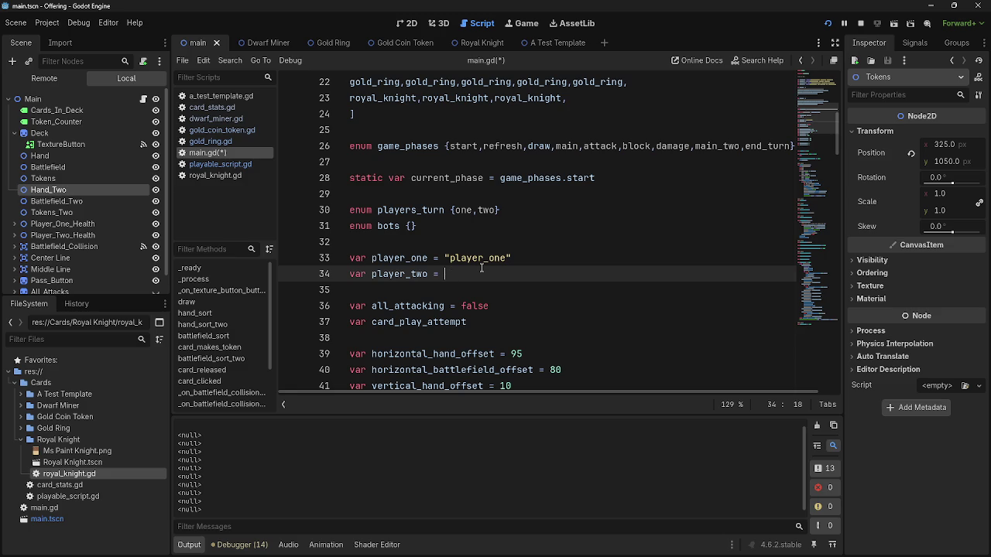
type("player_two")
Wrap player_one in quotes in draw()'s first player check on line 68.
left_click_drag(529, 257, 445, 258)
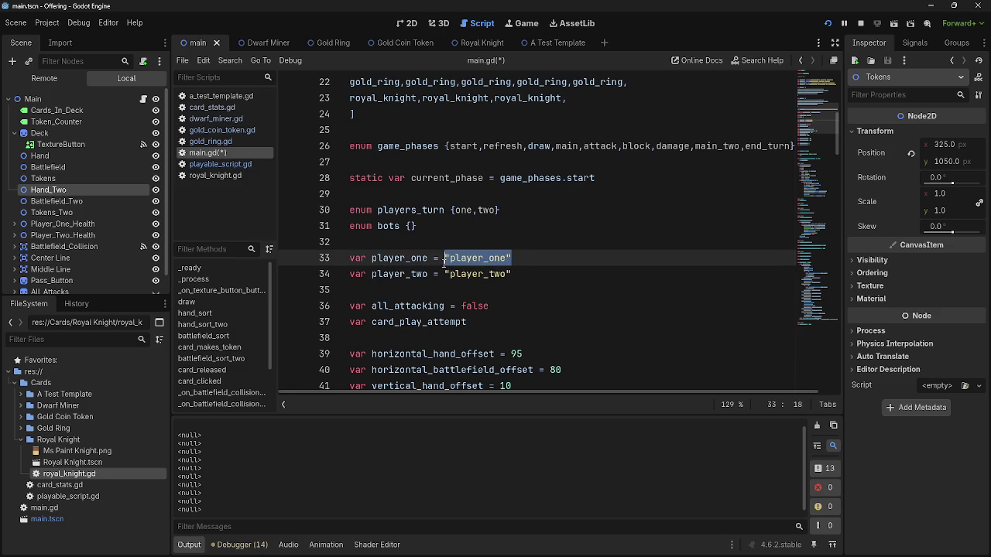
scroll(465, 302, "down", 8)
scroll(465, 301, "down", 4)
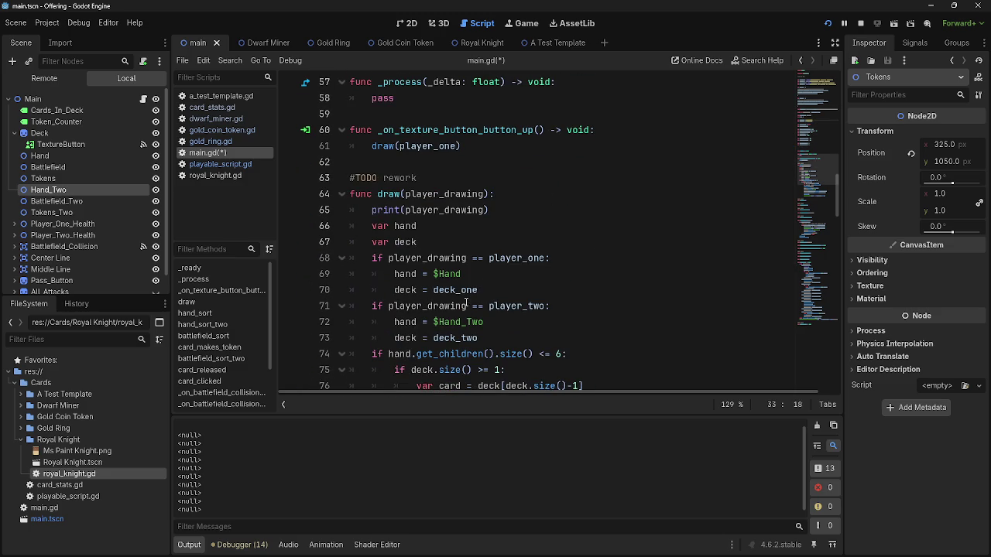
left_click_drag(555, 257, 521, 258)
left_click(541, 258)
double_click(517, 257)
type("\"")
scroll(590, 281, "up", 10)
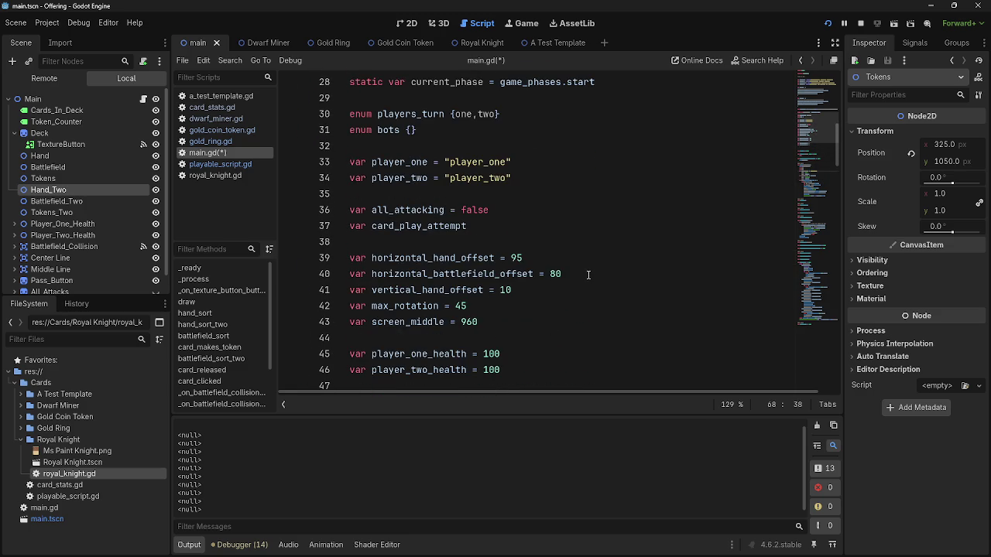
left_click_drag(512, 178, 446, 180)
key("ctrl+c")
scroll(542, 291, "down", 8)
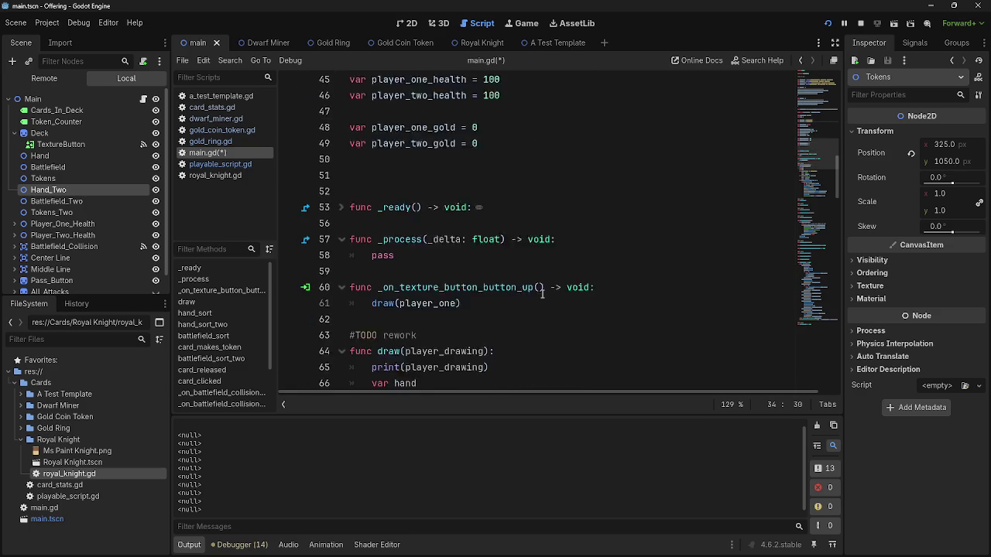
scroll(542, 294, "up", 6)
scroll(504, 160, "down", 9)
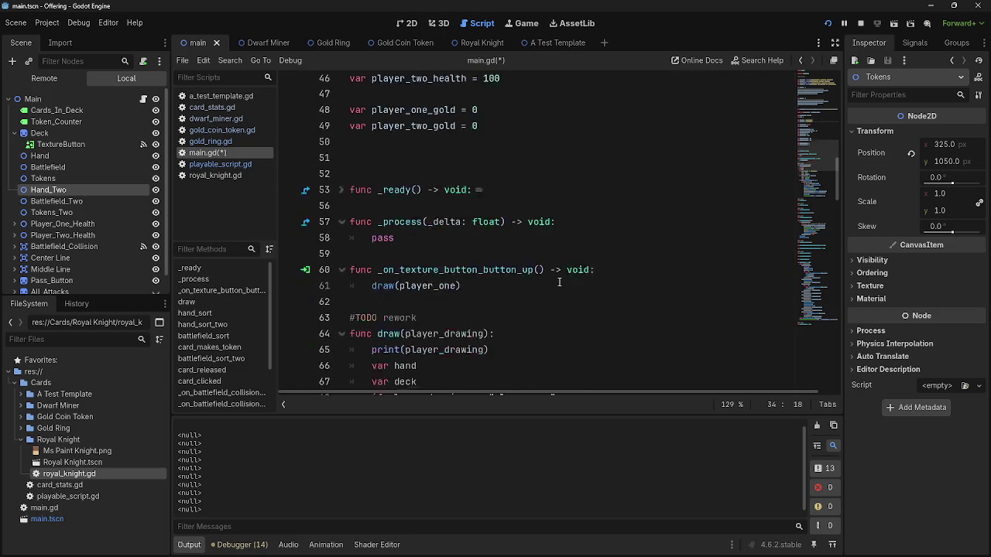
double_click(542, 257)
Quote "player_two" in the second check and test-run the game, stopping with F8.
key("ctrl+v")
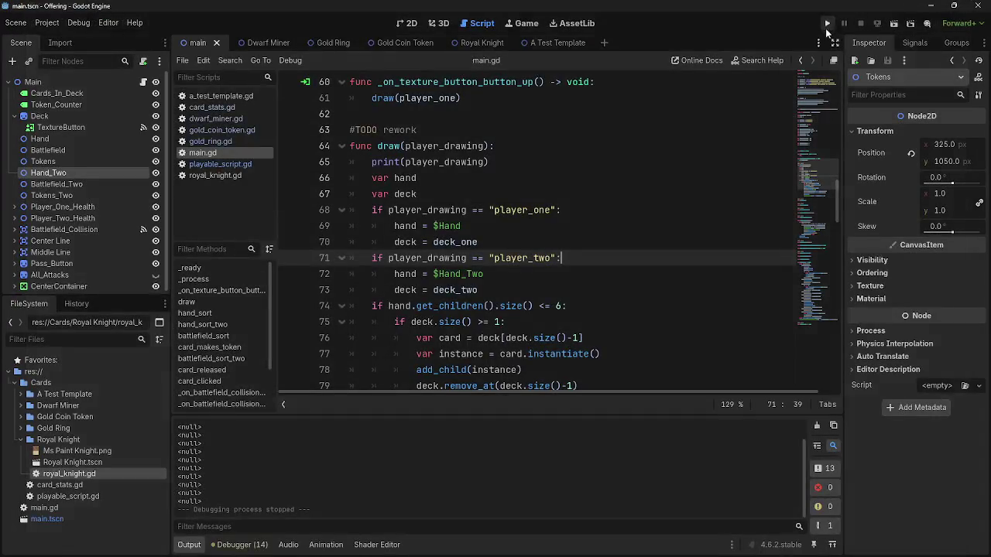
left_click(826, 22)
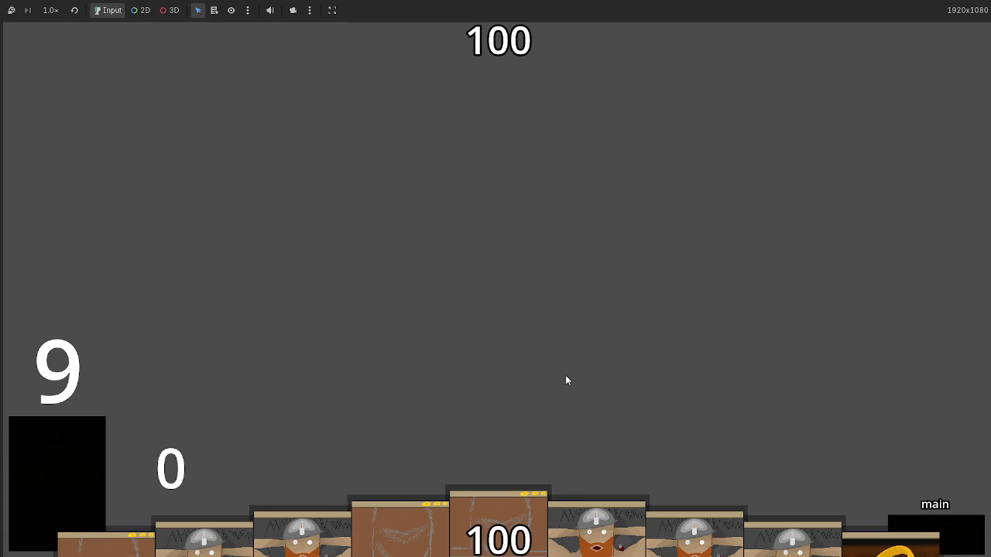
key("F8")
Review the player_two check and the draw(player_one) call on line 357.
double_click(513, 257)
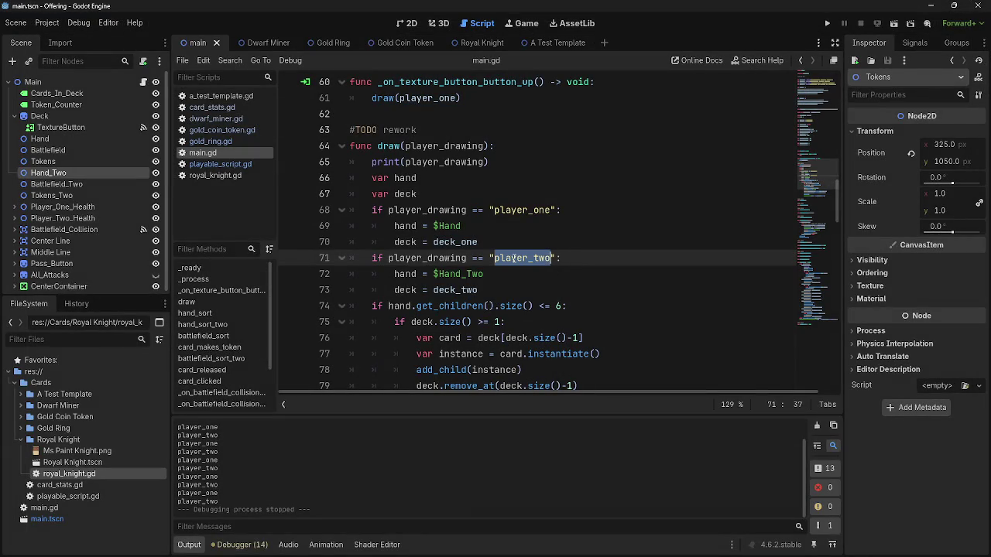
scroll(272, 479, "up", 1)
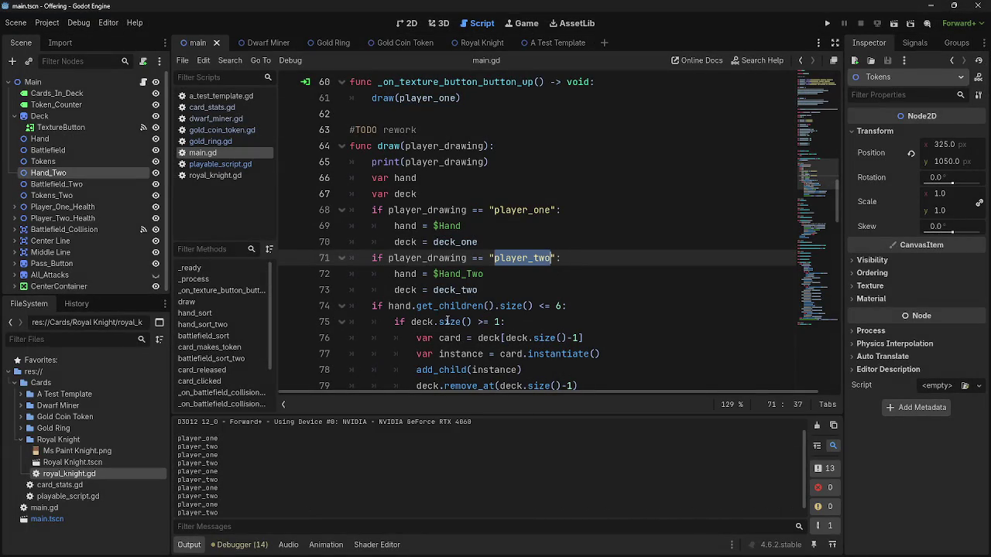
scroll(443, 308, "down", 20)
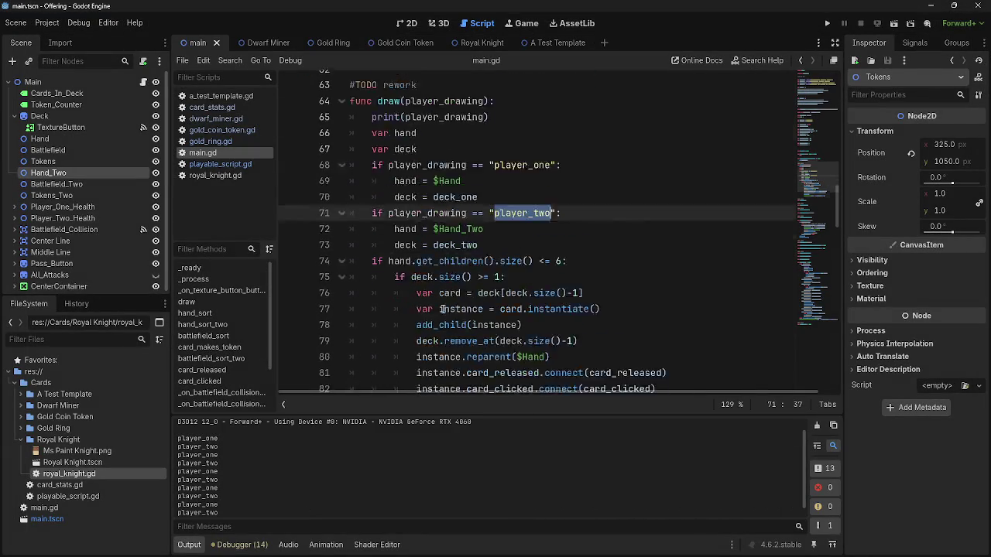
scroll(446, 297, "down", 1)
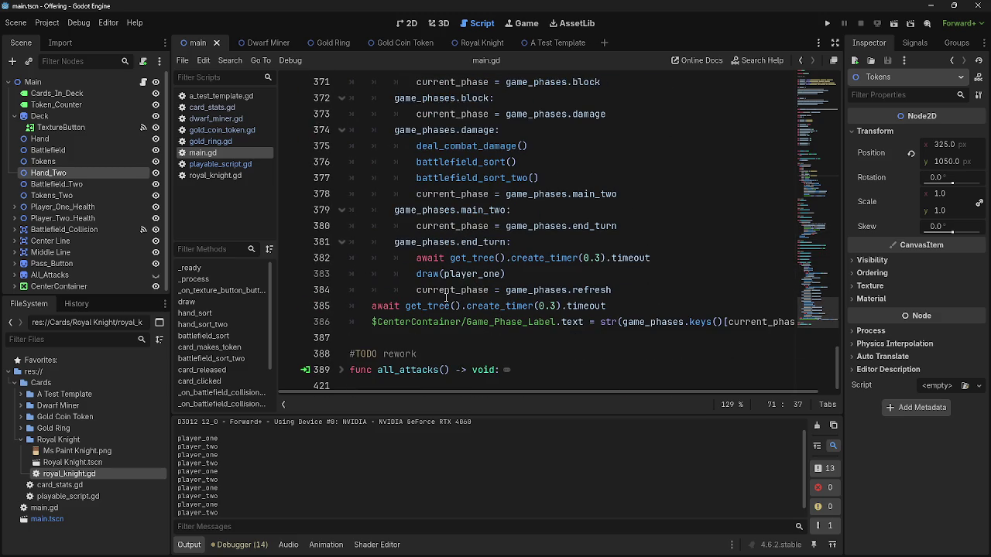
scroll(372, 359, "up", 12)
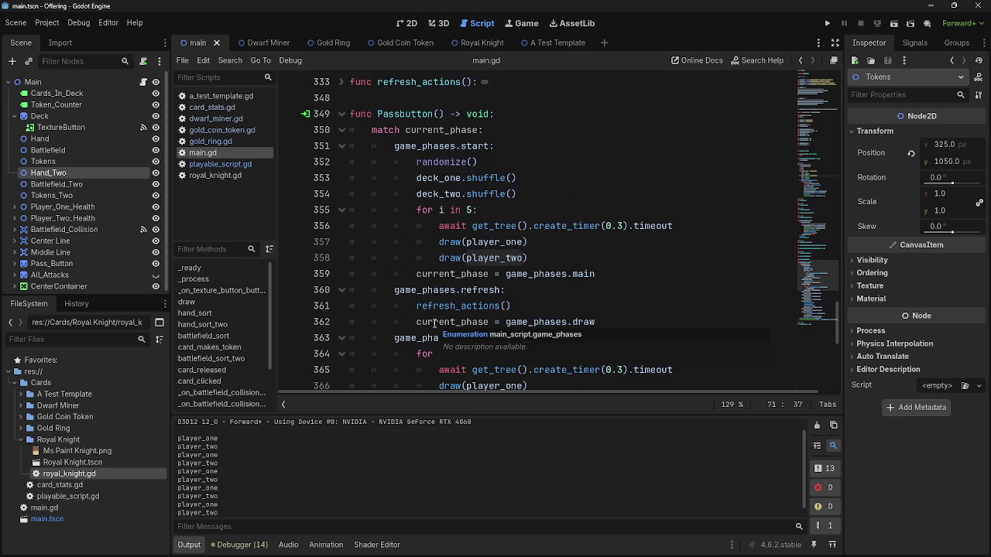
double_click(494, 242)
left_click_drag(540, 242, 440, 242)
left_click(566, 241)
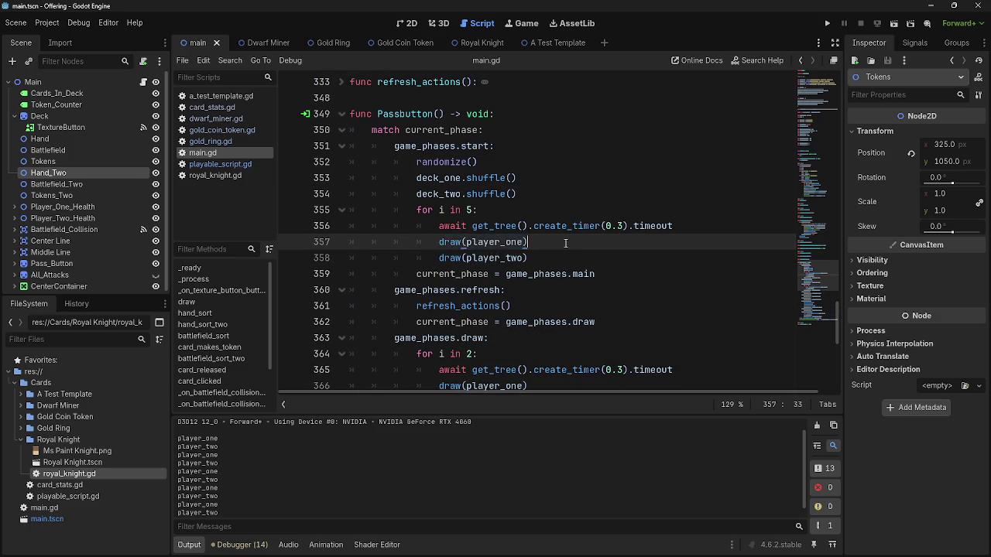
scroll(565, 269, "up", 4)
scroll(564, 268, "up", 20)
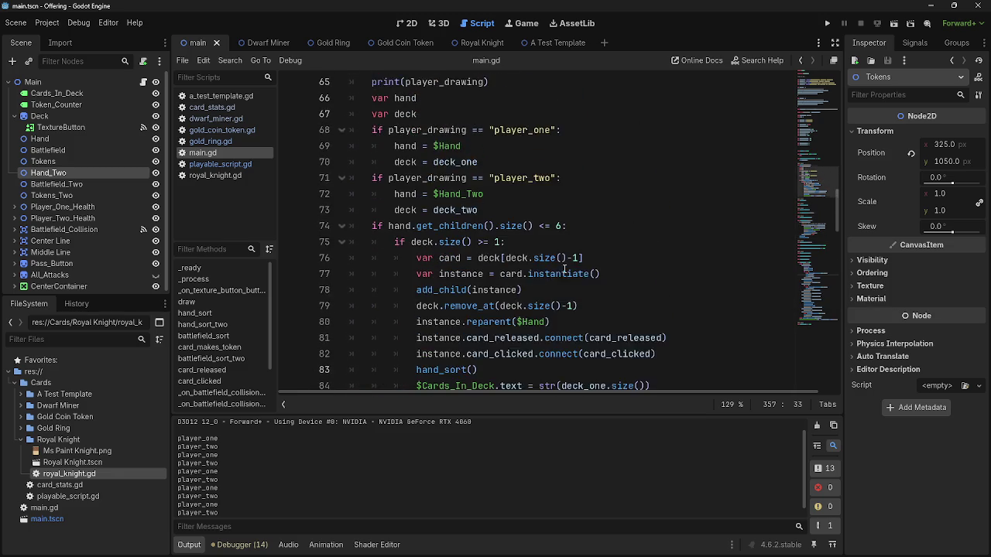
Inspect the hand and deck declarations and the $Hand assignment in draw().
left_click(372, 178)
double_click(405, 194)
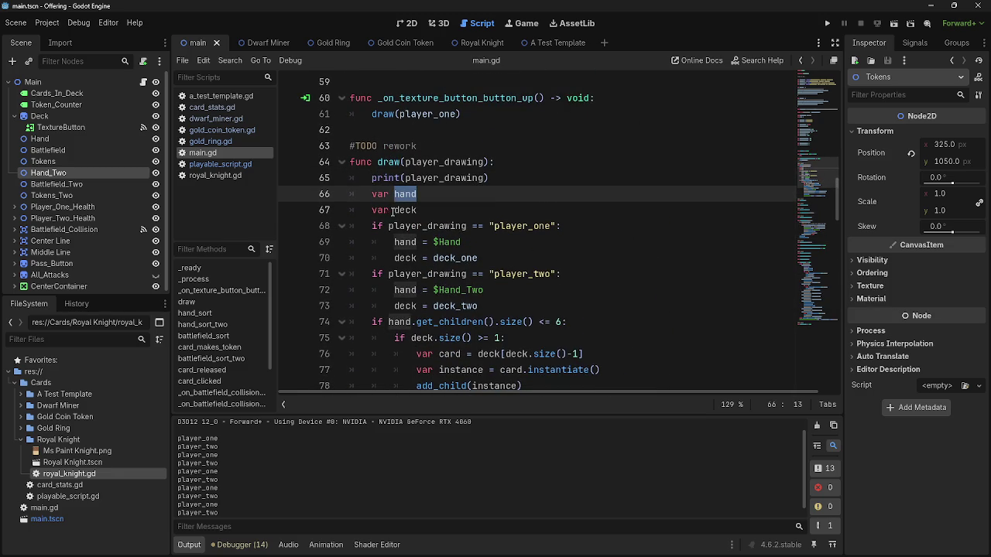
left_click(389, 211)
double_click(406, 243)
double_click(449, 242)
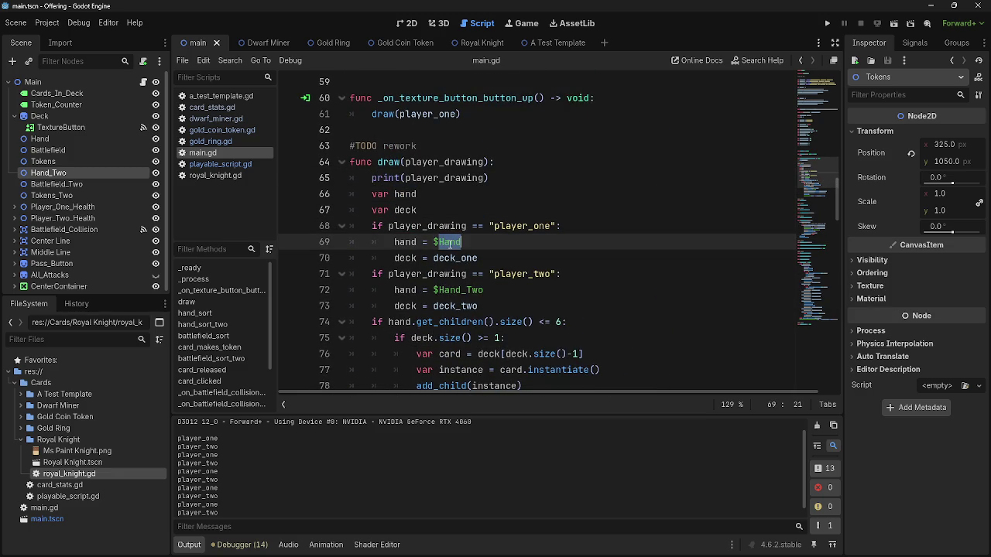
left_click(417, 244)
double_click(390, 162)
left_click(416, 209)
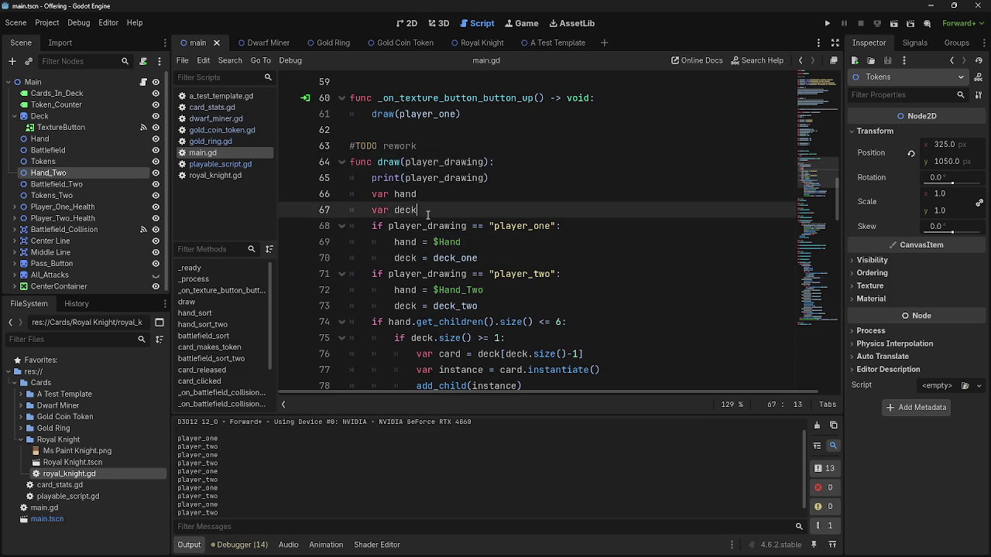
scroll(426, 225, "down", 15)
scroll(434, 232, "up", 7)
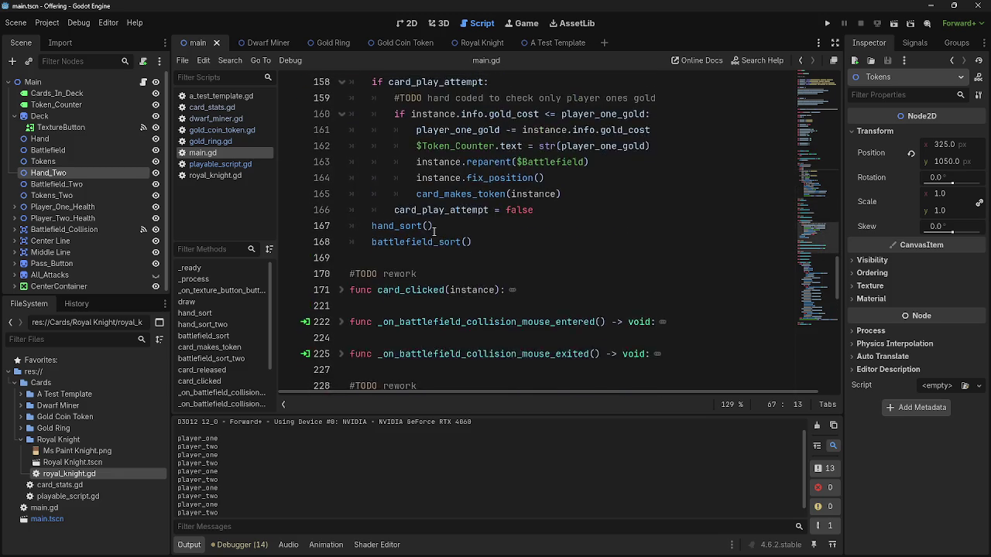
scroll(433, 231, "up", 5)
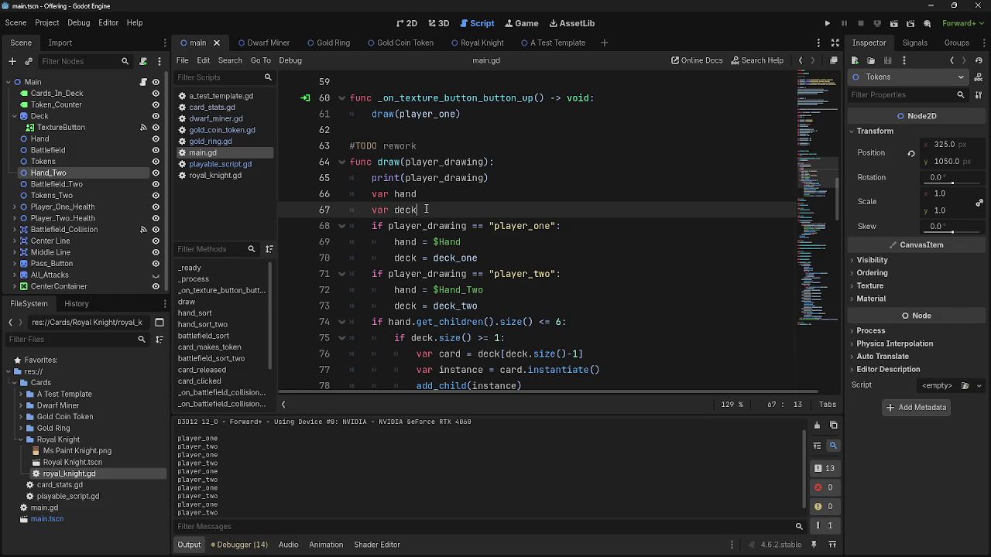
scroll(425, 209, "down", 3)
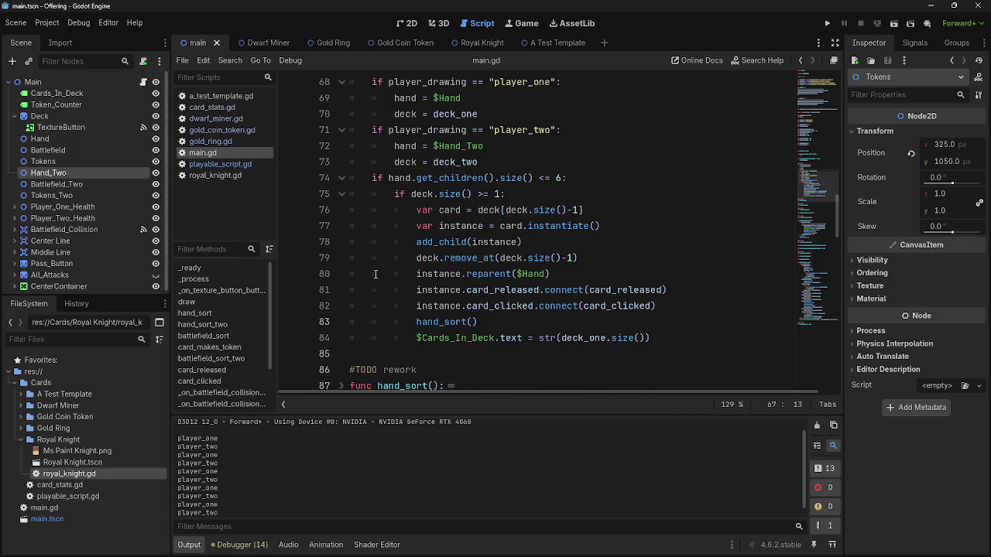
scroll(375, 273, "up", 2)
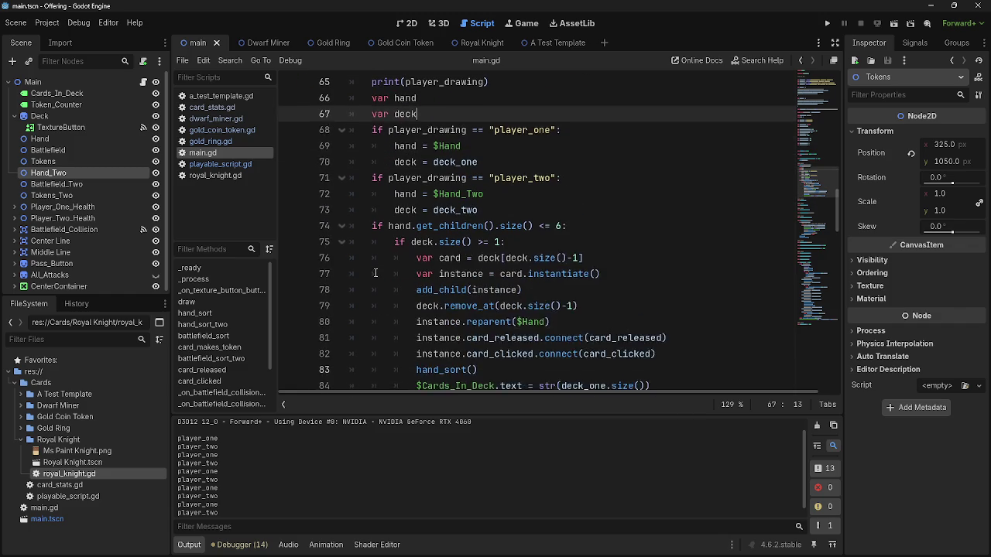
left_click(395, 195)
Try declaring hand with var inside the if branches, then undo that change.
type("var")
left_click(390, 145)
double_click(384, 146)
key("BackSpace")
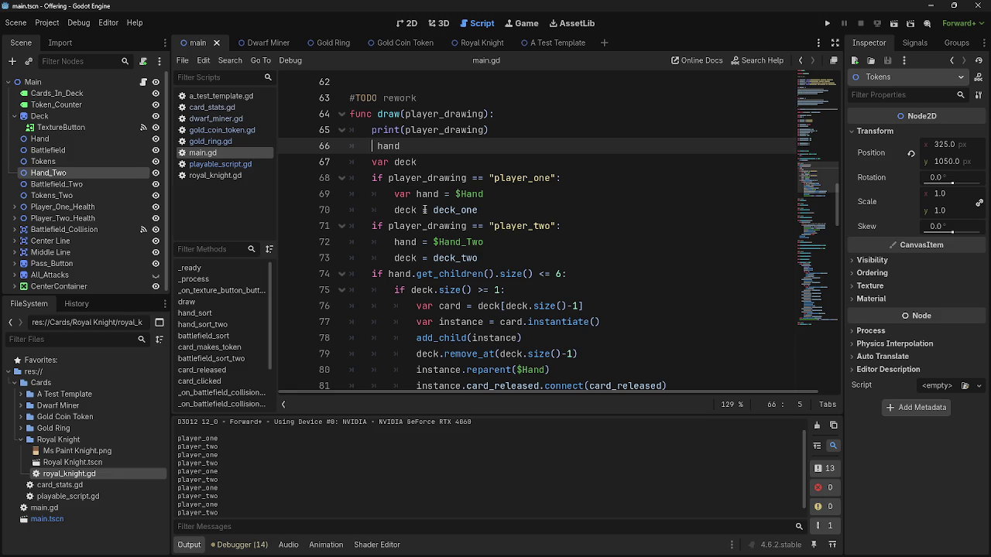
left_click_drag(402, 145, 356, 145)
key("BackSpace")
key("BackSpace")
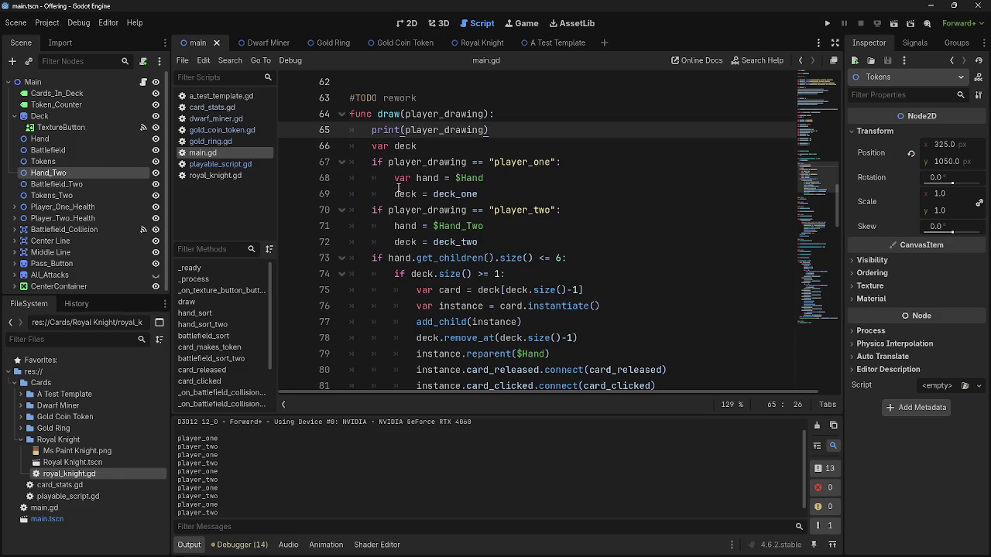
left_click(394, 225)
type("var")
left_click(548, 225)
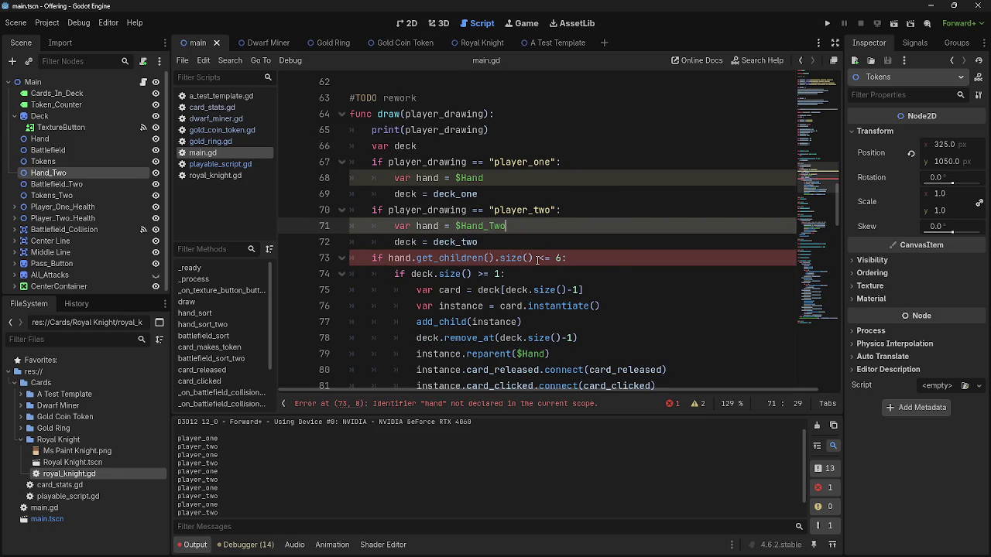
key("ctrl+z")
key("ctrl+z")
key("ctrl+z")
key("ctrl+z")
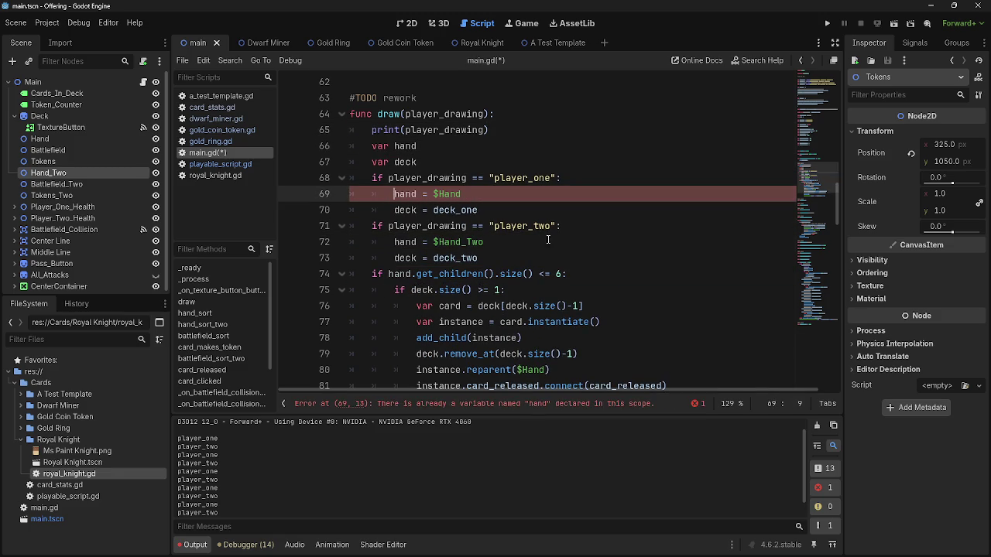
Review the player one branch assigning $Hand and deck_one.
left_click(560, 225)
mouse_move(560, 177)
left_mouse_down()
mouse_move(373, 165)
mouse_move(365, 181)
left_mouse_up()
left_click(399, 195)
double_click(453, 194)
double_click(460, 210)
Change instance.reparent($Hand) to instance.reparent(hand) and save main.gd.
scroll(498, 212, "down", 2)
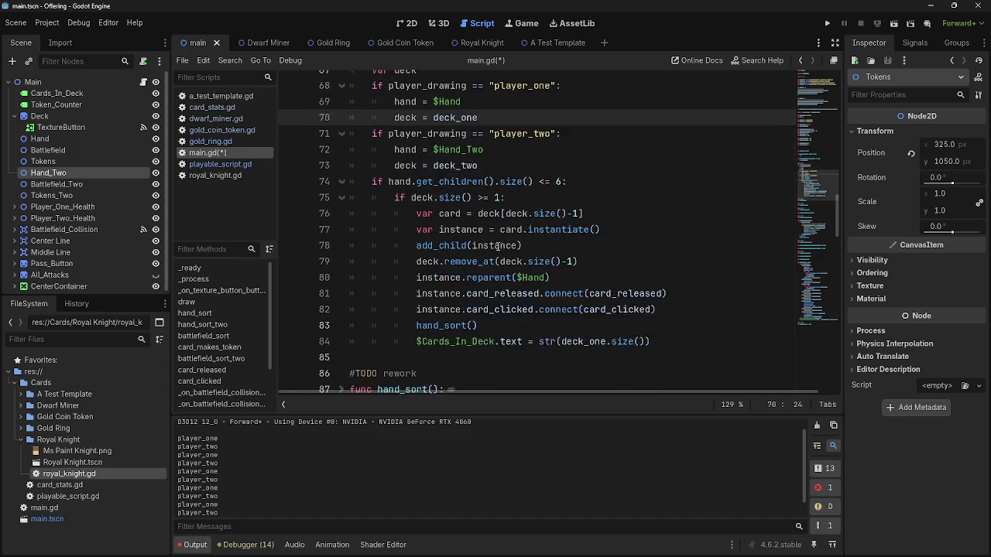
left_click(508, 258)
left_click(547, 274)
double_click(545, 274)
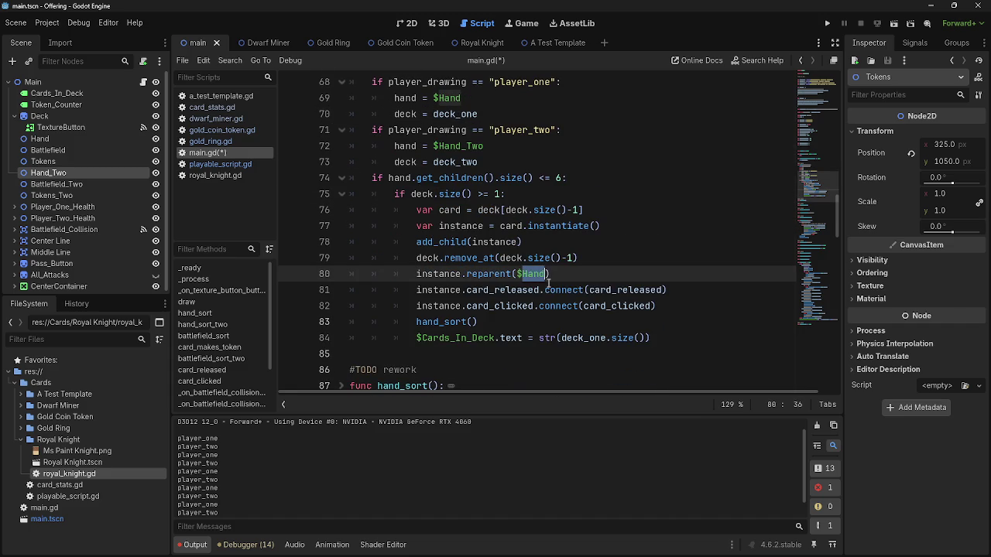
left_click(547, 274)
left_click_drag(548, 274, 517, 274)
type("hand")
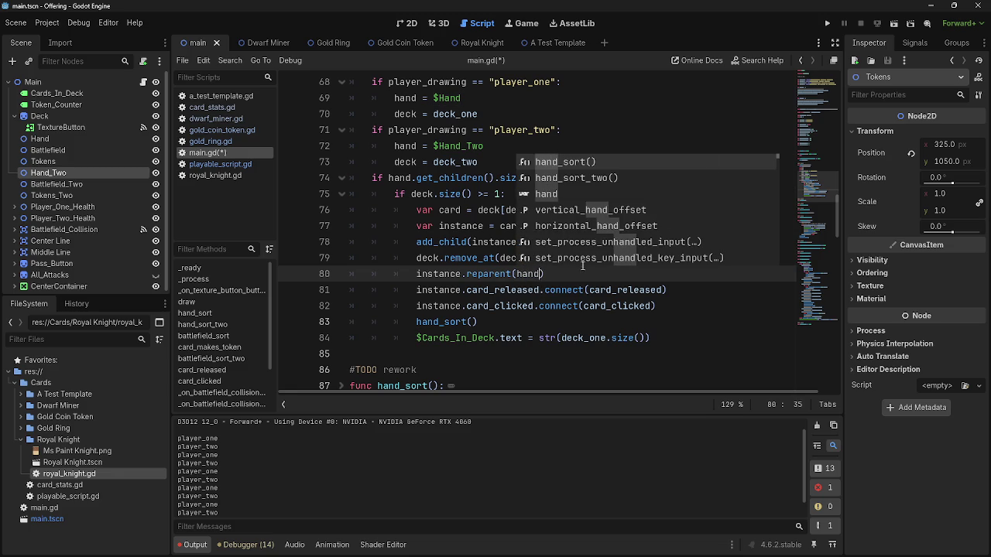
left_click(542, 193)
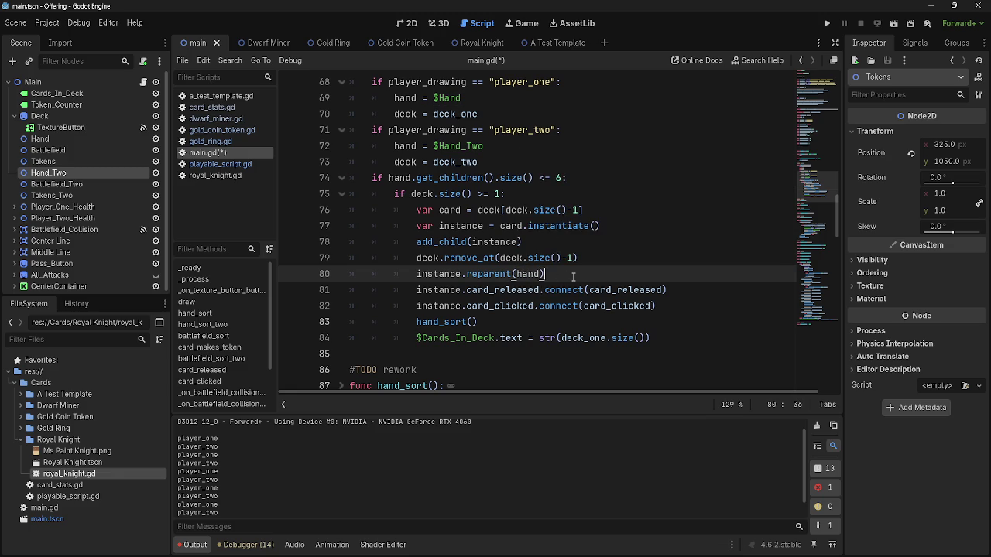
scroll(569, 321, "up", 1)
key("ctrl+s")
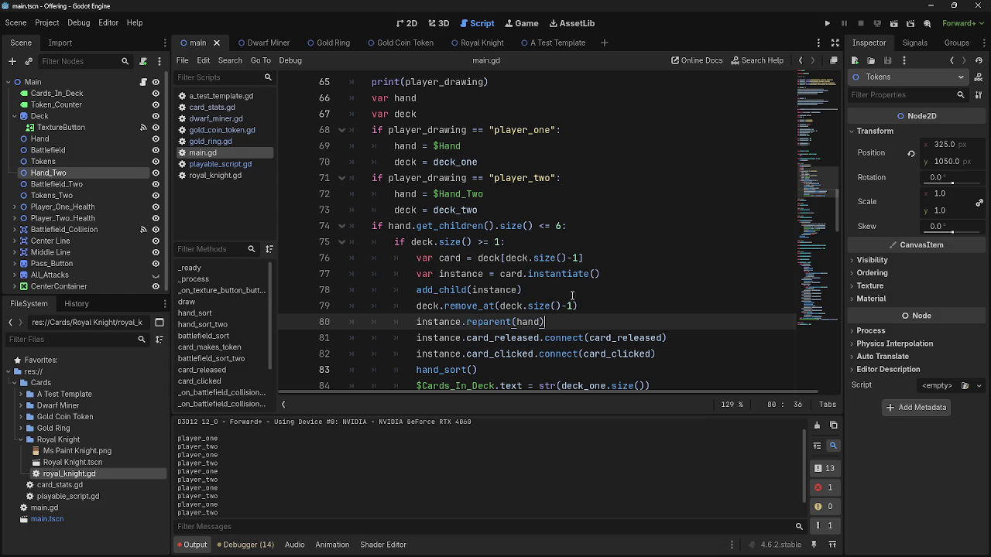
Check the hand assignments and reparent line, then run the game to test.
left_click(404, 209)
double_click(405, 195)
left_click(467, 306)
double_click(462, 273)
scroll(457, 307, "down", 1)
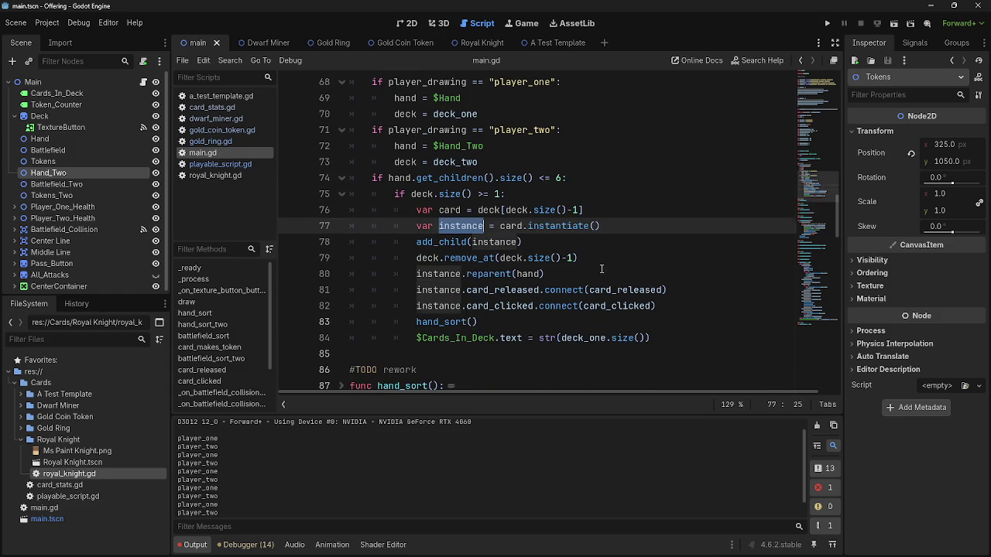
left_click(592, 269)
left_click(827, 23)
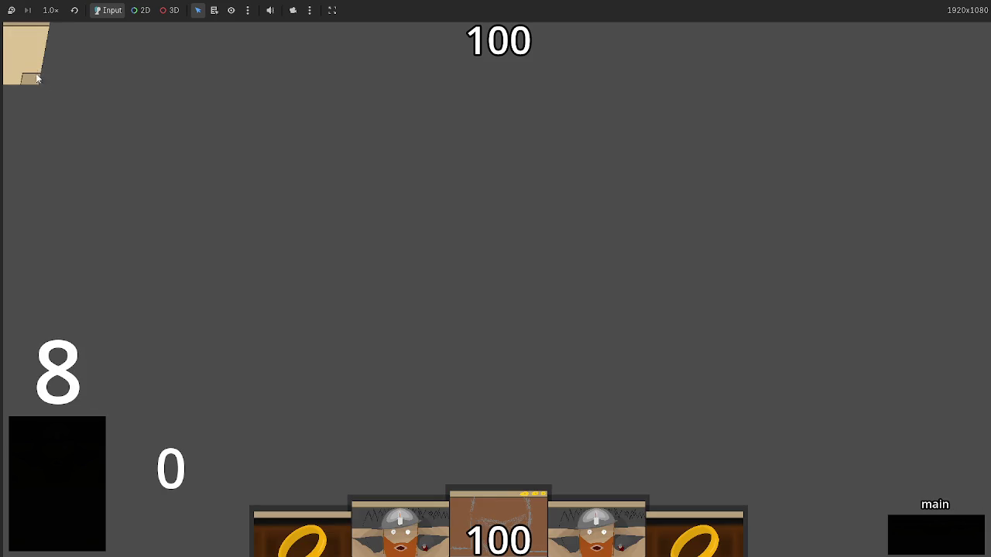
Stop the game and inspect the hand_sort and hand_sort_two functions.
key("F8")
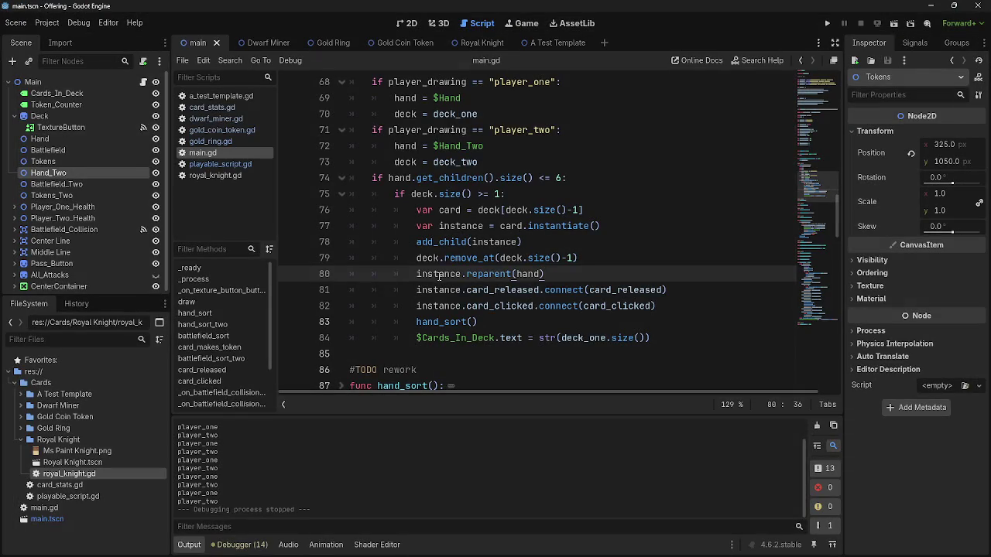
scroll(493, 322, "down", 2)
scroll(493, 322, "down", 3)
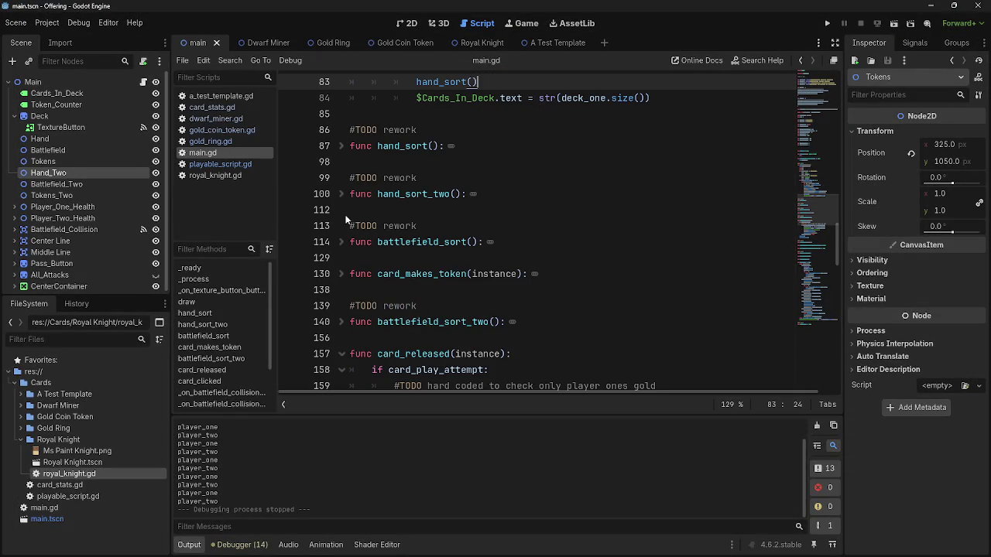
left_click(342, 194)
left_click(341, 146)
left_click(341, 145)
scroll(355, 207, "down", 1)
scroll(355, 207, "up", 2)
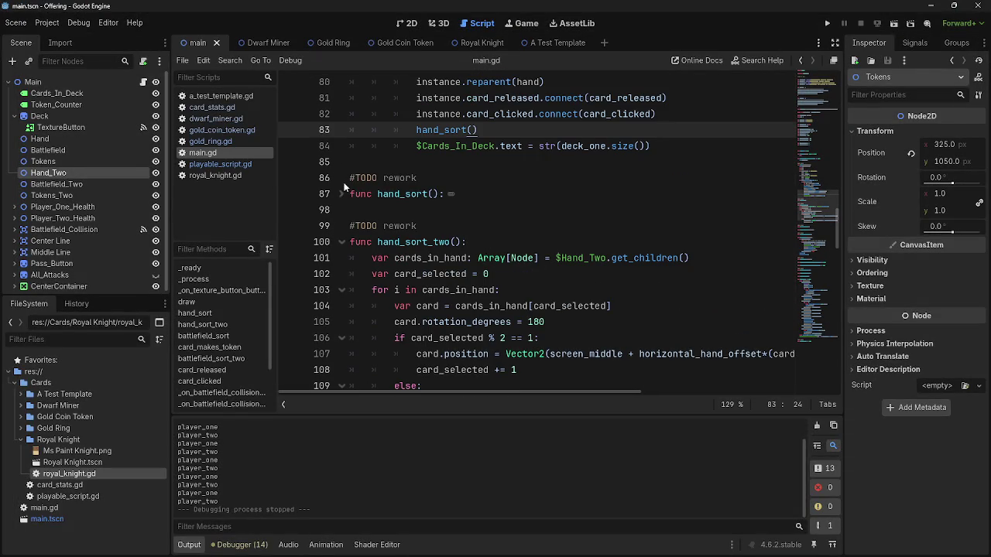
Add a hand_sort_two() call below hand_sort() in draw(), then test-run the game.
key("Return")
type("h")
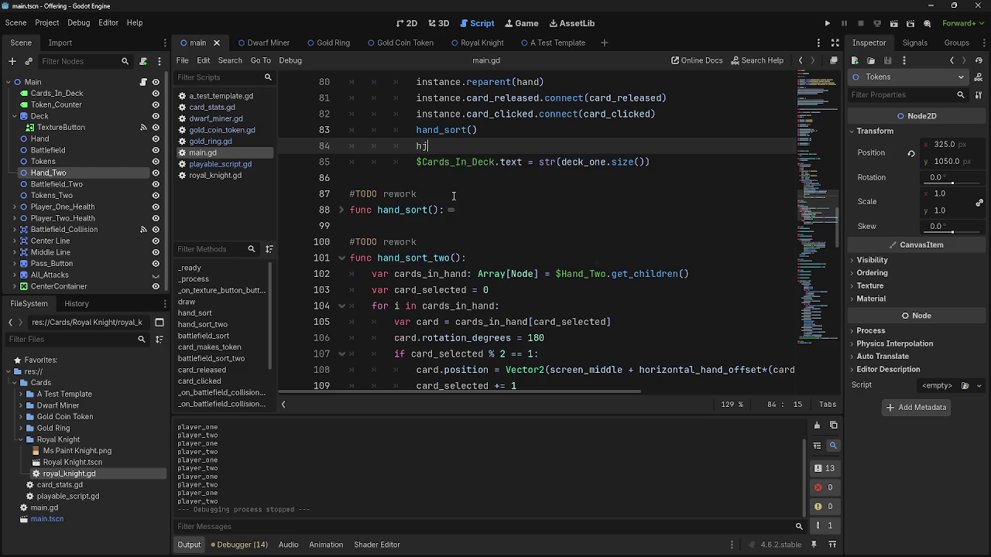
type("and_")
key("Down")
key("Return")
left_click(825, 25)
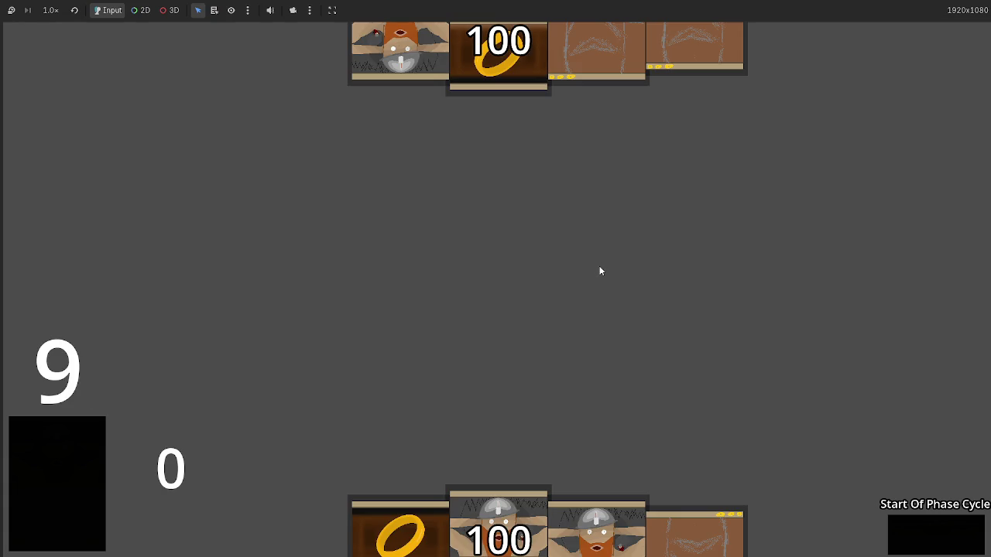
key("F8")
scroll(566, 277, "up", 4)
Delete the print(player_drawing) debug line from draw() and fold the function.
triple_click(448, 131)
key("BackSpace")
key("BackSpace")
scroll(368, 139, "down", 1)
scroll(369, 140, "down", 2)
scroll(509, 219, "up", 2)
scroll(508, 219, "down", 2)
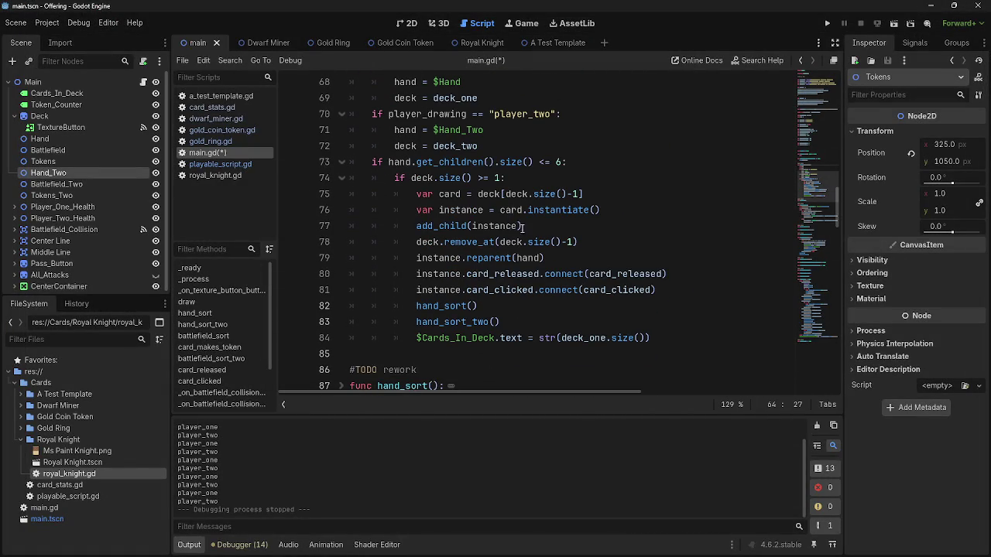
mouse_move(702, 344)
left_mouse_down()
mouse_move(510, 258)
mouse_move(344, 232)
mouse_move(349, 133)
left_mouse_up()
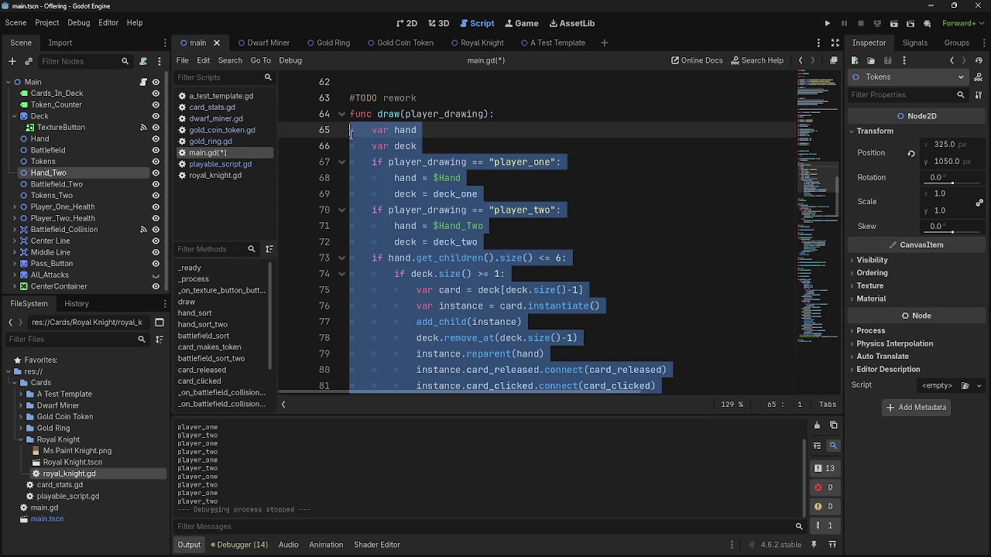
scroll(452, 209, "down", 1)
scroll(452, 209, "down", 1)
scroll(494, 281, "up", 2)
left_click(438, 129)
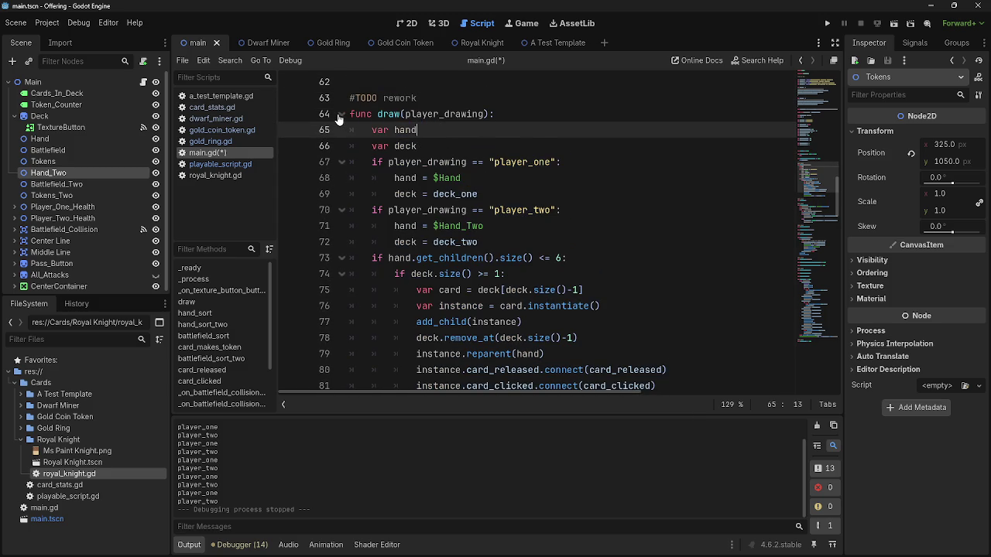
left_click(340, 114)
scroll(438, 197, "up", 2)
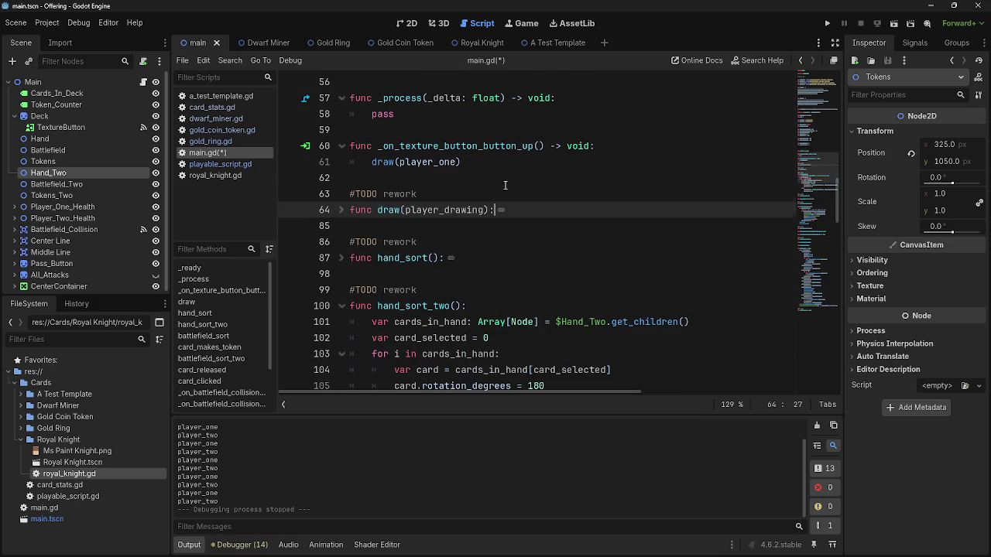
Replace the '#TODO rework' comment above draw() with '#TODO recheck with more skill'.
left_click_drag(438, 197, 310, 195)
key("BackSpace")
key("BackSpace")
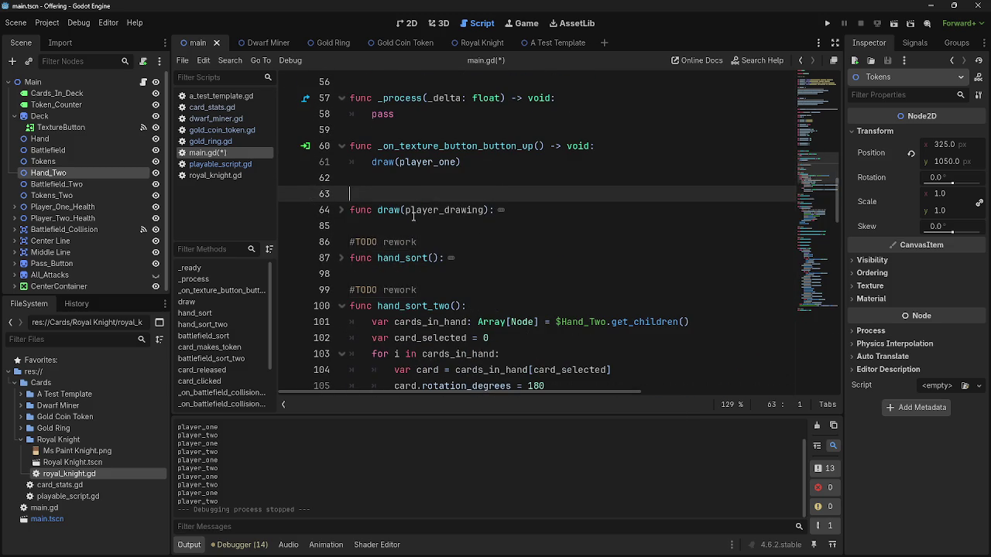
left_click(342, 197)
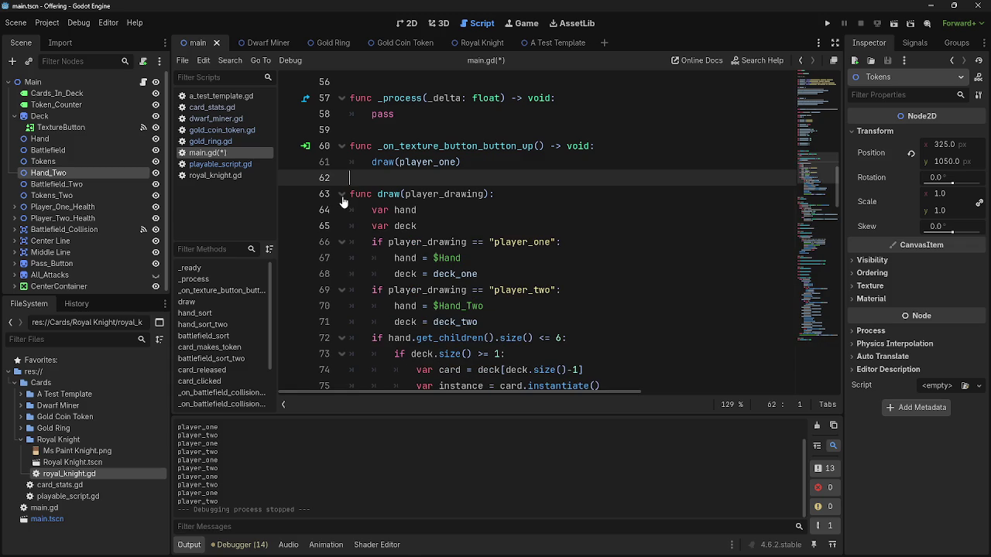
scroll(343, 200, "down", 3)
scroll(342, 200, "up", 2)
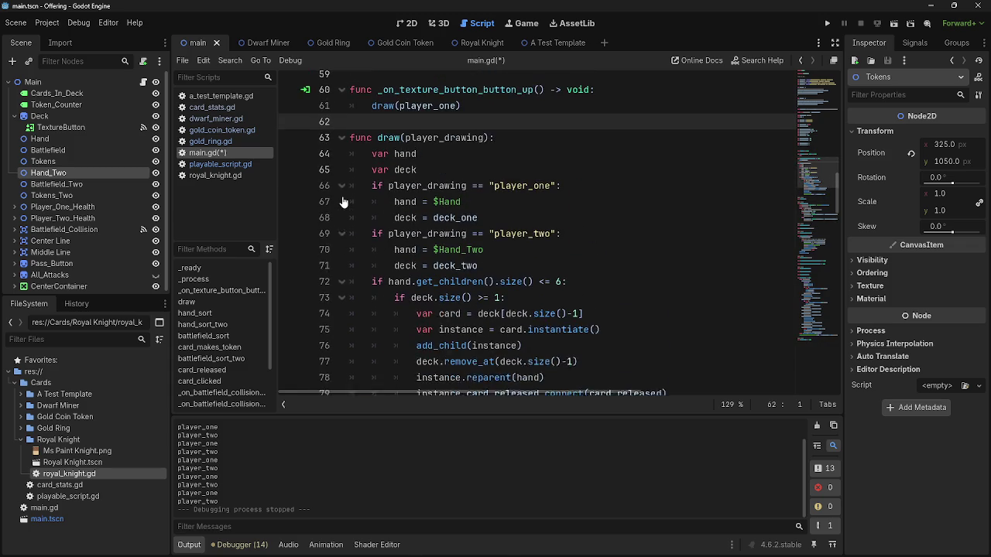
left_click(341, 145)
key("Return")
type("#t")
type("TO")
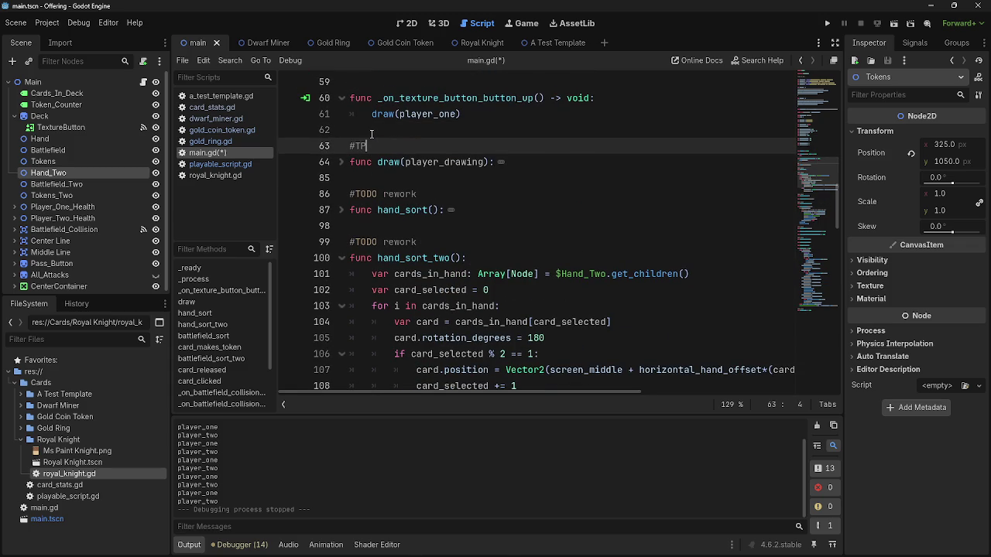
type("DO")
type("echeck wiht")
key("BackSpace")
key("BackSpace")
type("h more skill")
Unfold draw() and review the player two branch, undoing a stray edit.
left_click(502, 154)
key("Down")
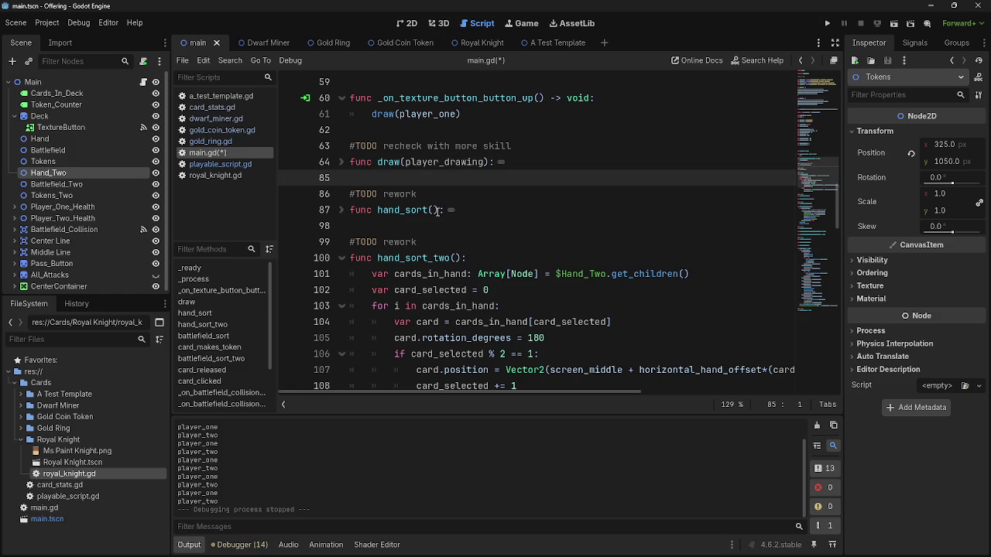
left_click(342, 161)
scroll(480, 232, "down", 1)
key("ctrl+z")
key("ctrl+z")
key("ctrl+z")
left_click(508, 243)
double_click(523, 212)
left_click(513, 246)
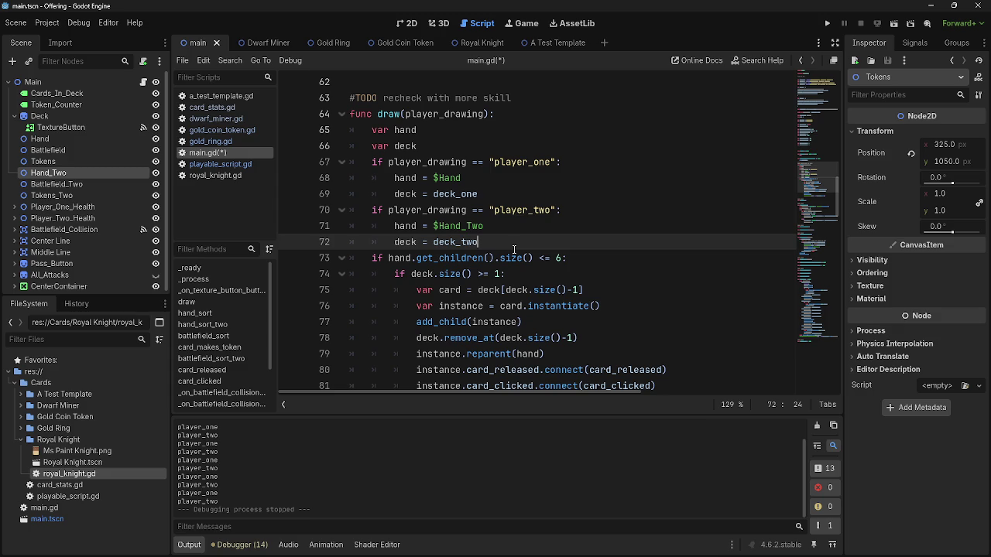
left_click(345, 113)
right_click(346, 114)
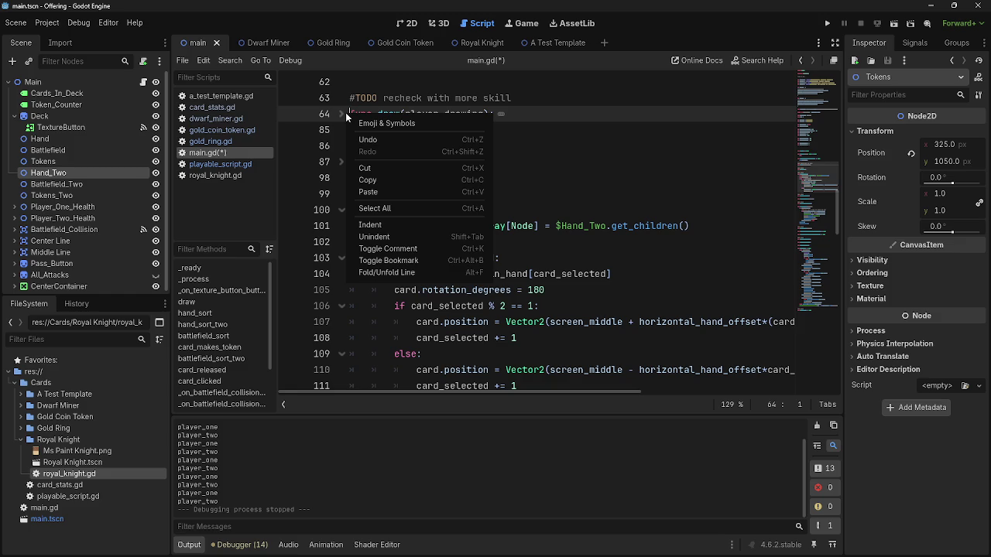
left_click(340, 108)
left_click(425, 127)
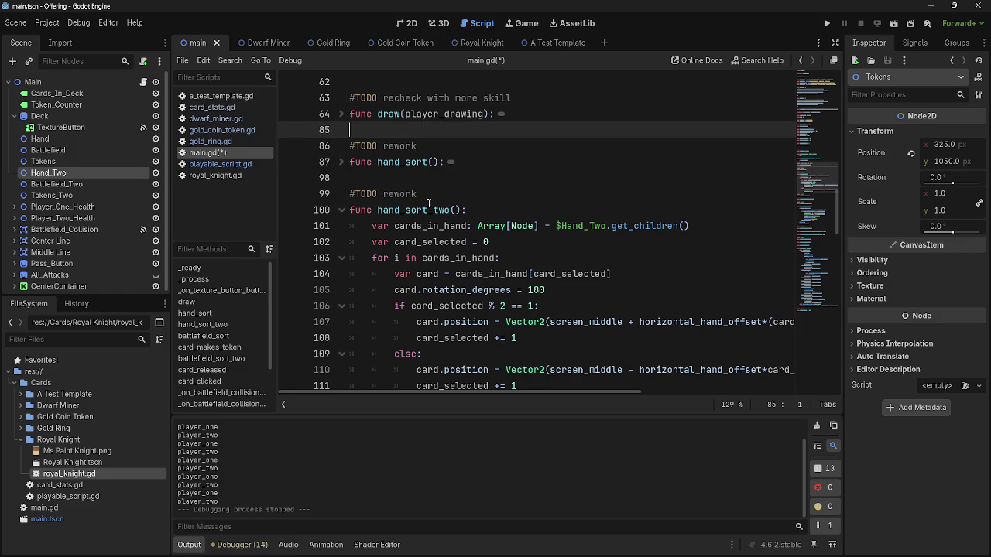
scroll(425, 201, "down", 2)
scroll(426, 201, "up", 5)
left_click(341, 116)
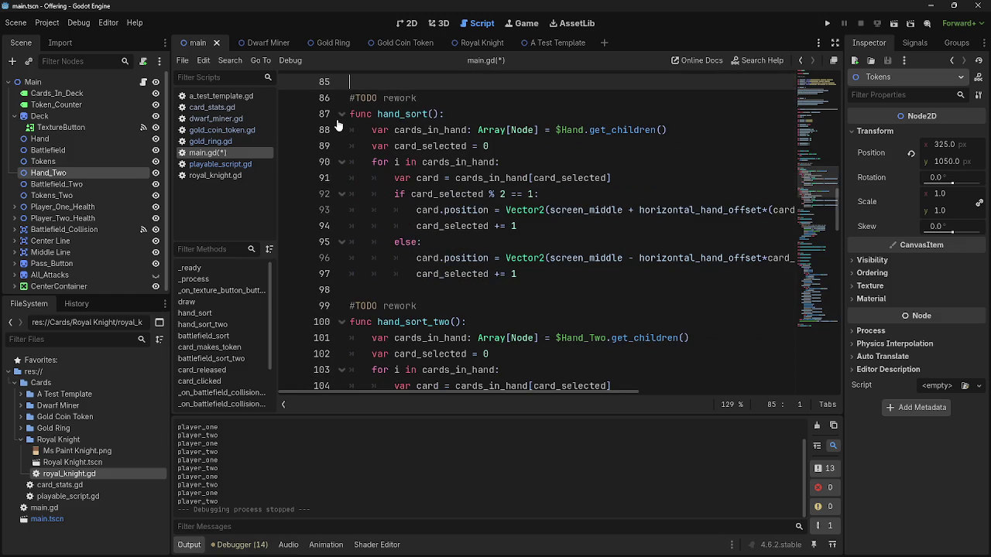
left_click(341, 113)
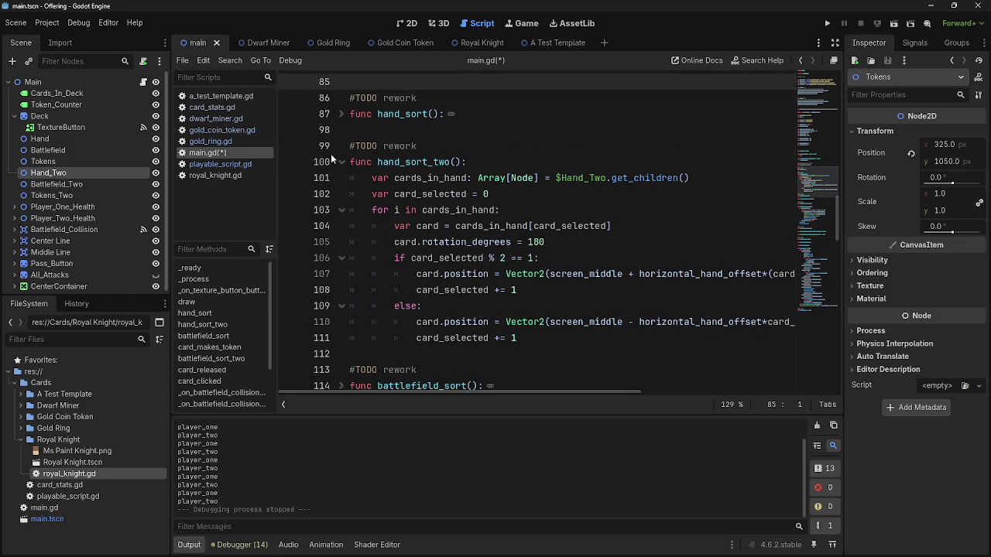
left_click(331, 154)
left_click(341, 162)
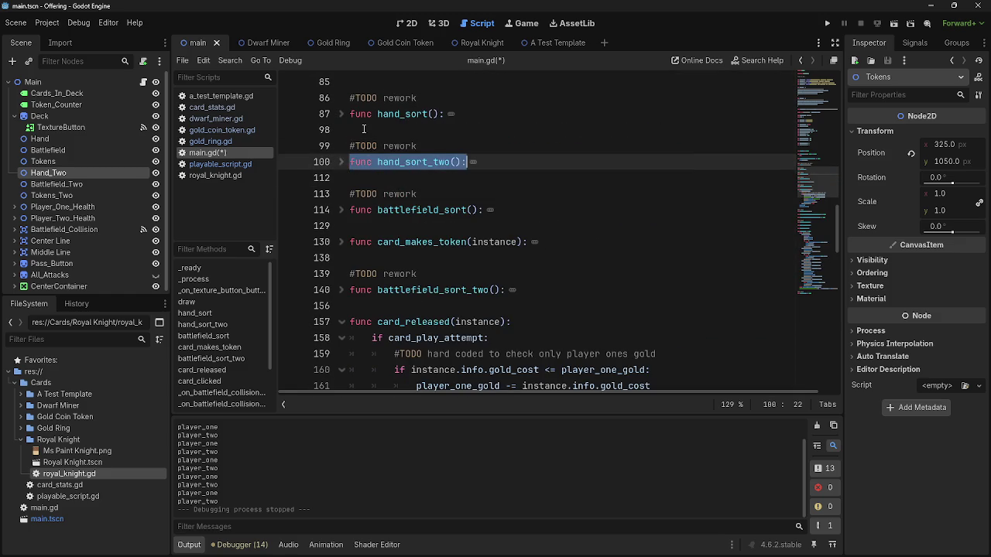
left_click(458, 187)
scroll(458, 187, "down", 4)
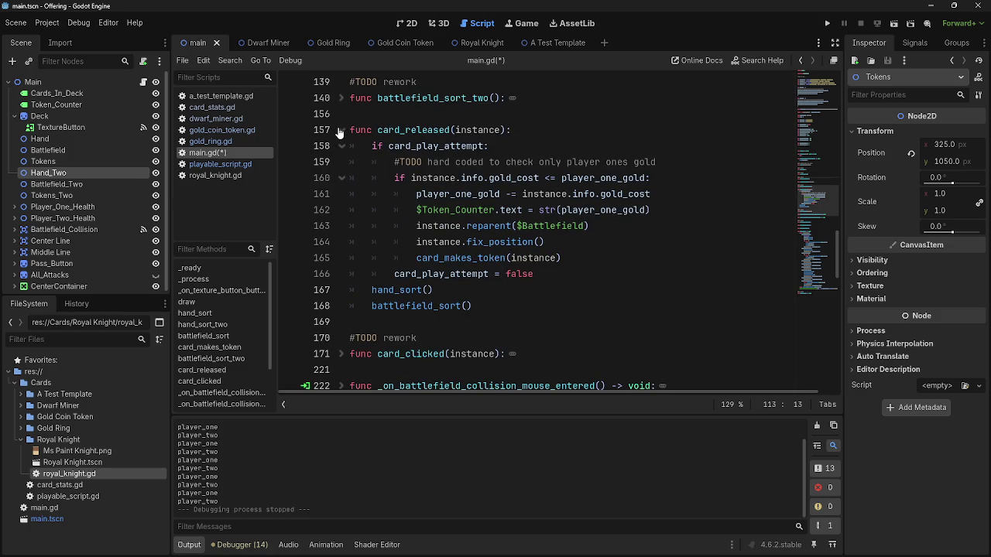
left_click(341, 130)
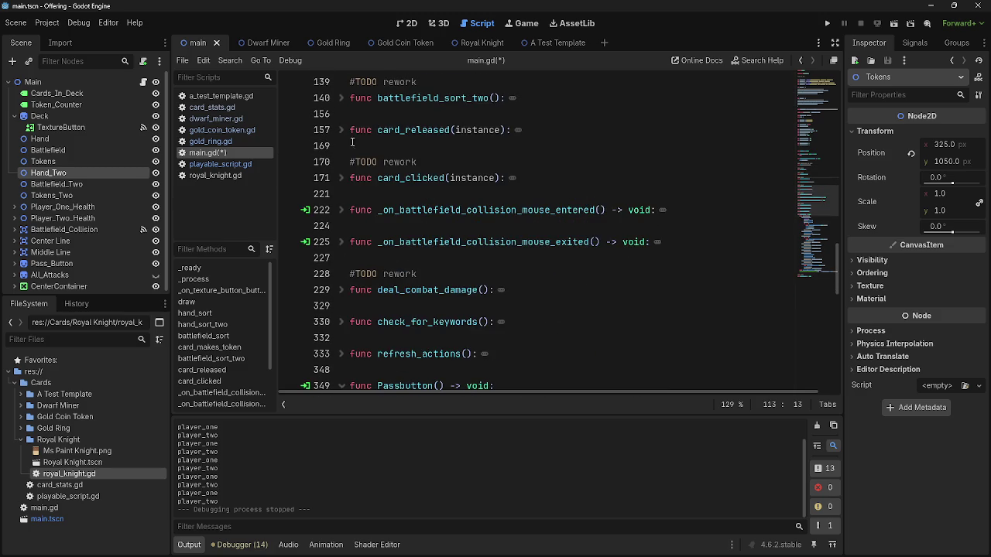
scroll(333, 232, "up", 3)
double_click(432, 242)
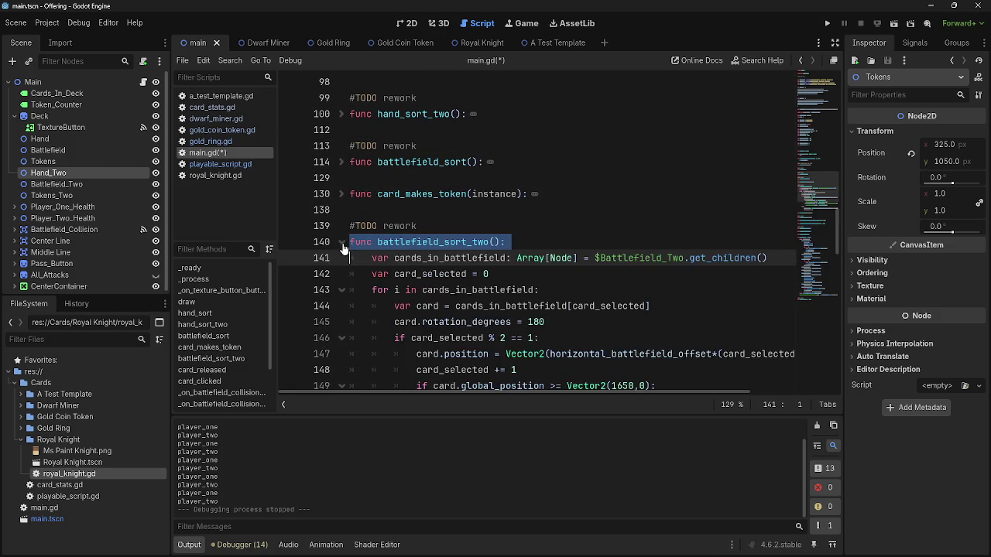
left_click(382, 225)
left_click(383, 210)
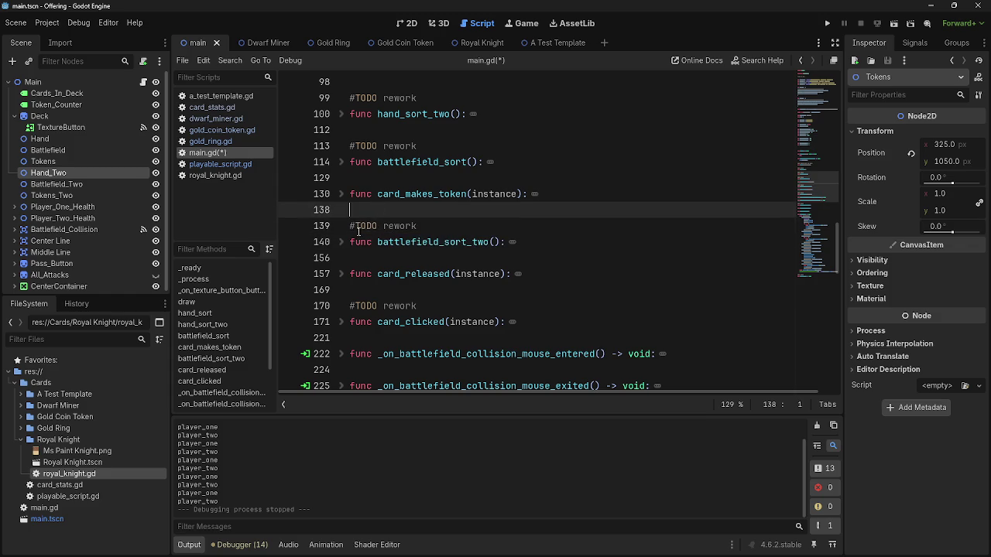
left_click(341, 242)
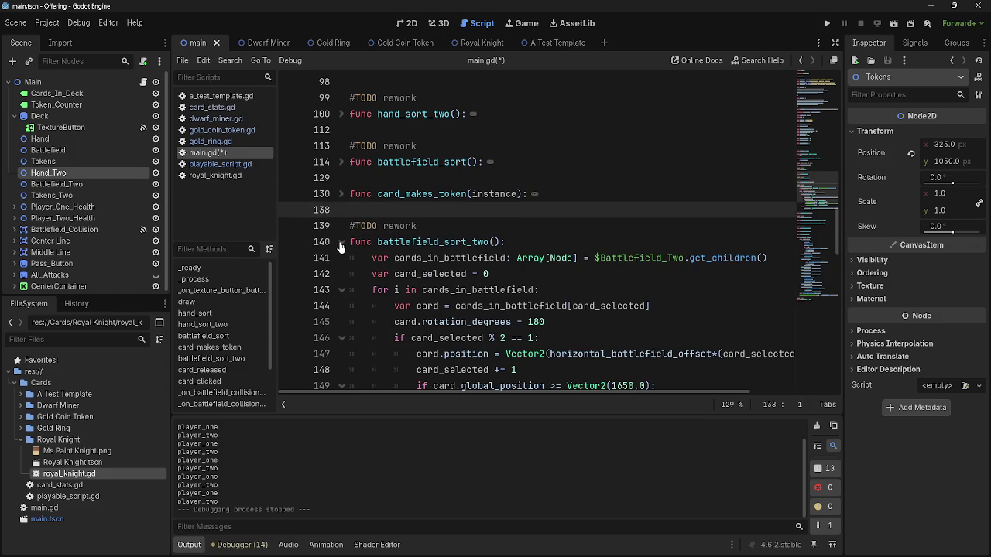
scroll(339, 247, "down", 2)
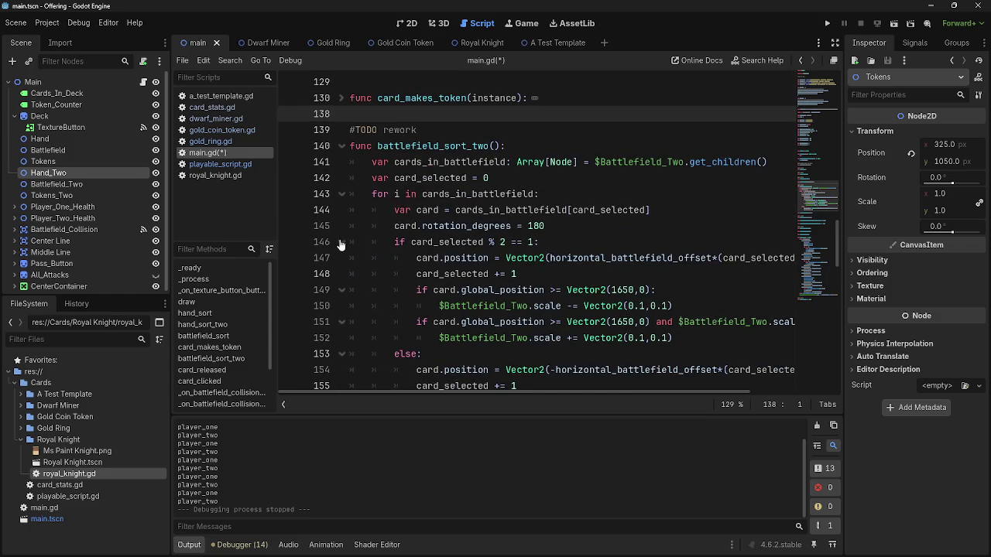
left_click(341, 147)
scroll(336, 159, "up", 1)
left_click(340, 115)
left_click(341, 114)
scroll(510, 238, "down", 1)
left_click(350, 240)
scroll(352, 240, "down", 1)
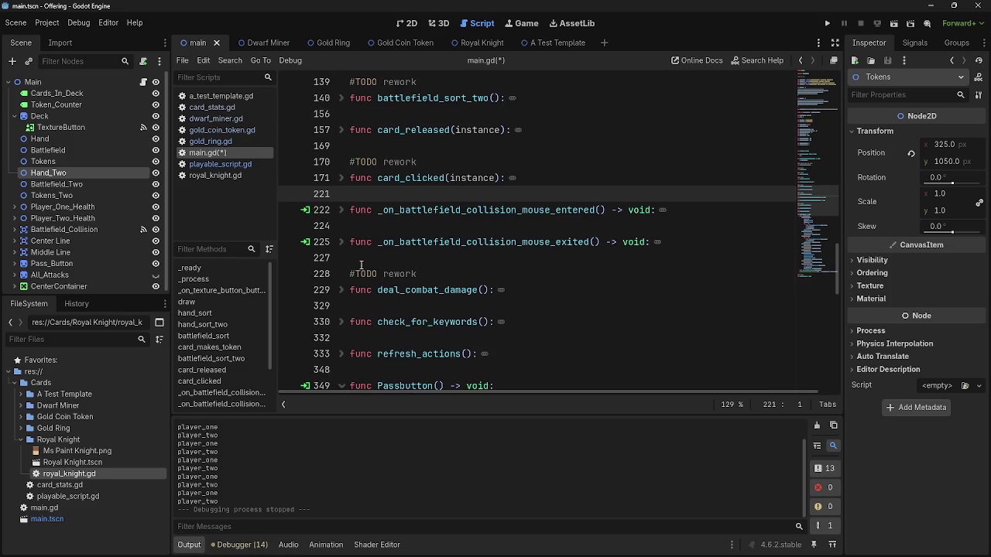
scroll(351, 241, "up", 1)
left_click(345, 226)
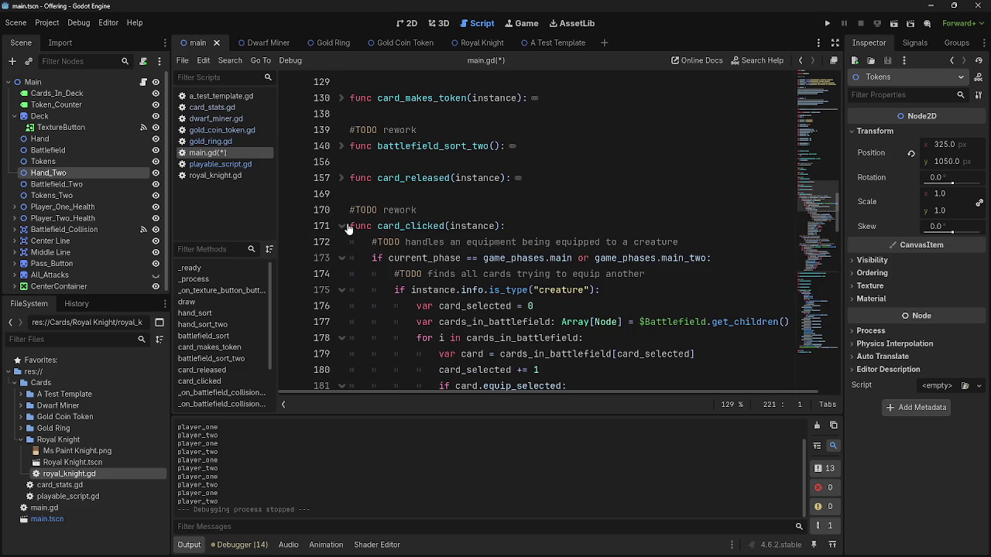
scroll(347, 228, "down", 10)
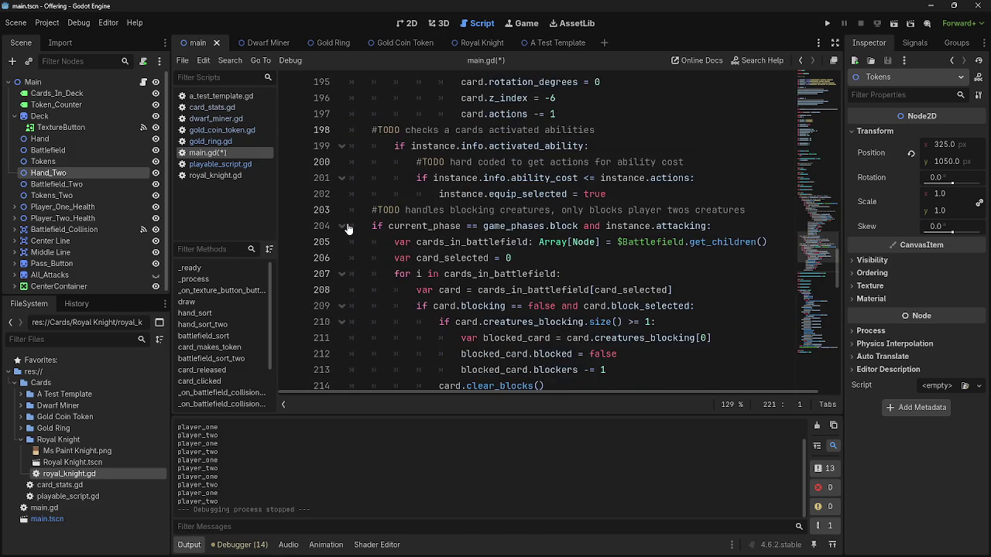